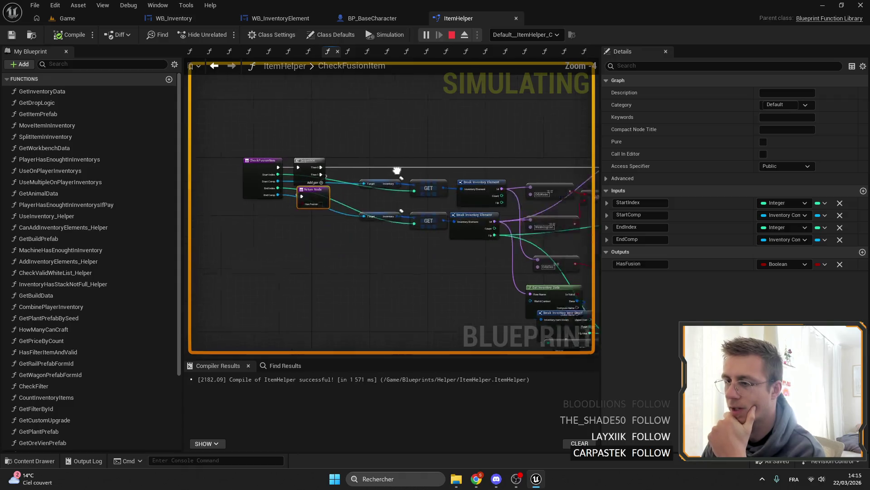
- Pan across the graph to the breakpointed Branch node and change its breakpoint option
mouse_move(469, 169)
mouse_down()
mouse_move(255, 169)
mouse_move(464, 178)
mouse_move(389, 142)
mouse_up()
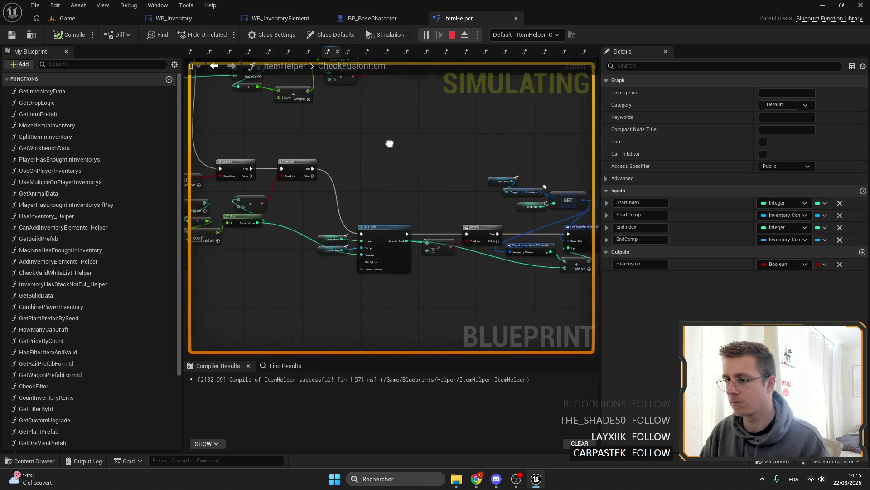
mouse_move(534, 146)
mouse_down()
mouse_move(365, 187)
mouse_move(254, 136)
mouse_up()
mouse_move(234, 270)
mouse_down()
mouse_move(414, 205)
mouse_move(458, 204)
mouse_up()
drag(535, 199, 369, 178)
drag(333, 147, 270, 156)
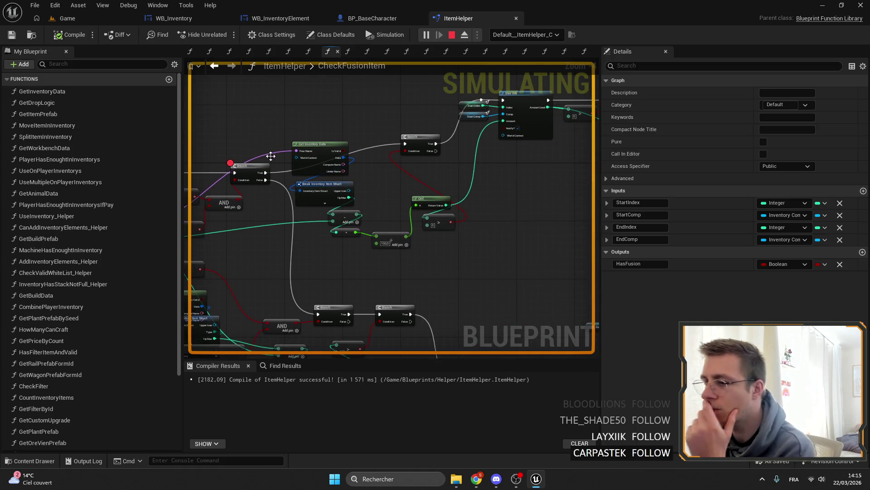
right_click(244, 169)
click(297, 360)
- Open the UseOrb function, add a breakpoint on its SET node, and return to the Game tab
drag(569, 92, 472, 157)
click(433, 165)
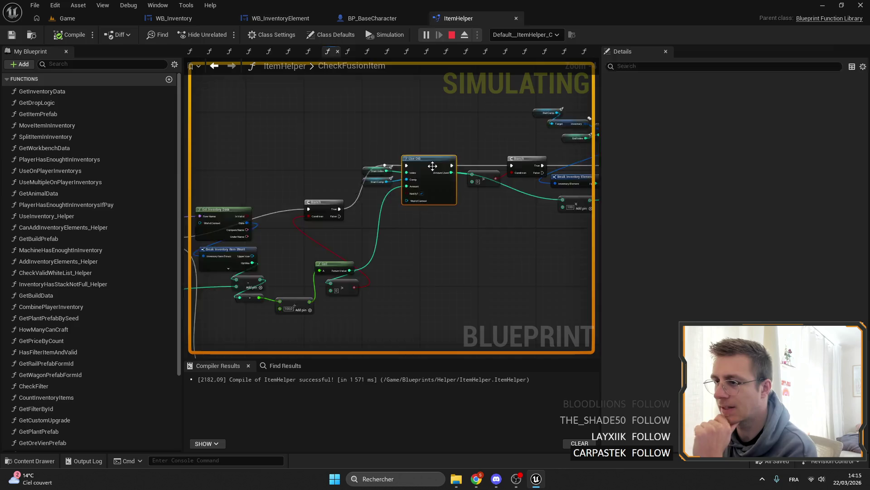
double_click(433, 165)
scroll(405, 132, up, 4)
right_click(436, 172)
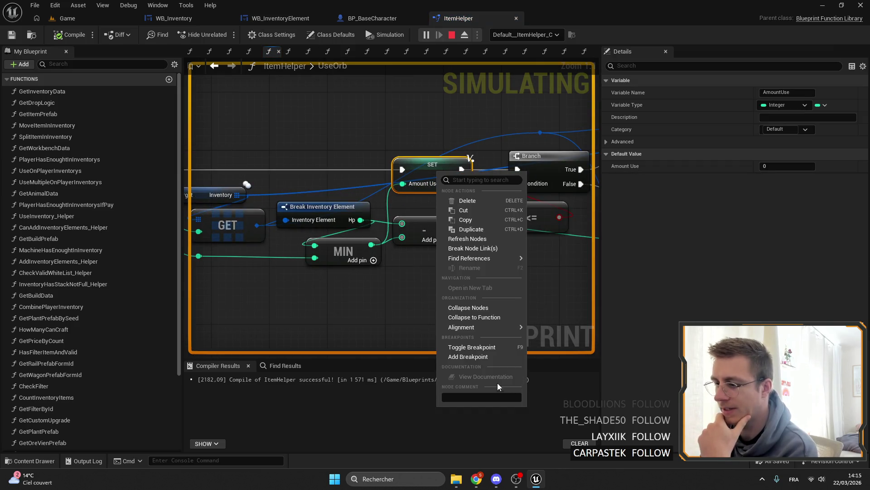
click(481, 357)
click(64, 18)
- In the running game, use an orb from the inventory to trigger the breakpoint
click(336, 116)
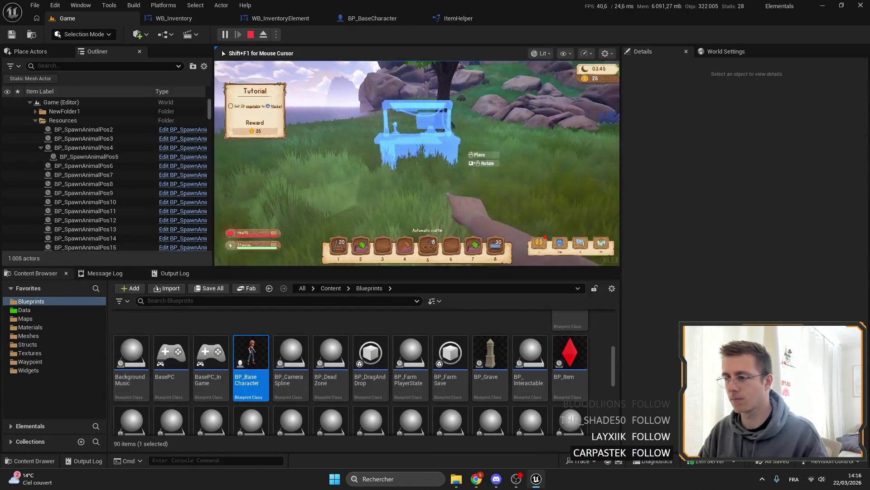
key(Tab)
key(Tab)
key(c)
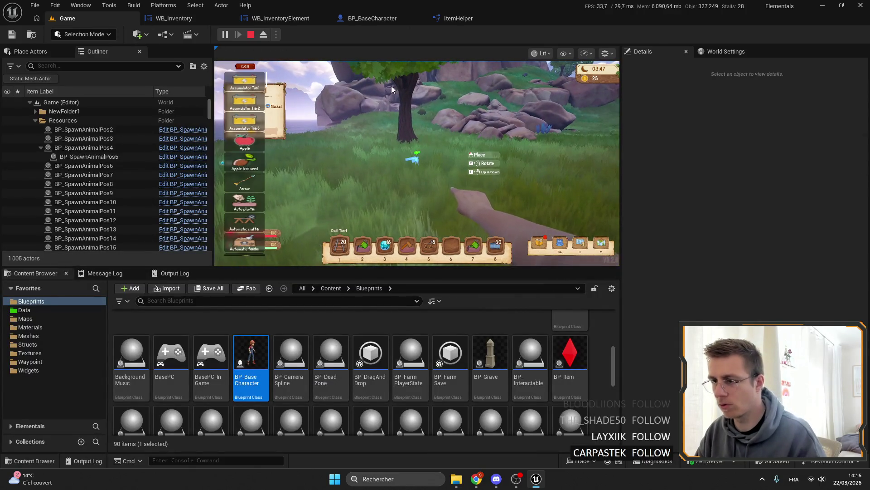
click(245, 66)
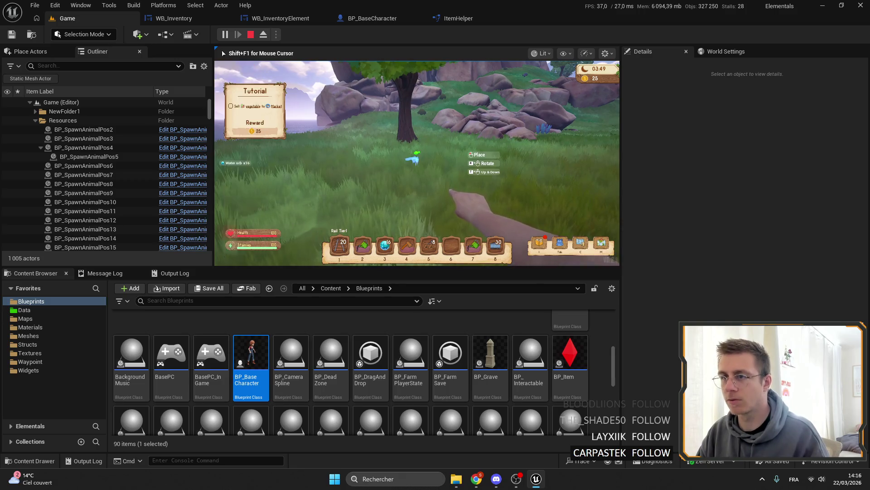
key(Tab)
click(384, 246)
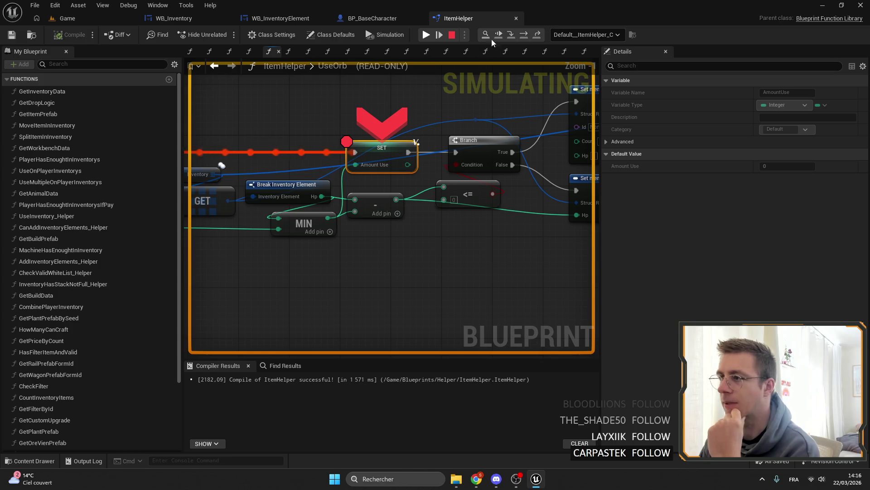
- Step over to the Branch, read Amount as 1, resume execution, and stop the session
click(524, 35)
mouse_move(453, 184)
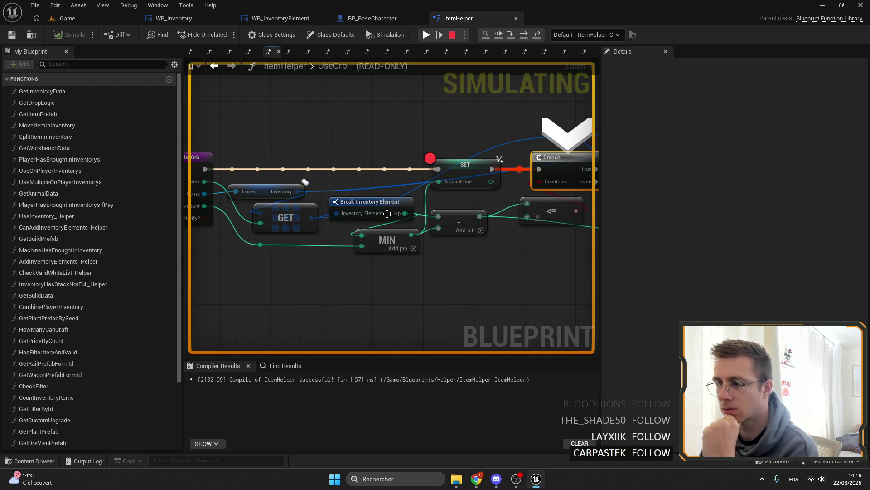
mouse_move(261, 245)
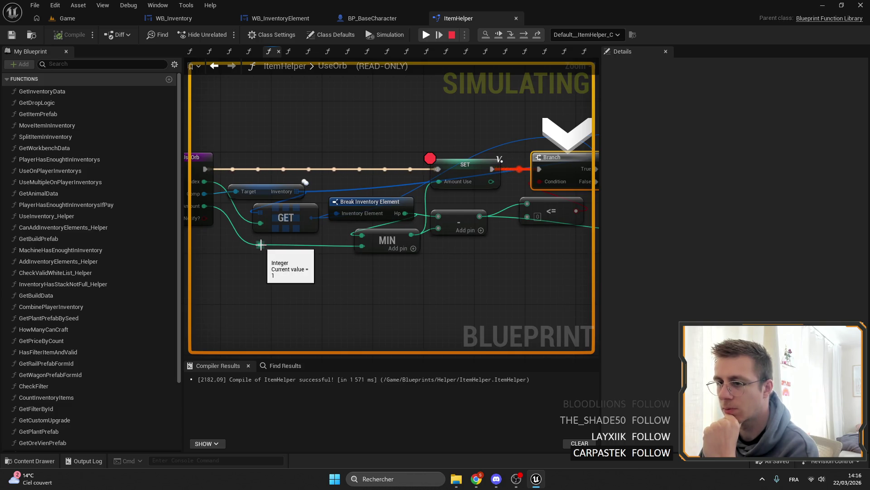
key(F5)
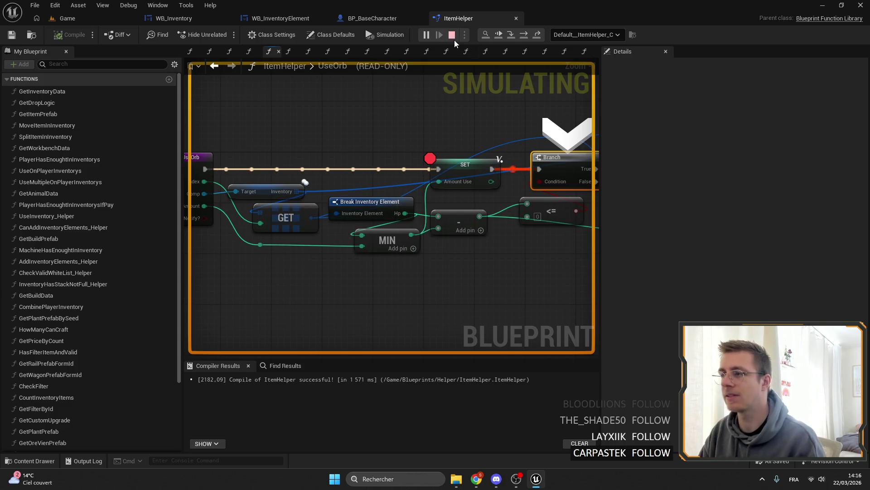
click(452, 34)
- Delete the Break Inventory Element node, undo it, and check the web browser
click(370, 201)
key(Delete)
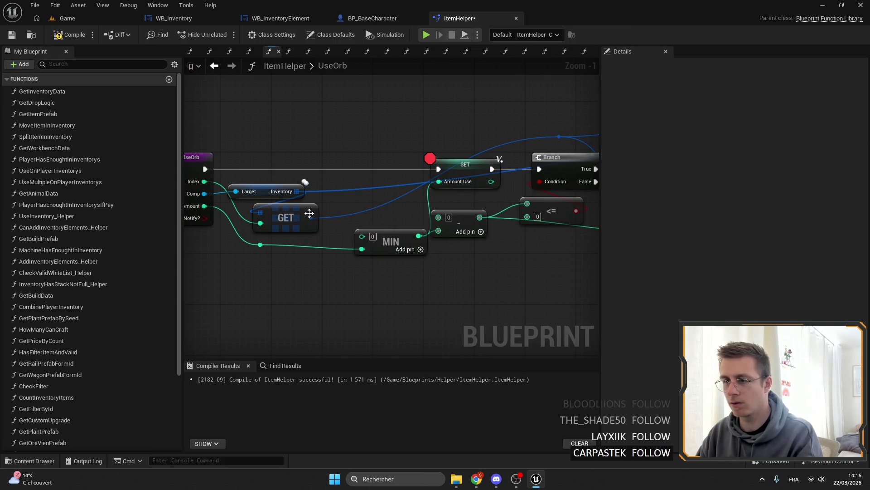
key(ctrl+z)
drag(339, 209, 408, 195)
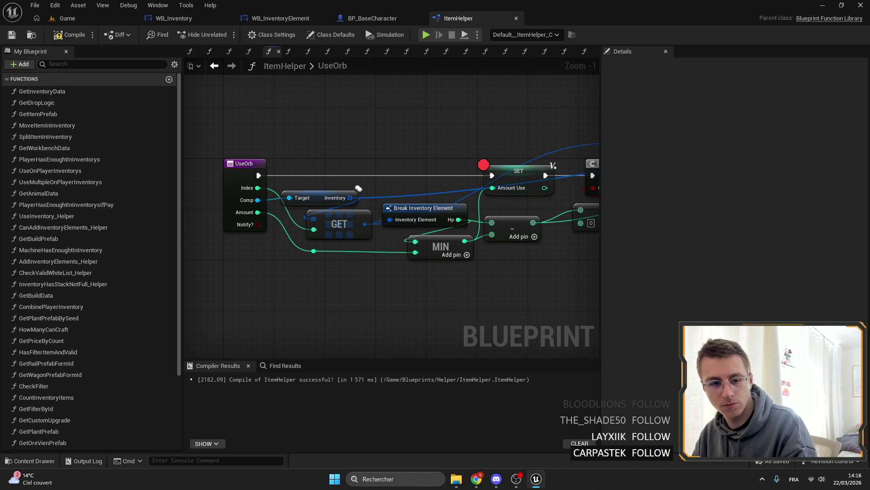
click(476, 479)
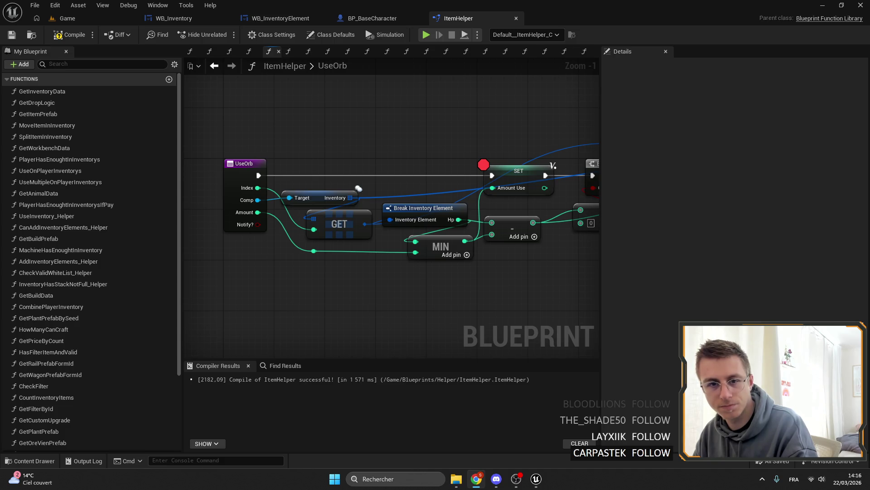
mouse_move(384, 70)
mouse_down()
mouse_move(369, 140)
mouse_move(439, 129)
mouse_up()
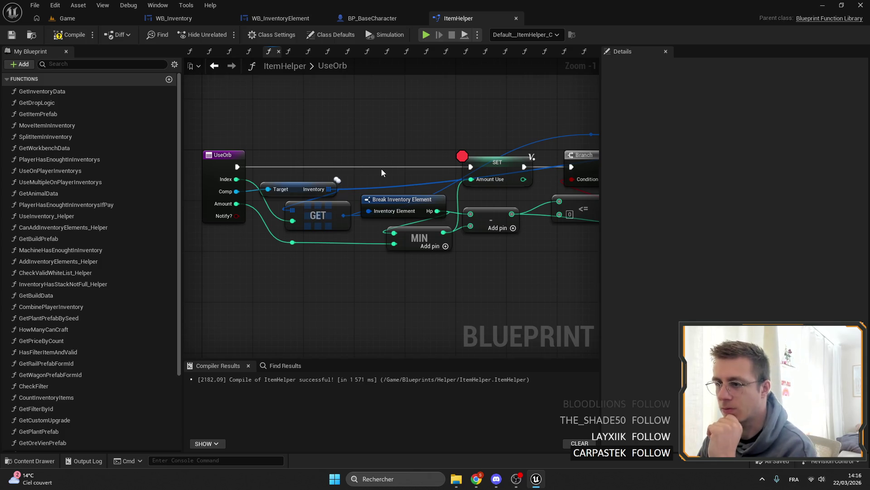
- Delete the Break Inventory Element node and the MIN node with its reroute knot
click(401, 198)
key(Delete)
drag(366, 173, 390, 165)
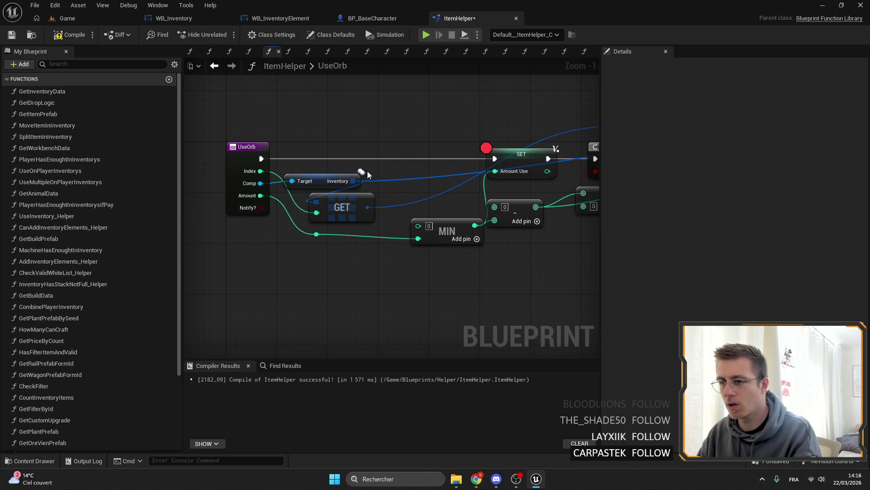
drag(444, 266, 280, 229)
key(Delete)
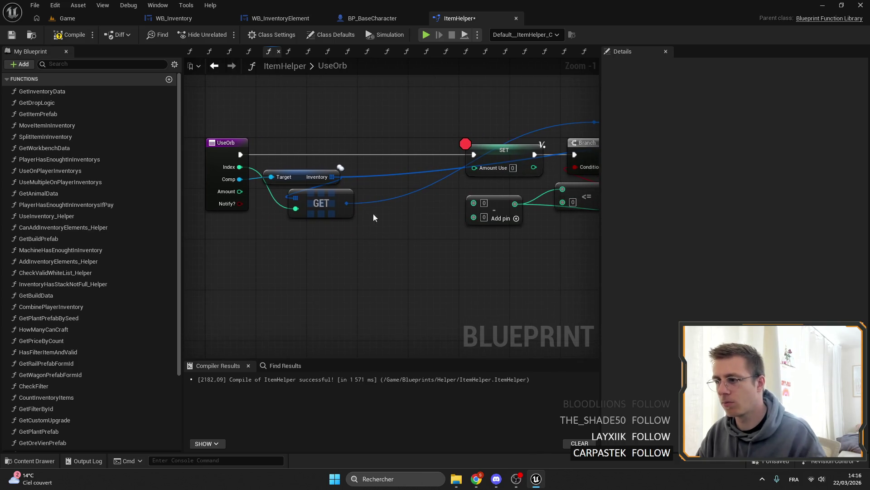
- Wire Amount directly into Amount Use and shift the UseOrb, Target and GET nodes right
click(501, 172)
drag(240, 191, 474, 168)
mouse_move(359, 224)
mouse_down()
mouse_move(224, 130)
mouse_move(312, 151)
mouse_up()
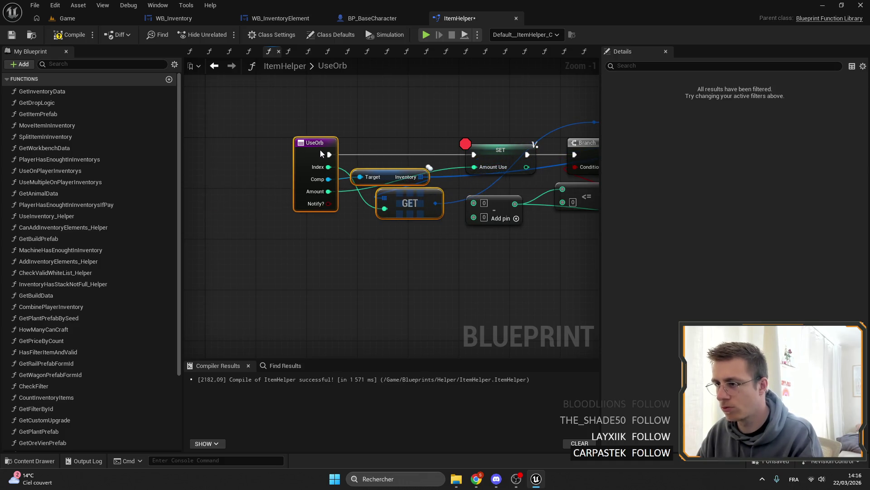
click(365, 122)
drag(365, 121, 314, 135)
- Create a Break Inventory Element node from GET exposing only the Count pin
right_click(450, 178)
mouse_move(446, 285)
mouse_down()
mouse_move(410, 259)
mouse_move(398, 235)
mouse_move(419, 249)
mouse_move(262, 219)
mouse_move(476, 208)
mouse_move(481, 219)
mouse_up()
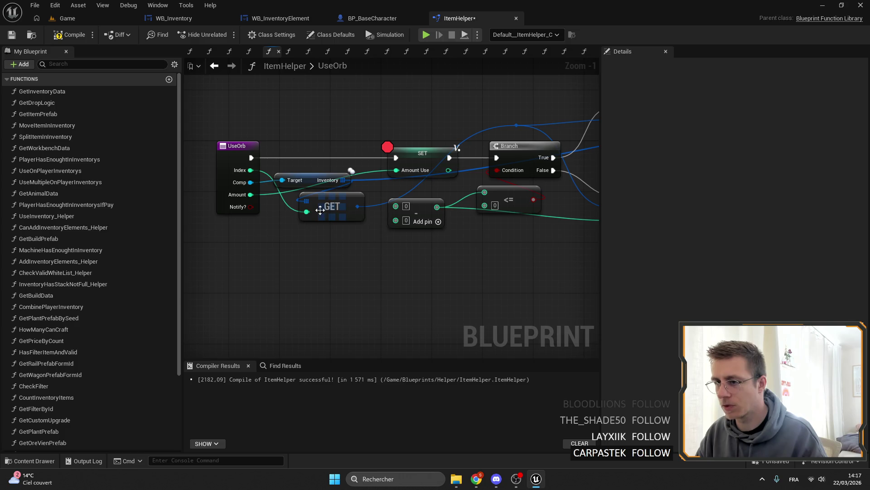
drag(358, 206, 375, 217)
text(BR)
key(Return)
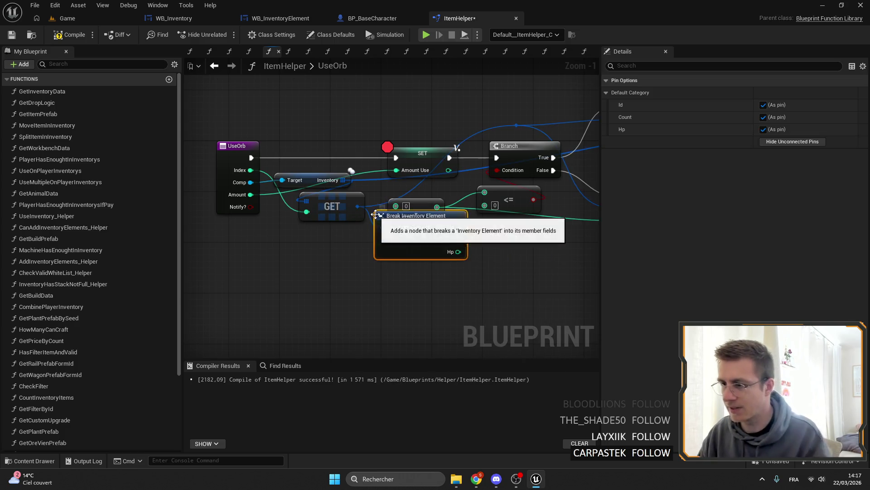
click(762, 129)
click(764, 105)
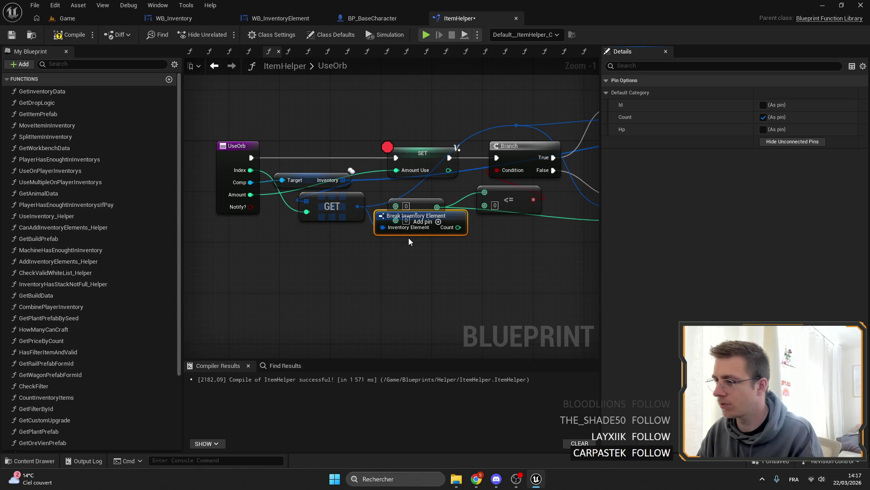
- Add a subtract node and wire the element's Count into it
mouse_move(459, 227)
mouse_down()
mouse_move(449, 235)
mouse_move(436, 207)
mouse_move(512, 232)
mouse_up()
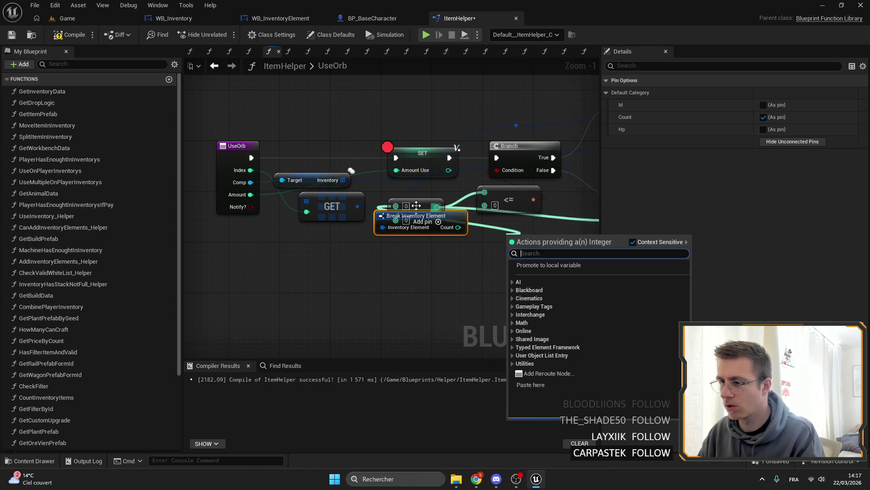
text(-)
key(Return)
mouse_move(438, 222)
mouse_down()
mouse_move(355, 235)
mouse_move(484, 239)
mouse_move(477, 250)
mouse_up()
mouse_move(448, 170)
mouse_down()
mouse_move(456, 276)
mouse_move(478, 249)
mouse_move(201, 256)
mouse_move(242, 229)
mouse_move(414, 254)
mouse_up()
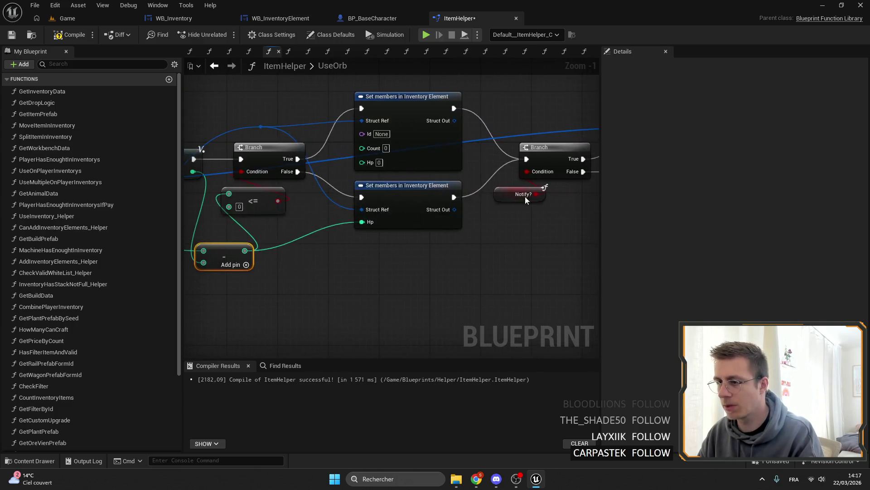
scroll(525, 197, up, 1)
- Switch the lower Set members node from Hp to Count, fed by the subtraction result
drag(516, 257, 522, 257)
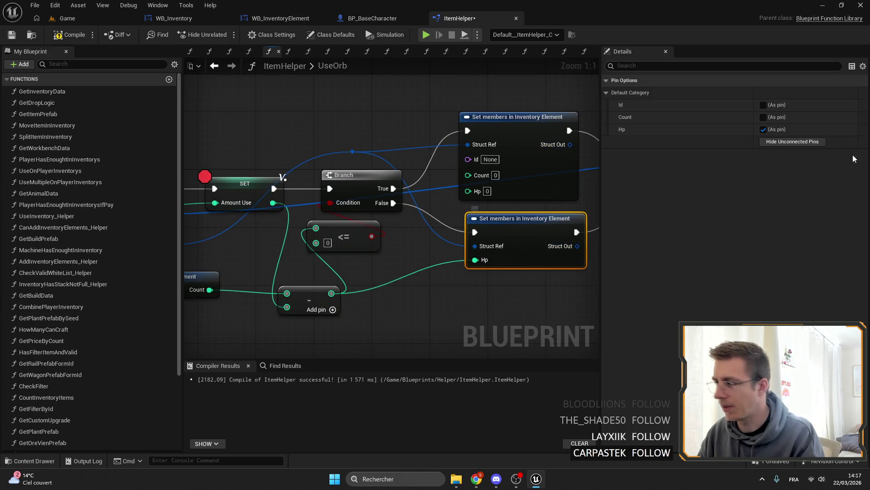
click(764, 117)
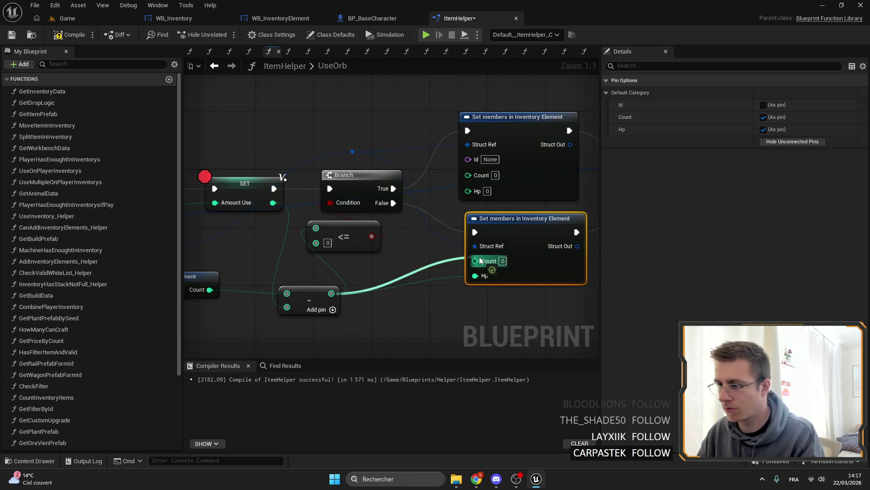
mouse_move(331, 293)
mouse_down()
mouse_move(440, 279)
mouse_move(475, 259)
mouse_up()
click(763, 129)
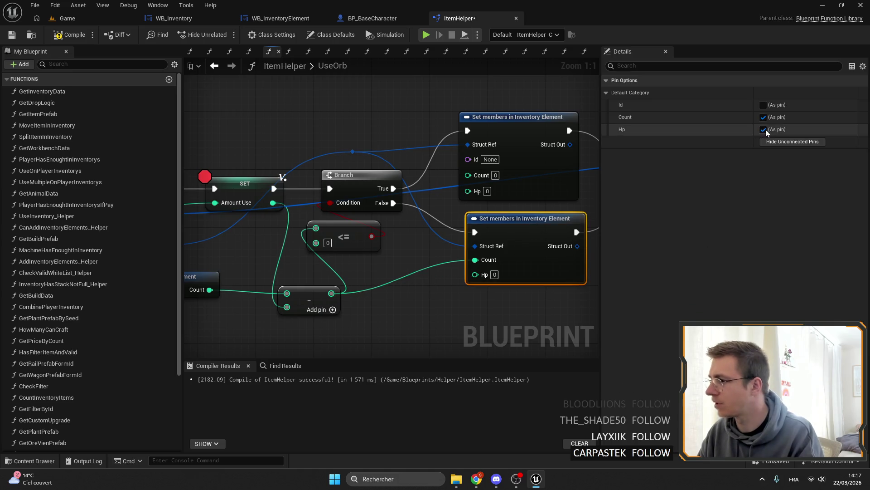
drag(449, 305, 390, 265)
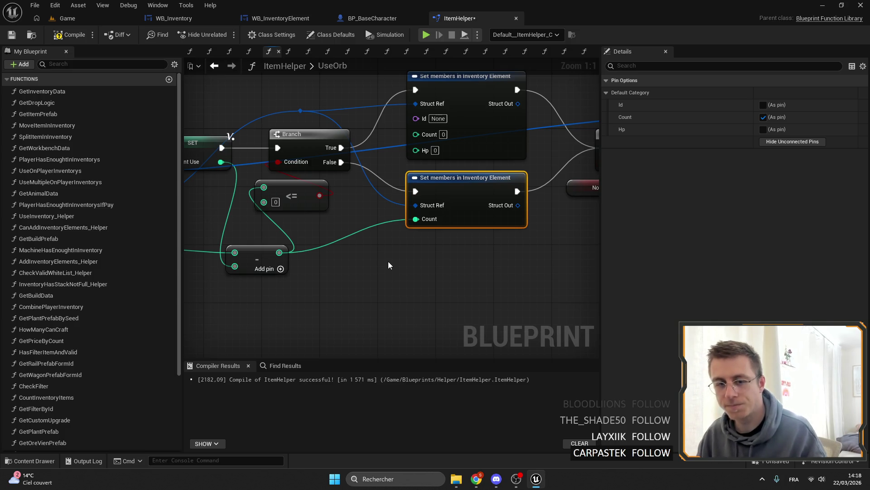
- Remove the SET node's breakpoint, save ItemHelper, and return to the Game level tab
scroll(408, 211, down, 2)
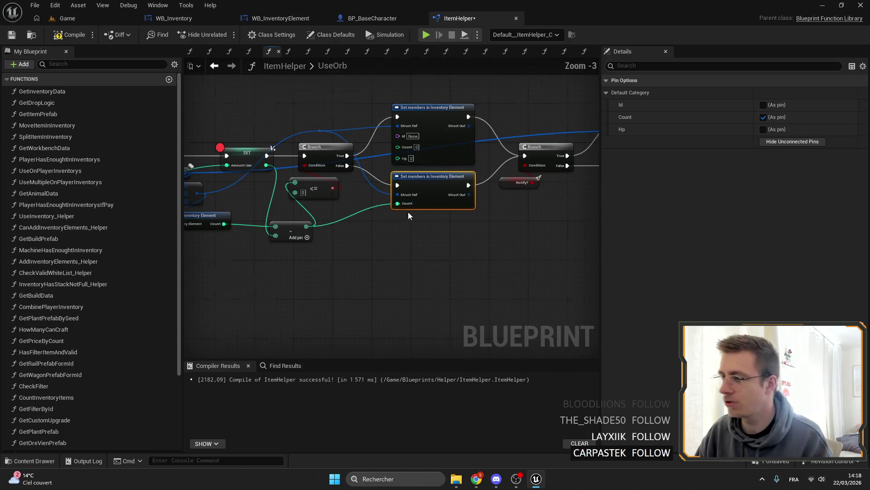
right_click(247, 157)
click(307, 335)
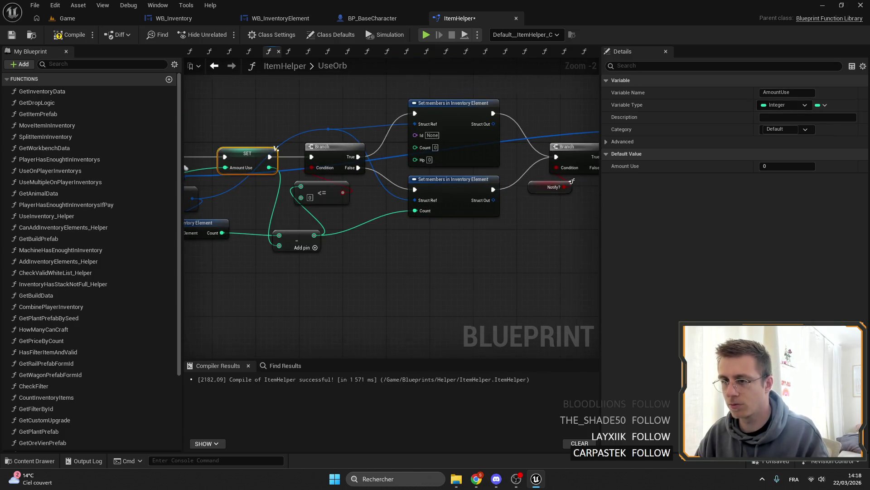
click(12, 35)
click(73, 20)
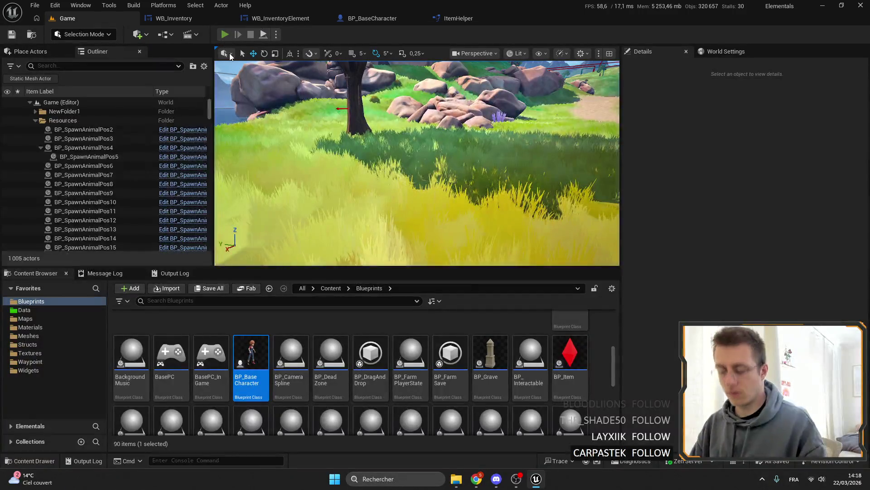
- Start Play, equip the copper axe, and toggle the backpack, item list and crafting panels
click(225, 34)
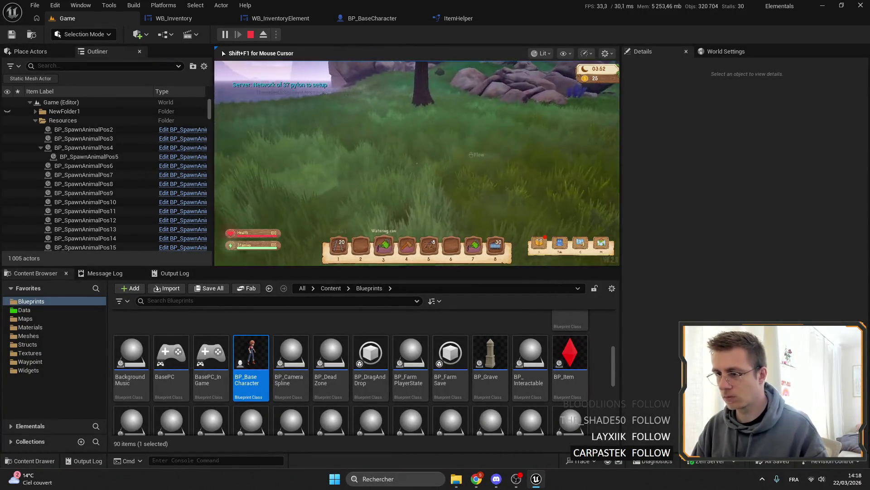
key(4)
key(i)
key(i)
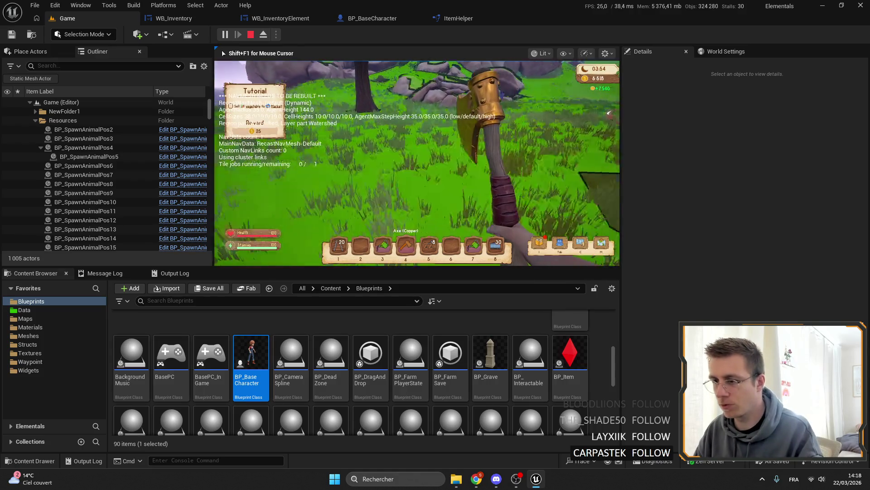
click(457, 129)
key(p)
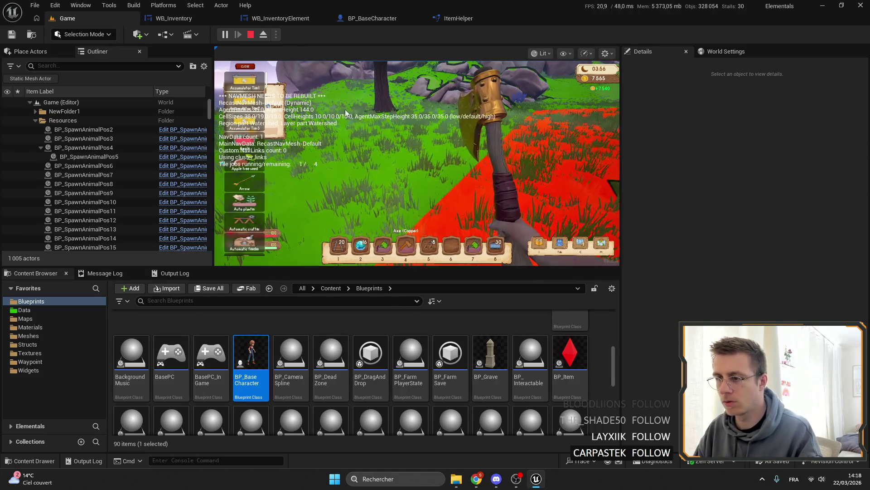
key(c)
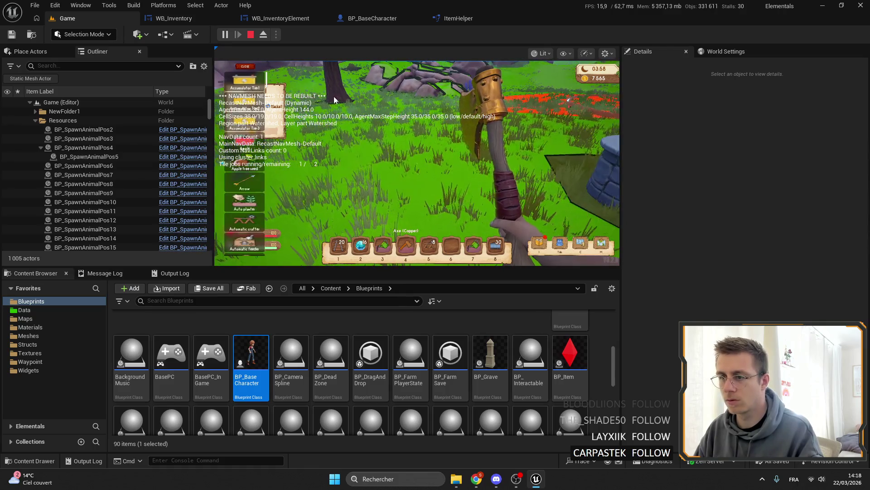
click(239, 68)
key(i)
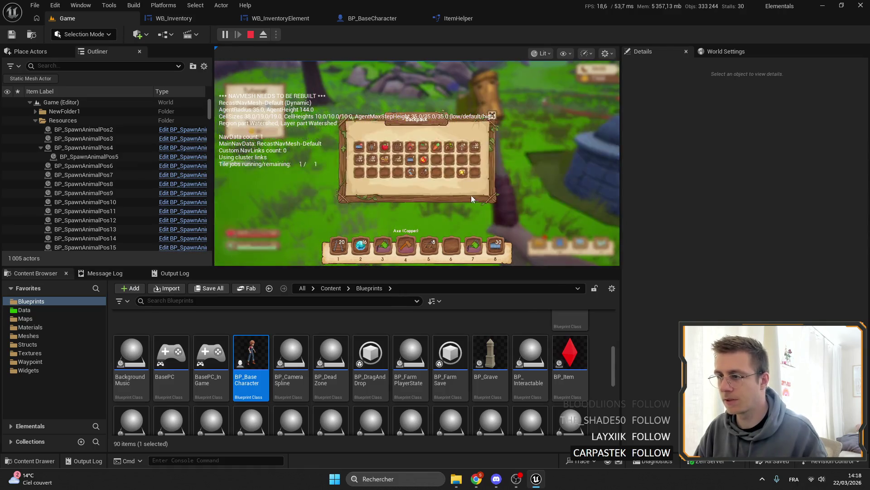
key(p)
key(i)
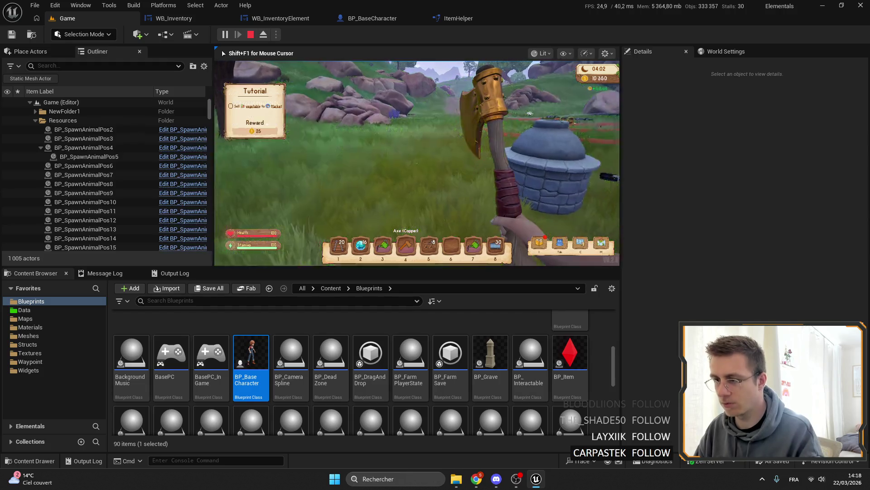
key(i)
- Use a blue item, move it into hotbar slot 7, close the backpack, and stop play
click(361, 245)
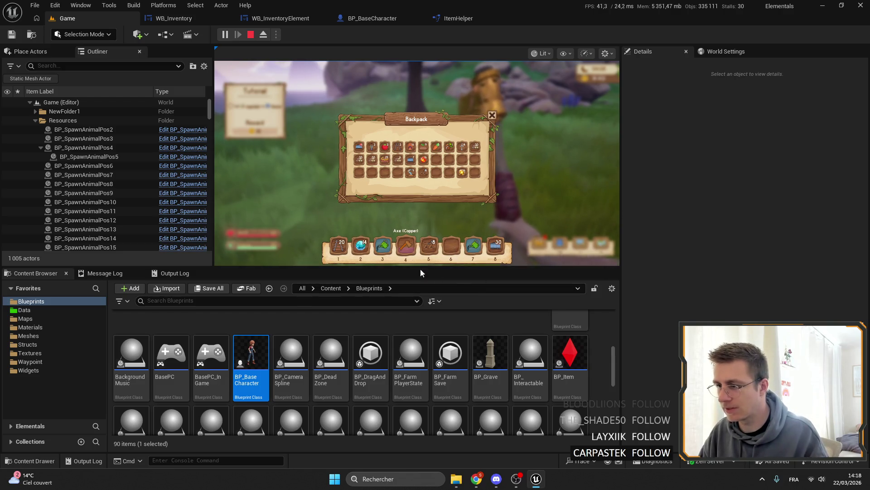
click(361, 250)
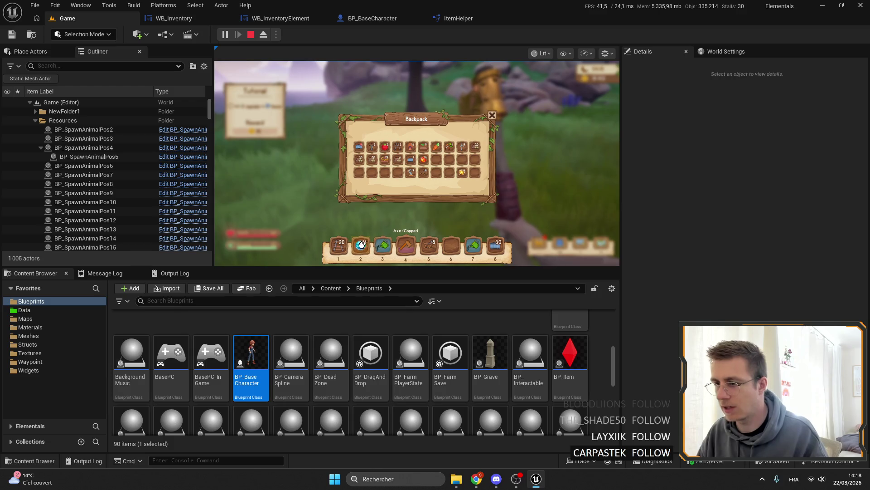
click(379, 251)
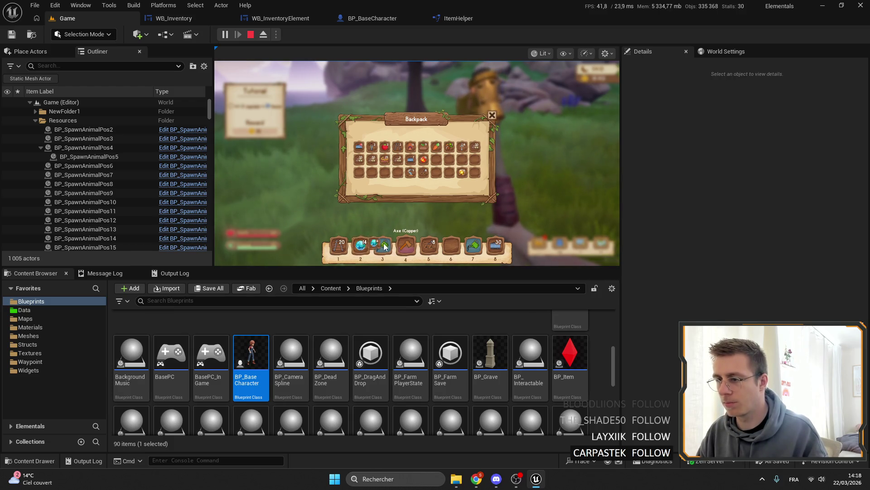
drag(361, 248, 475, 249)
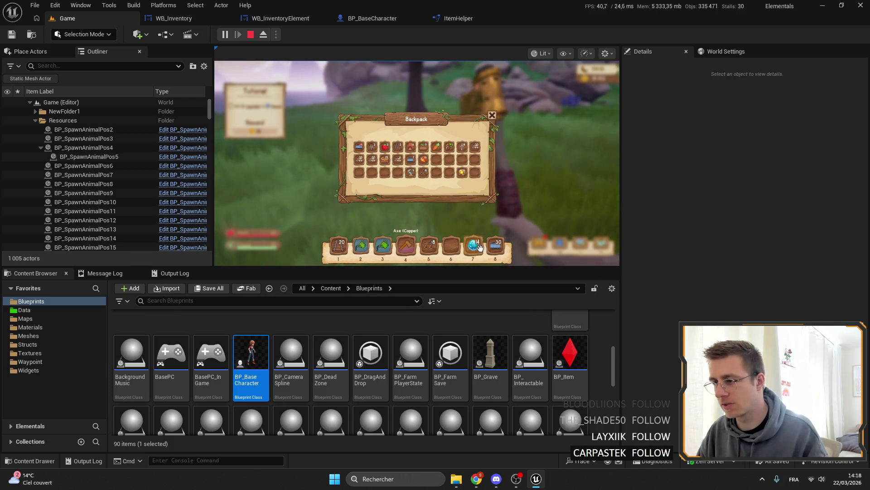
key(i)
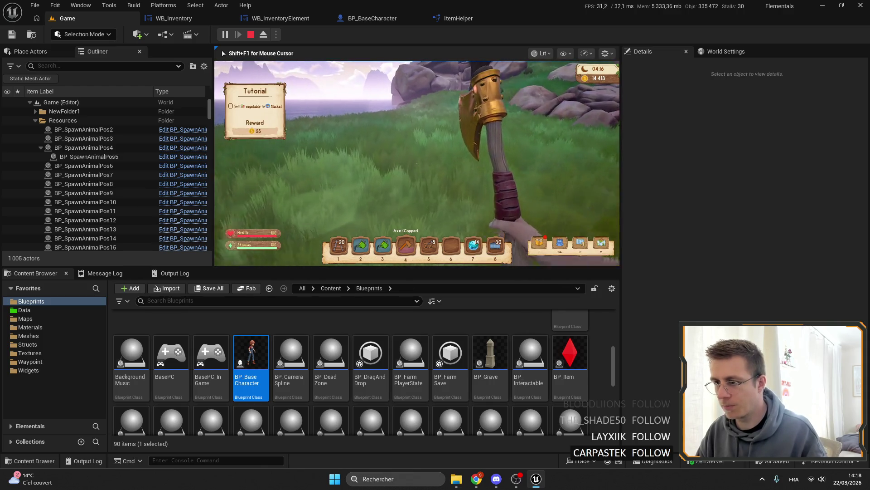
key(Escape)
- Return to ItemHelper's UseOrb graph showing the SET node for AmountUse
click(280, 18)
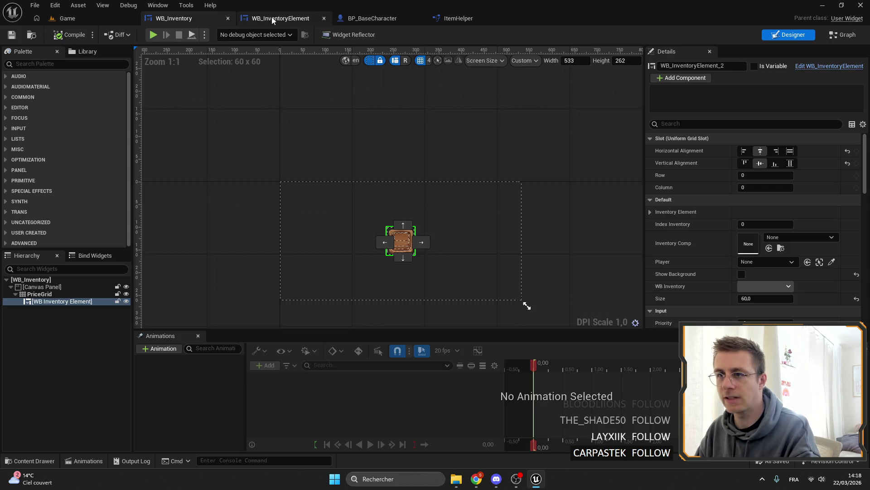
click(458, 18)
drag(380, 141, 341, 155)
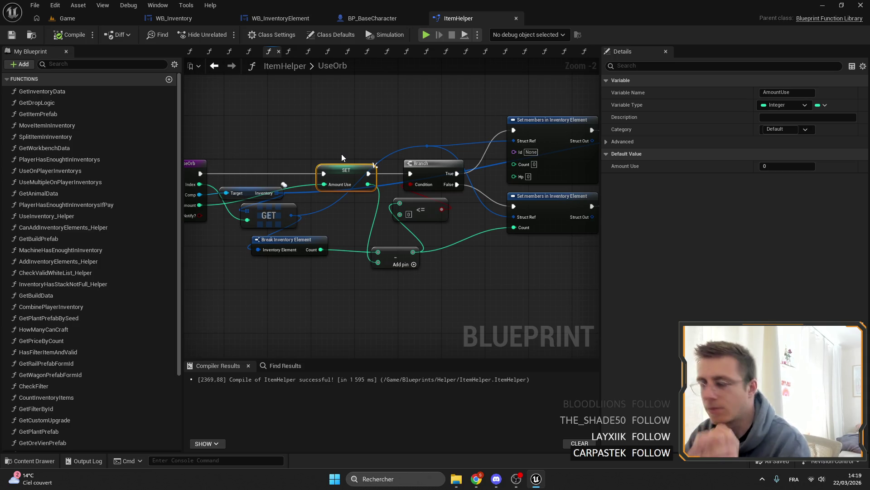
- Close the UseOrb and GetBuildData tabs and zoom out on CanAddInventoryElements_Helper
drag(453, 133, 484, 133)
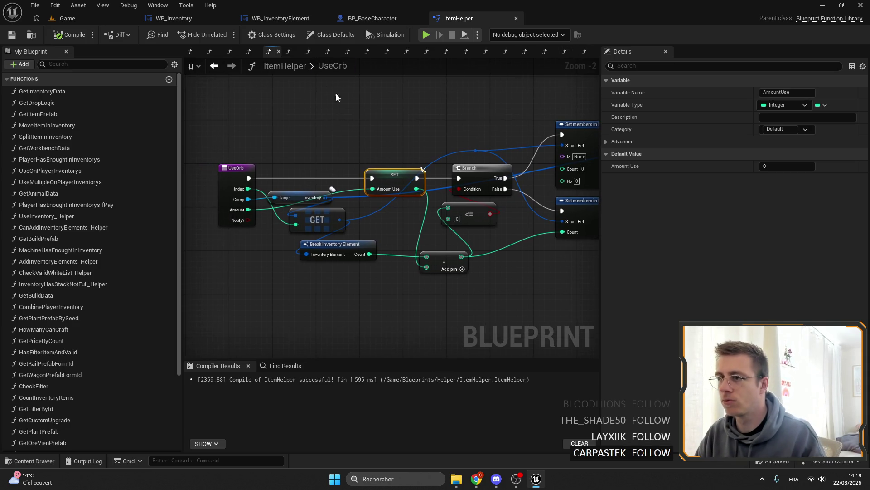
click(278, 52)
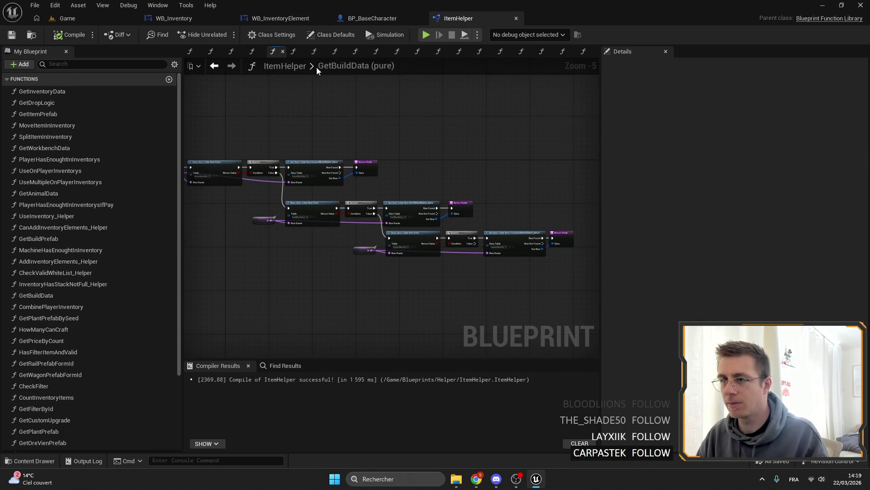
click(282, 53)
scroll(429, 146, down, 3)
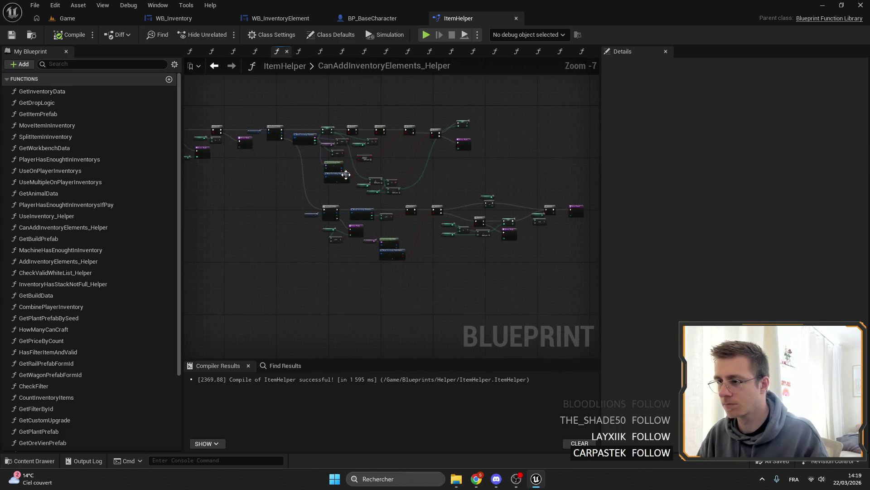
scroll(379, 213, up, 4)
scroll(379, 213, down, 2)
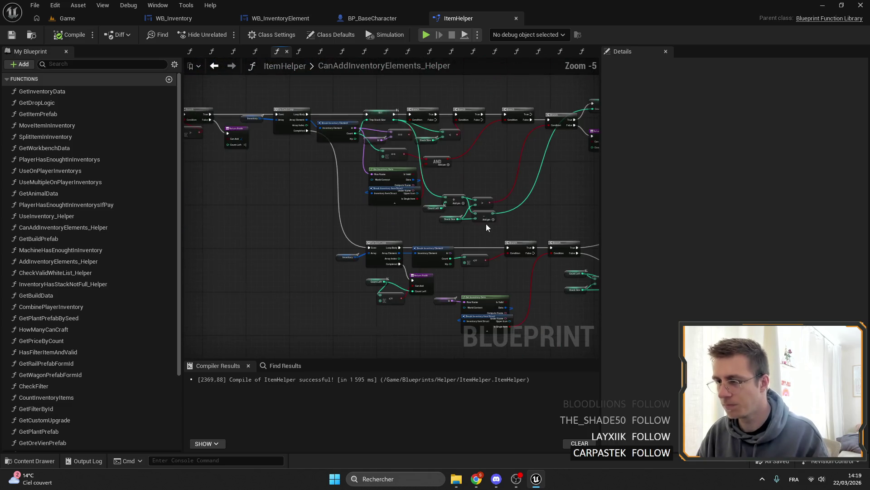
scroll(150, 290, down, 3)
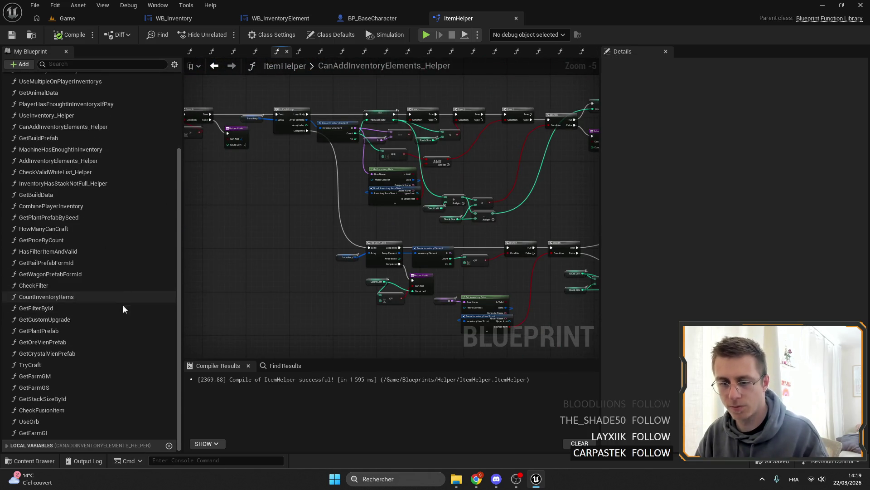
- Open the CheckFusionItem function graph and frame its nodes
double_click(41, 409)
scroll(319, 222, down, 3)
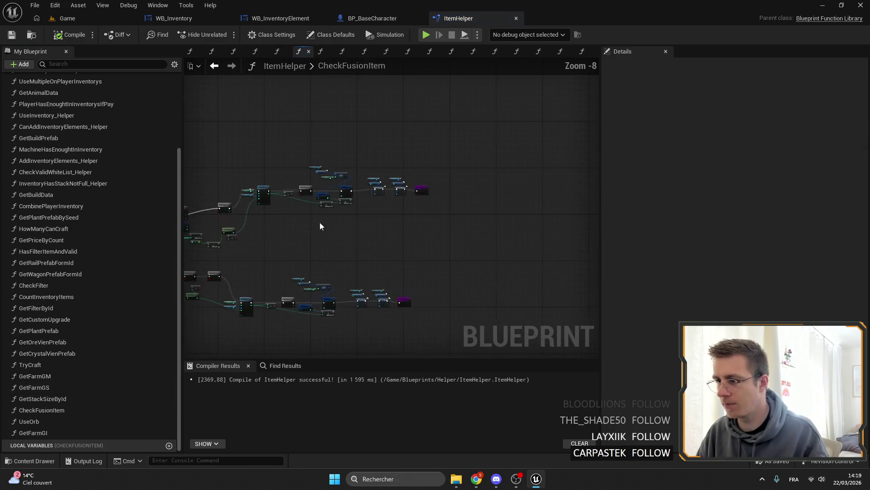
scroll(425, 223, up, 6)
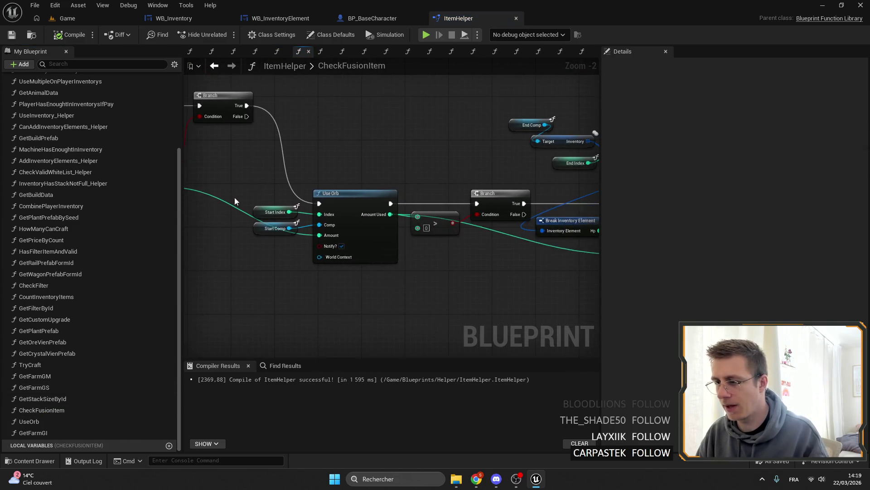
scroll(303, 230, down, 2)
drag(504, 193, 447, 168)
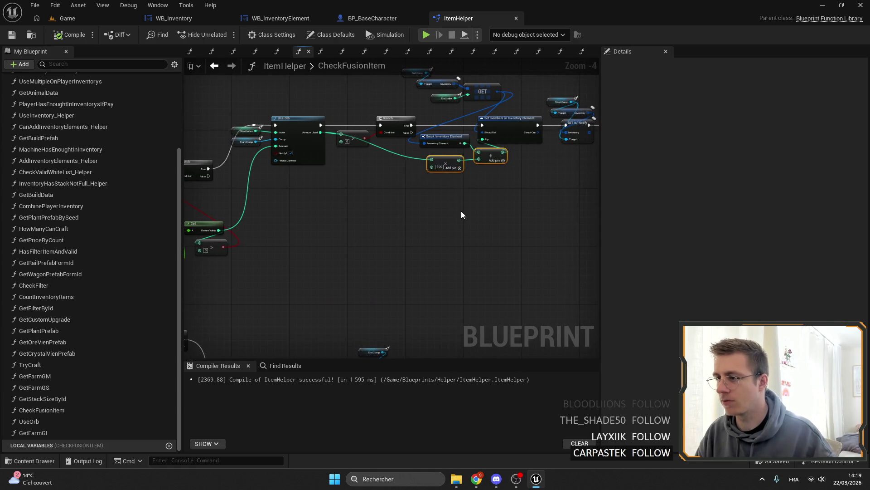
scroll(461, 215, up, 1)
scroll(452, 198, down, 1)
scroll(416, 258, up, 3)
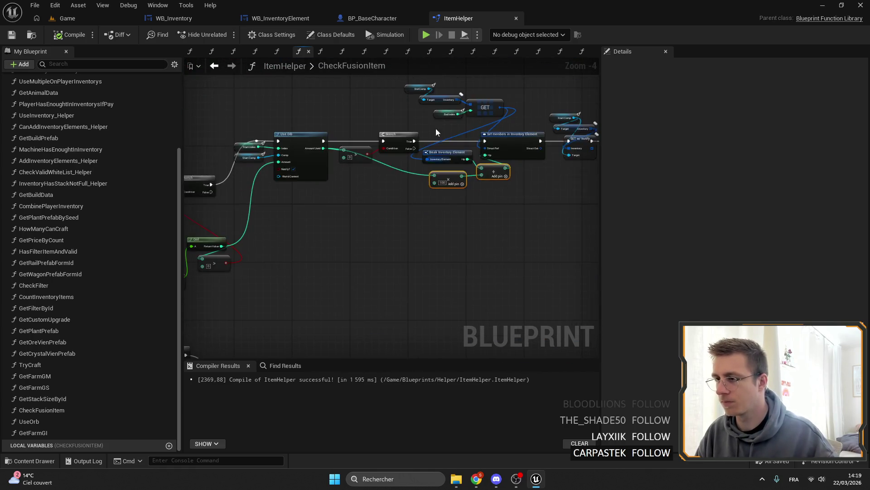
- Try exposing Count on Break Inventory Element into the Add node, then undo and save
click(453, 175)
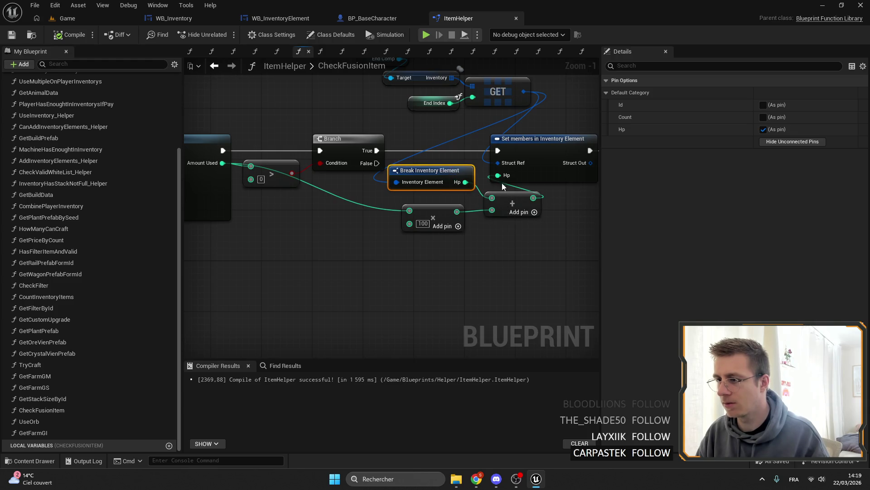
click(764, 129)
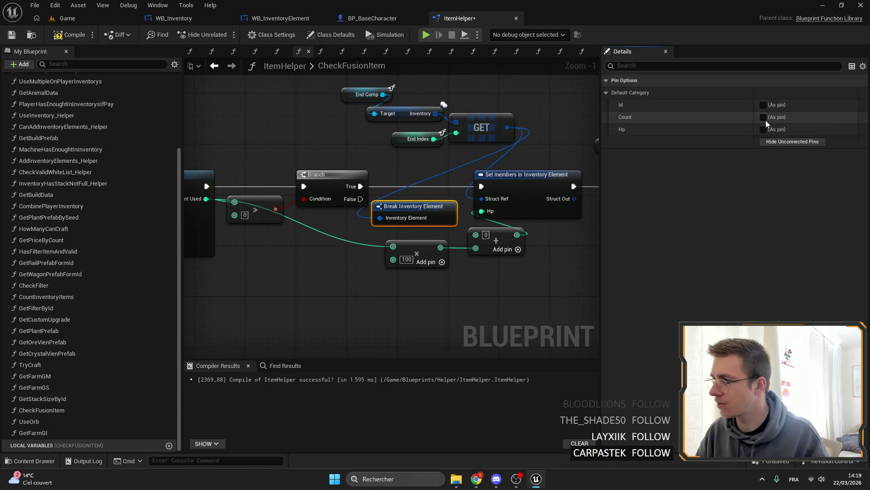
click(763, 118)
mouse_move(456, 217)
mouse_down()
mouse_move(453, 227)
mouse_move(499, 242)
mouse_move(455, 276)
mouse_up()
key(ctrl+z)
key(ctrl+z)
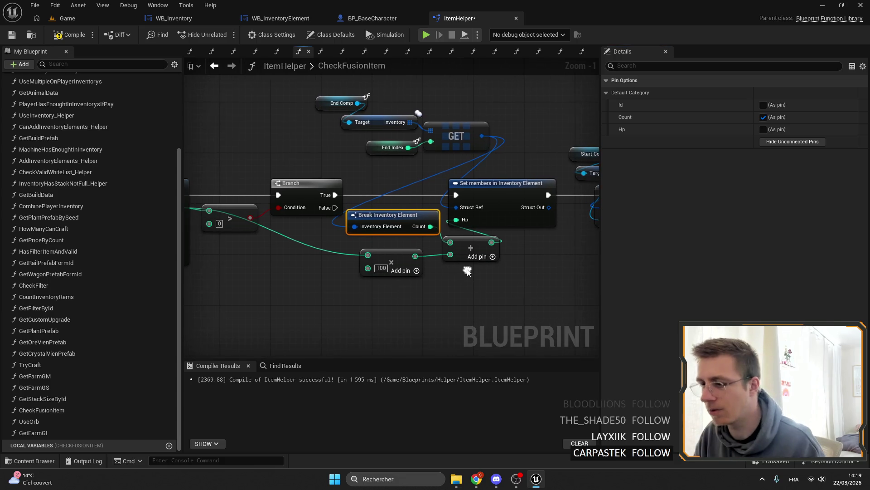
key(ctrl+s)
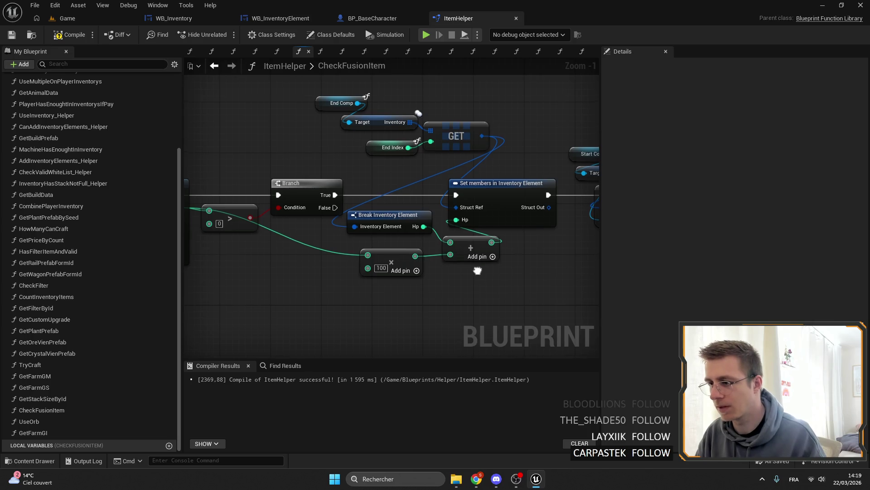
- Move the multiply-by-100 node beside the Add node and wire Amount Used into it
scroll(471, 143, down, 3)
scroll(444, 288, up, 2)
drag(443, 288, 478, 219)
click(485, 135)
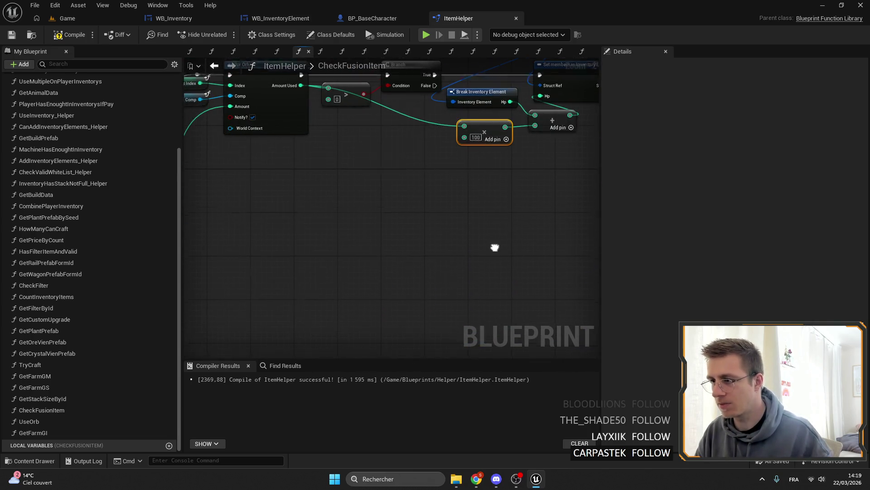
scroll(493, 247, up, 2)
mouse_move(405, 178)
mouse_down()
mouse_move(438, 174)
mouse_move(423, 213)
mouse_move(497, 192)
mouse_move(481, 192)
mouse_up()
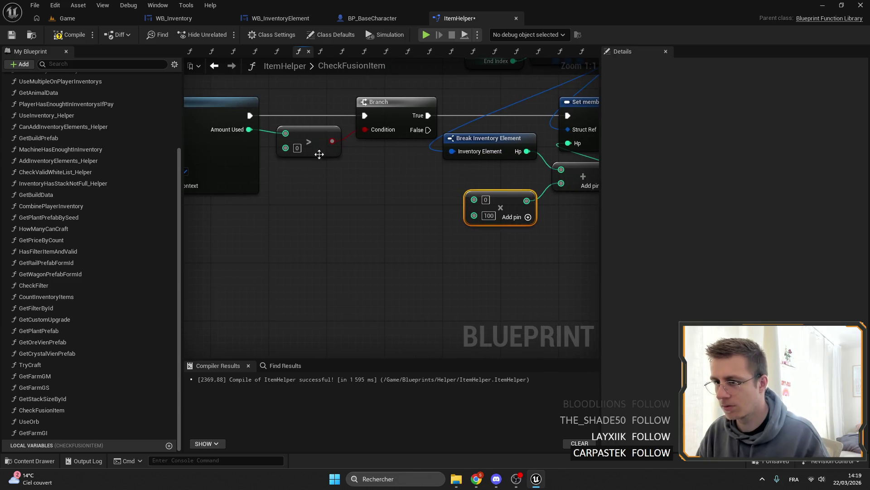
drag(255, 133, 476, 196)
scroll(390, 244, down, 3)
mouse_move(390, 244)
mouse_down()
mouse_move(308, 213)
mouse_move(370, 234)
mouse_up()
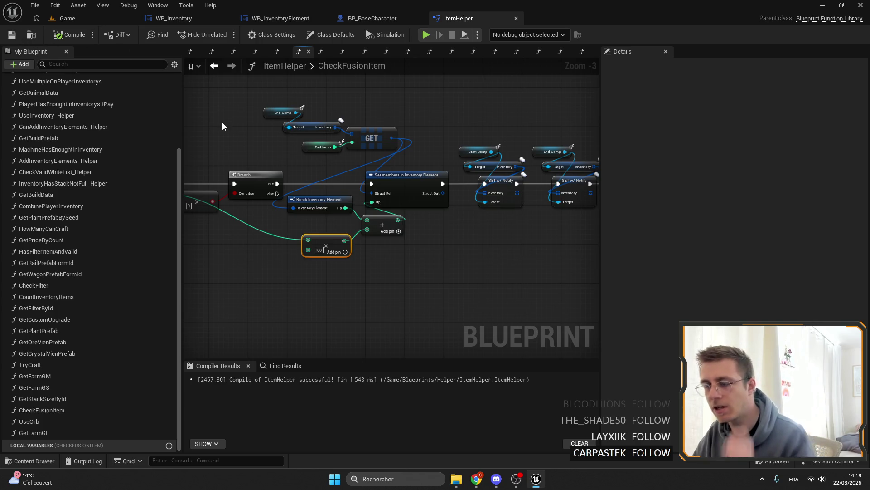
- Save ItemHelper and flip through BP_BaseCharacter, WB_InventoryElement, WB_Inventory and back to ItemHelper
scroll(320, 222, up, 2)
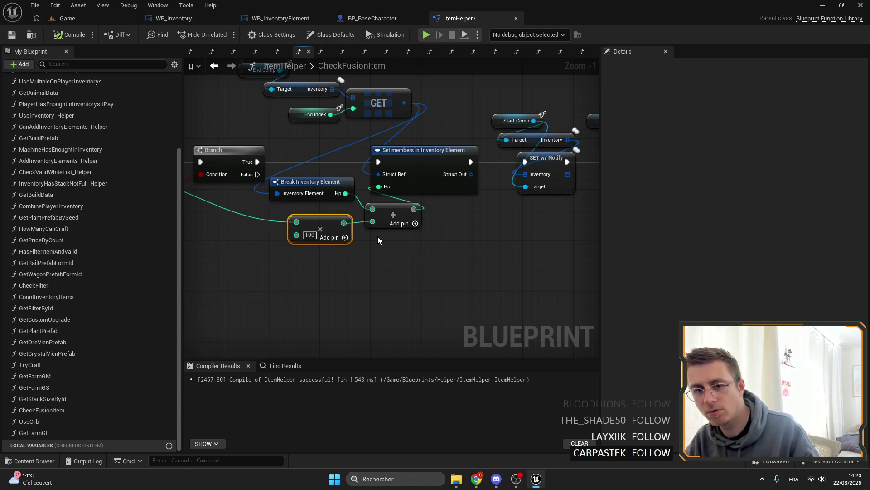
click(19, 37)
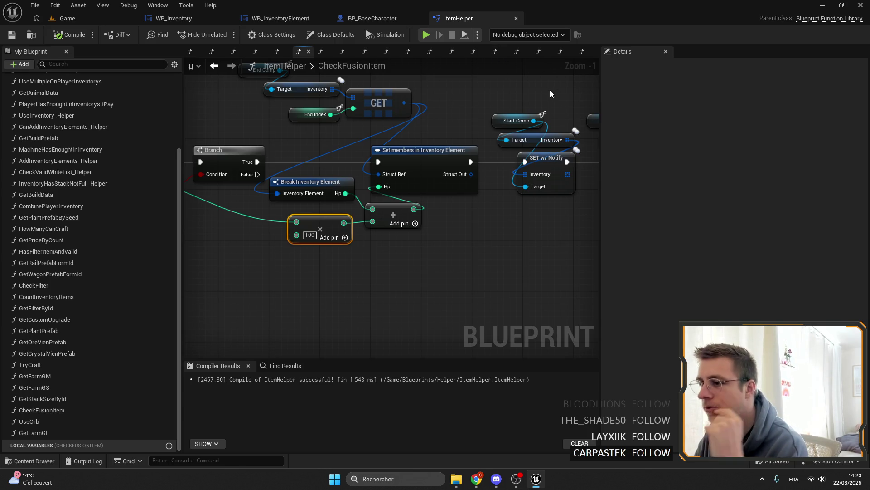
click(395, 18)
scroll(347, 175, down, 4)
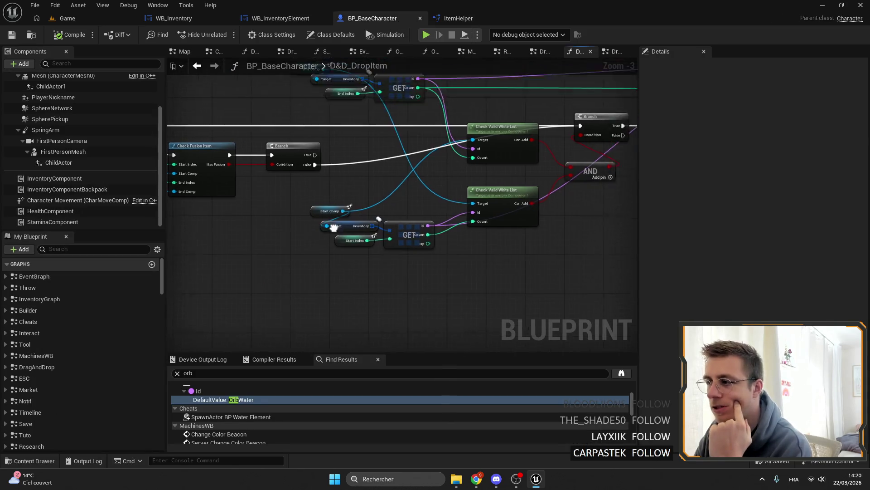
click(274, 20)
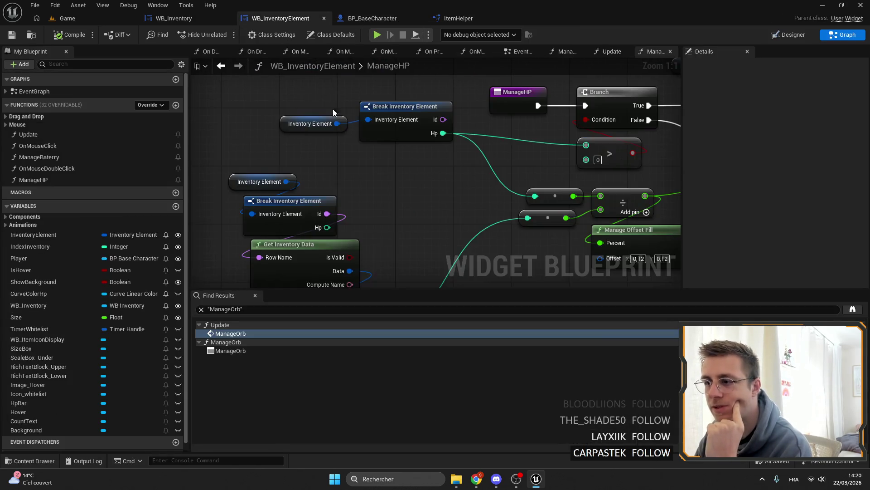
click(174, 18)
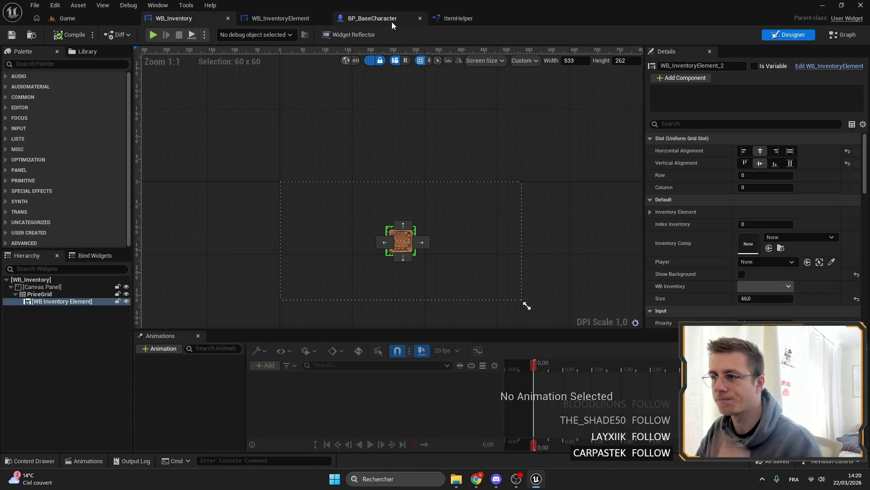
click(471, 18)
- Start a playtest on the Game level and stock hotbar slots 6 and 7, including Accumulator Tier1
click(64, 18)
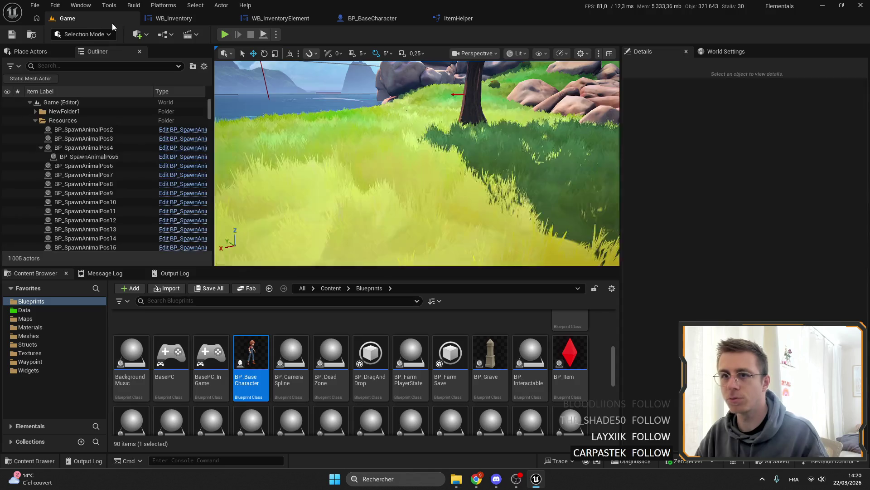
click(227, 37)
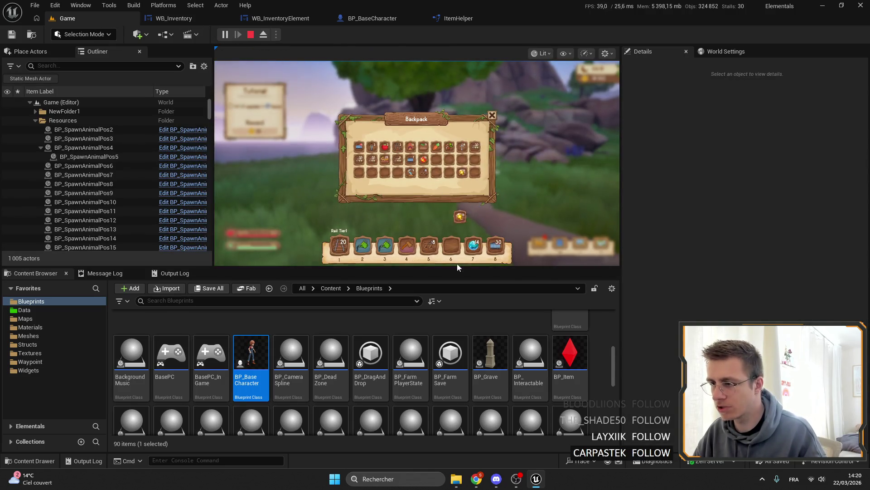
mouse_move(462, 172)
mouse_down()
mouse_move(451, 245)
mouse_move(449, 171)
mouse_up()
key(i)
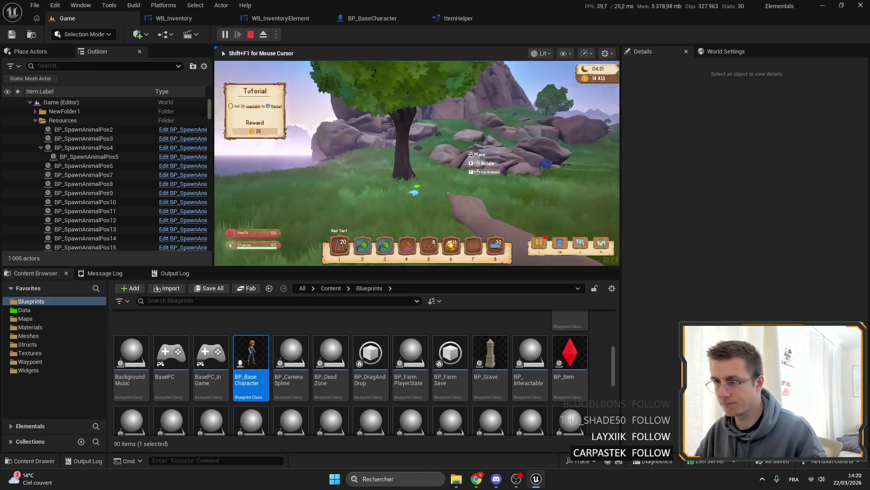
key(Tab)
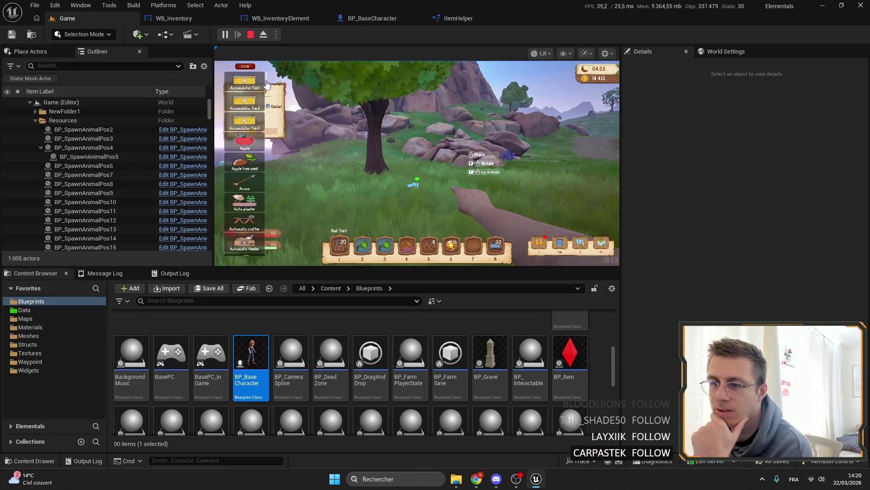
click(267, 83)
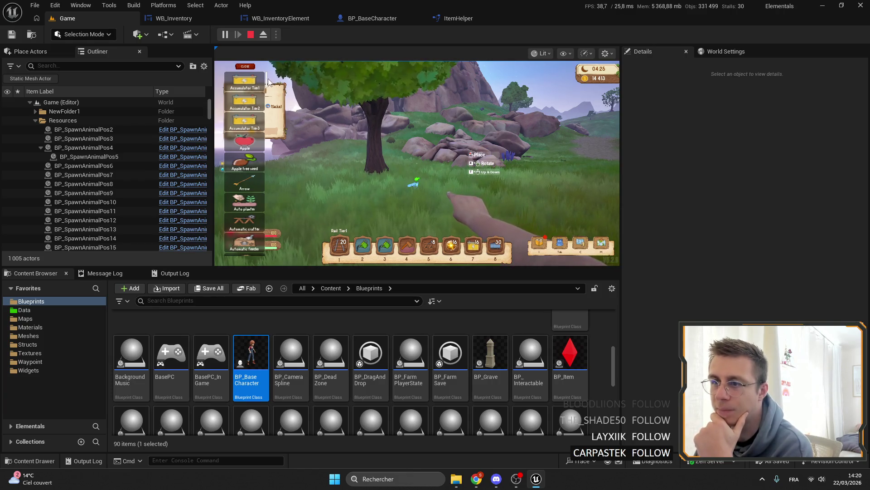
scroll(268, 87, down, 5)
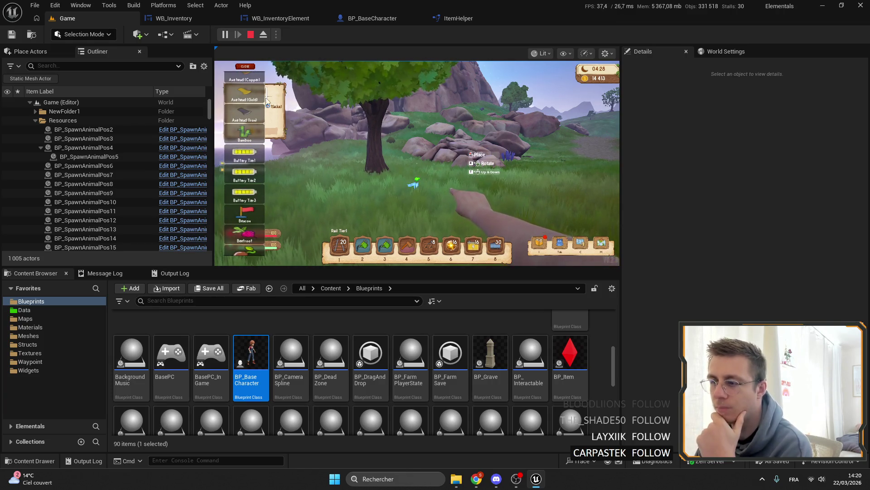
- In fullscreen, charge the Battery Tier2 from hotbar slot 6 to 2000 with a golden orb
key(i)
key(6)
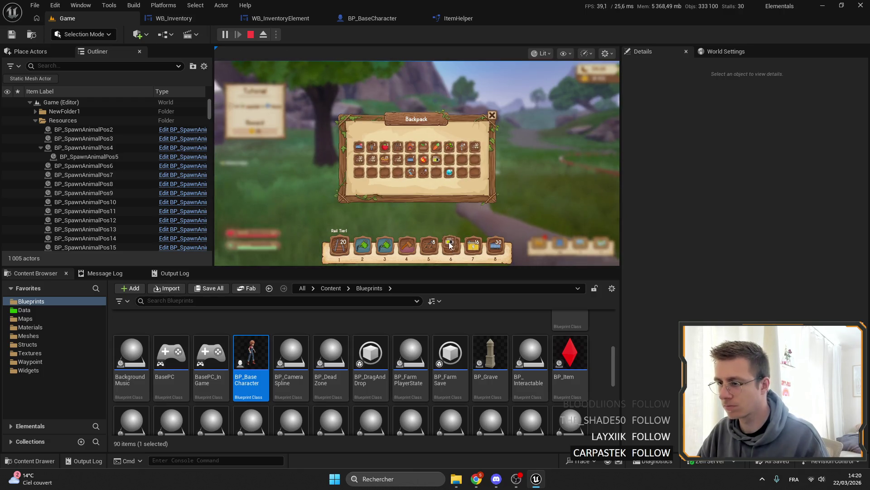
key(i)
key(F11)
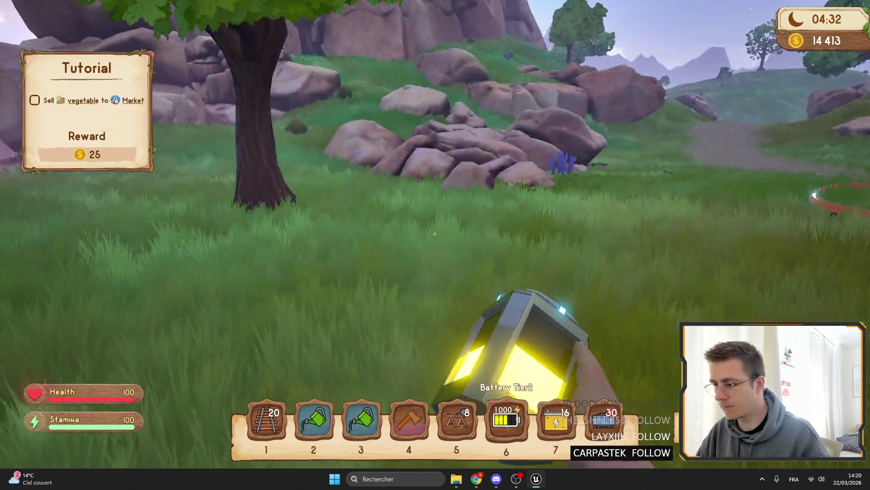
key(i)
drag(477, 224, 522, 411)
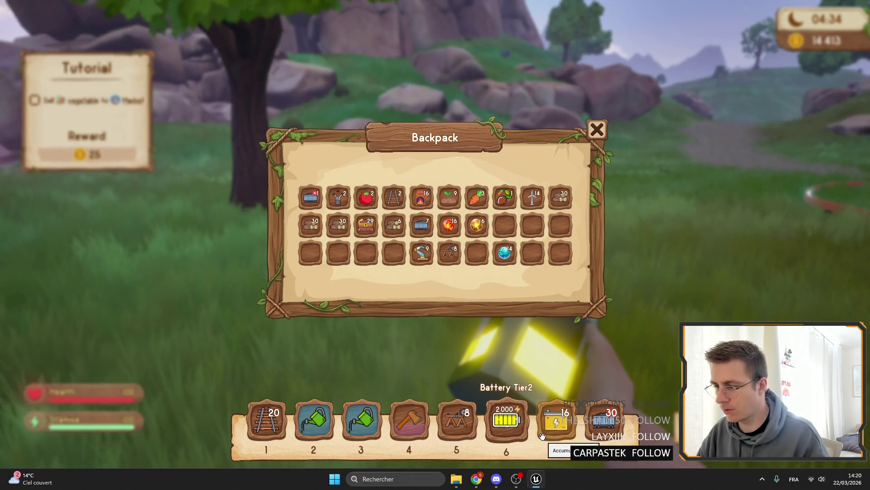
drag(477, 225, 514, 238)
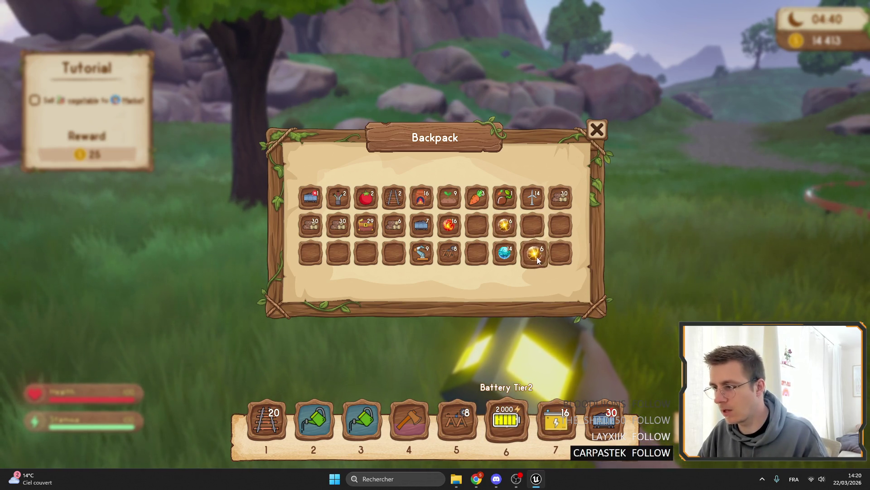
mouse_move(505, 233)
mouse_down()
mouse_move(525, 257)
mouse_move(507, 419)
mouse_up()
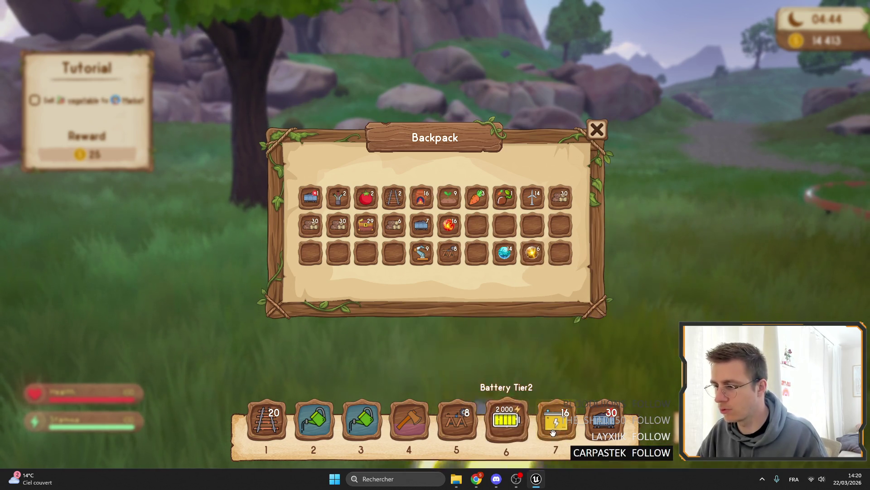
key(Tab)
key(Tab)
key(Tab)
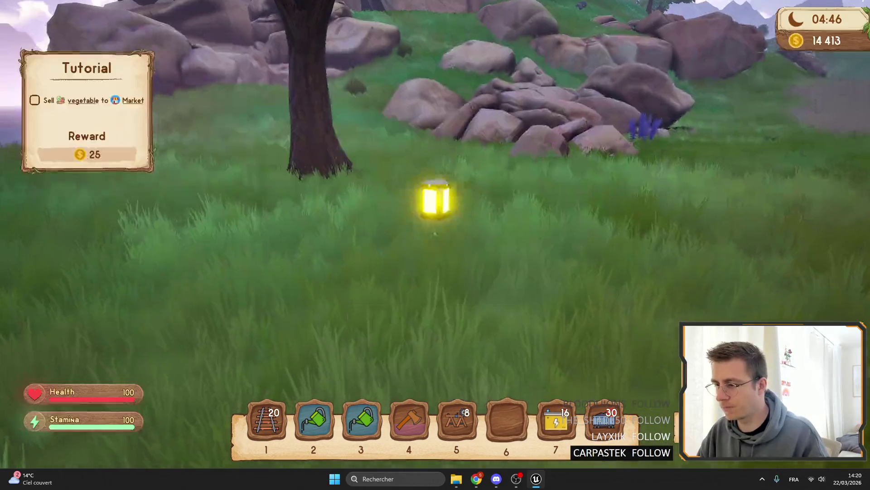
- Place an Accumulator Tier1 on the grass, check its 0-charge panel, and stop the playtest
key(7)
click(435, 234)
key(e)
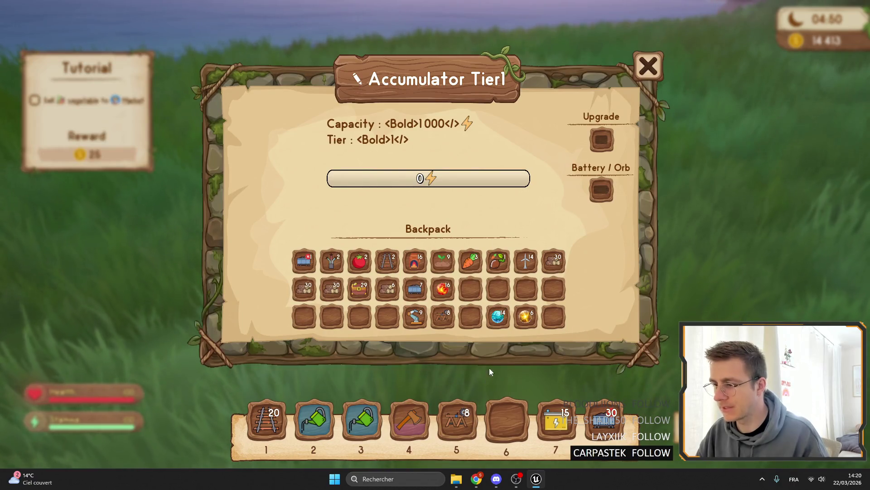
mouse_move(525, 316)
mouse_down()
mouse_move(614, 193)
mouse_move(512, 315)
mouse_move(526, 316)
mouse_up()
key(Escape)
key(F11)
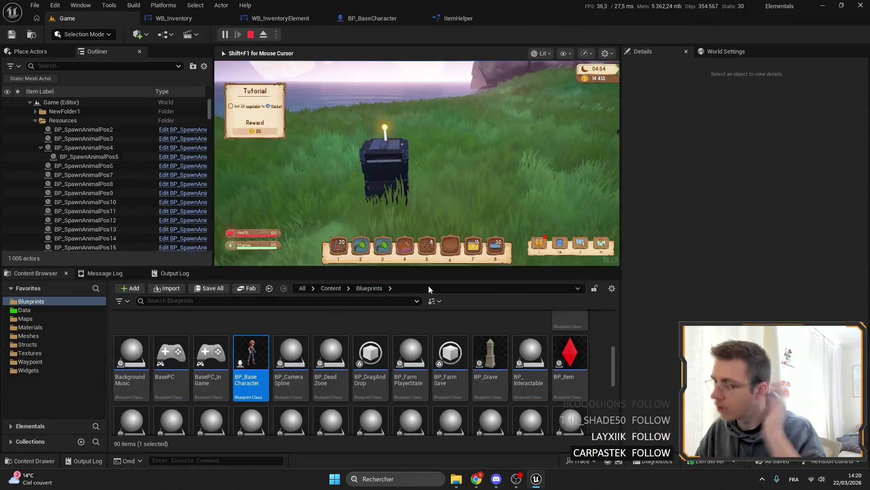
key(Escape)
- Search the Content Browser for 'ACCU' and open BP_AccumulatorT1 to its TryUseOrb graph
click(223, 300)
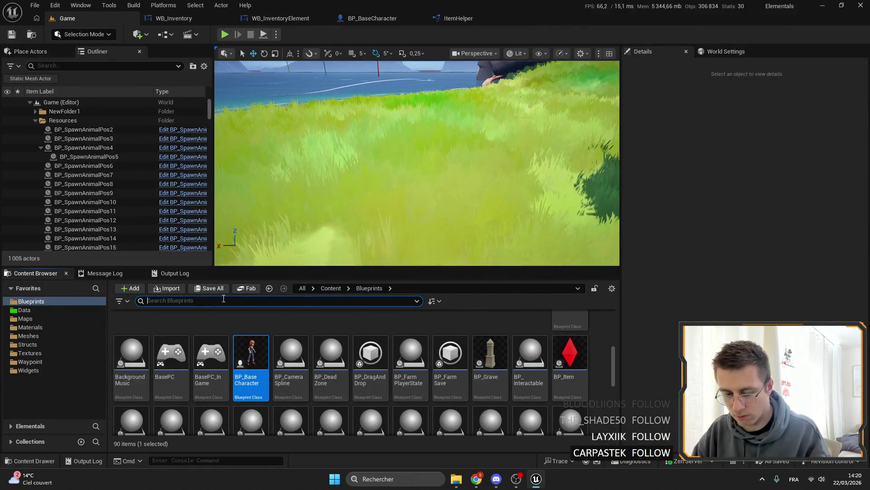
text(ACCU)
double_click(131, 330)
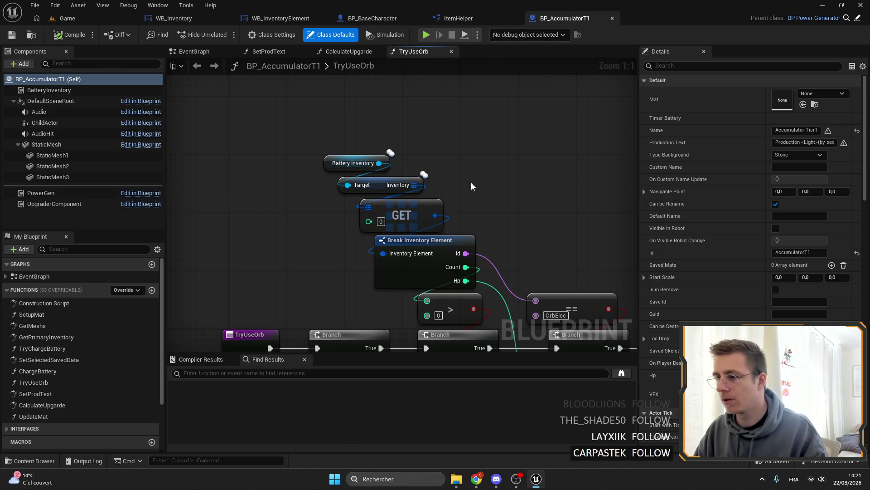
- In TryUseOrb, disconnect Hp from the MIN node and hide Hp on Break Inventory Element
scroll(472, 182, down, 2)
scroll(118, 298, down, 1)
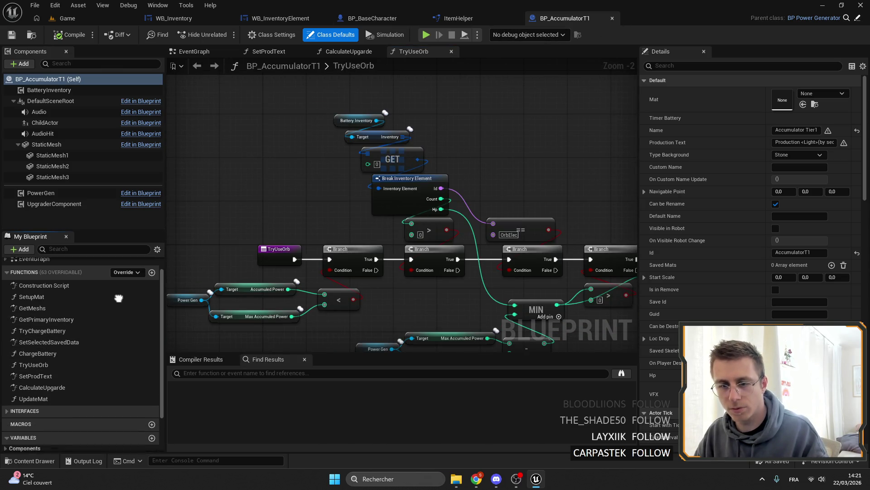
scroll(118, 298, down, 2)
click(68, 327)
mouse_move(427, 325)
mouse_down()
mouse_move(427, 235)
mouse_move(398, 199)
mouse_move(439, 211)
mouse_up()
scroll(377, 181, up, 2)
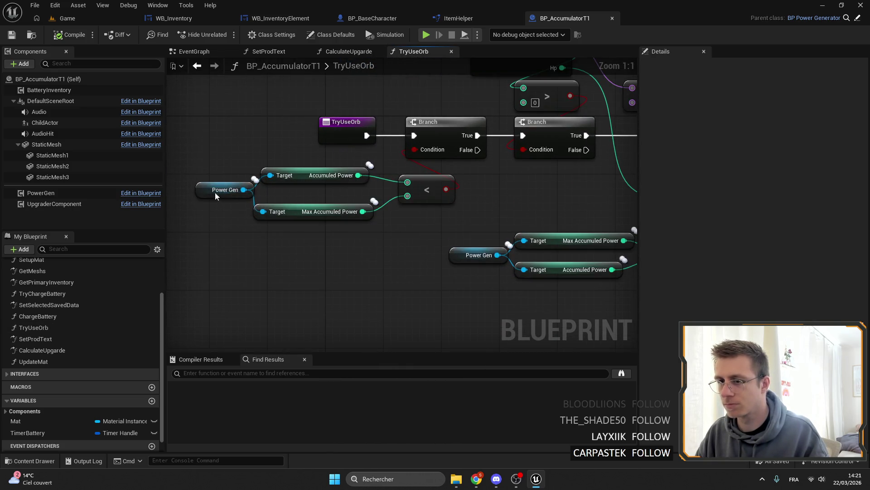
click(215, 195)
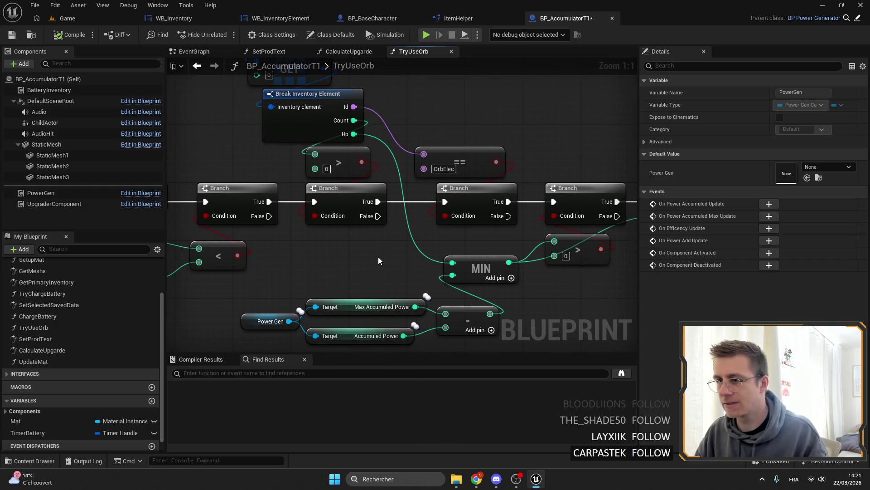
drag(378, 260, 381, 279)
click(374, 156)
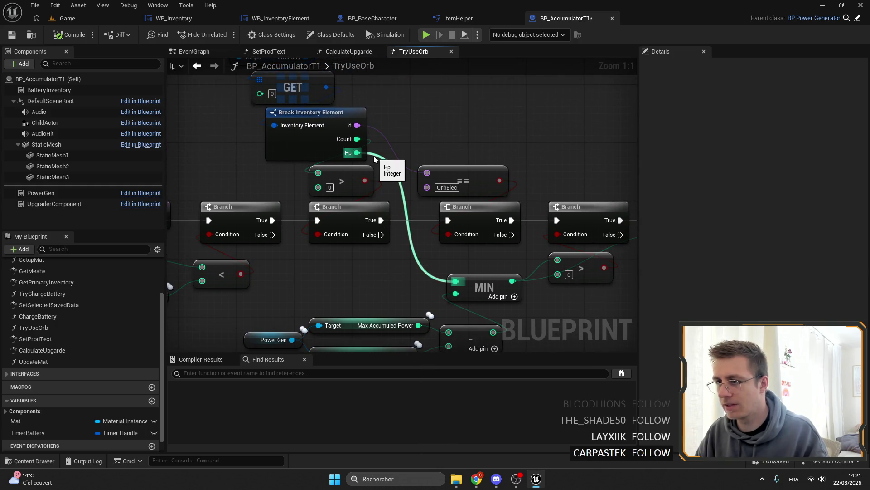
alt+click(374, 156)
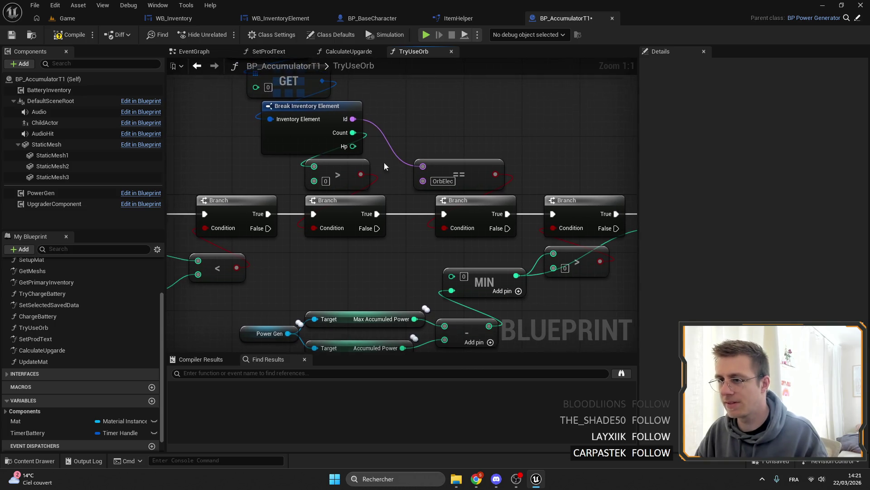
click(302, 127)
click(780, 129)
- Insert a multiply node between the Count output and the MIN node
mouse_move(302, 111)
mouse_down()
mouse_move(307, 131)
mouse_move(345, 169)
mouse_up()
drag(471, 208, 390, 191)
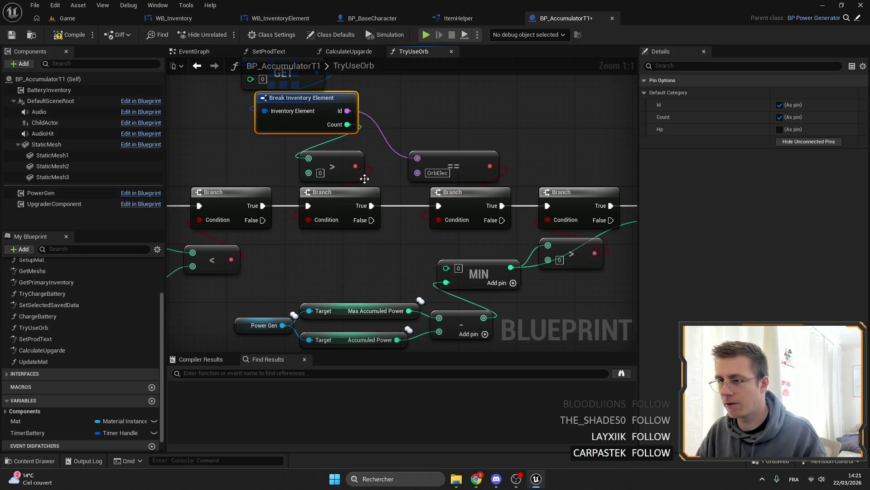
mouse_move(348, 124)
mouse_down()
mouse_move(456, 288)
mouse_move(399, 252)
mouse_move(264, 224)
mouse_up()
text(*)
key(Return)
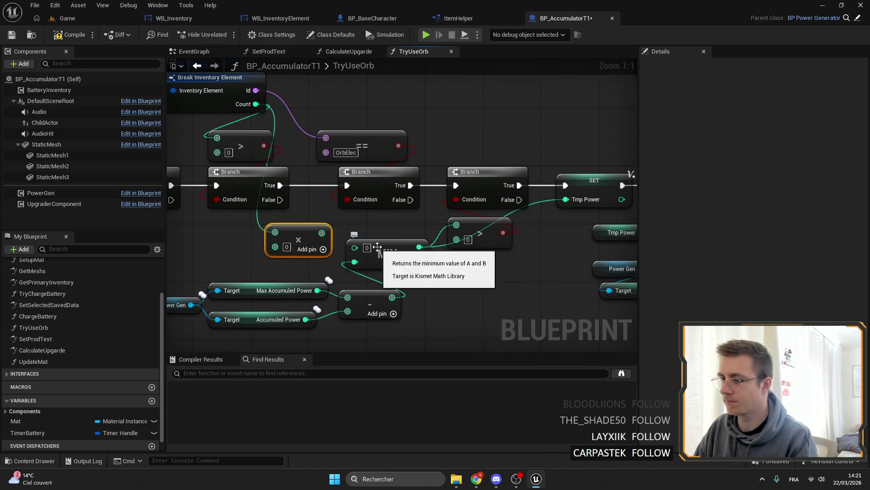
- Move the Power Gen and subtract nodes left, then bring up ItemHelper's CheckFusionItem graph
scroll(452, 205, down, 2)
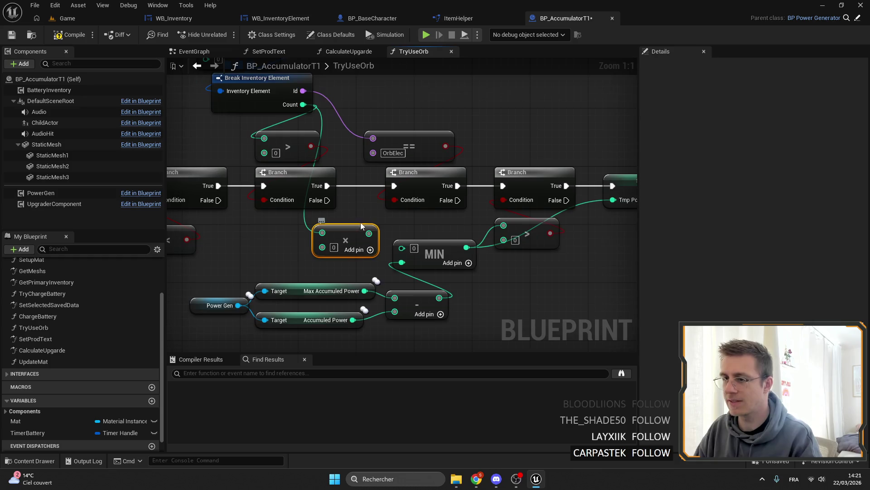
drag(475, 312, 310, 250)
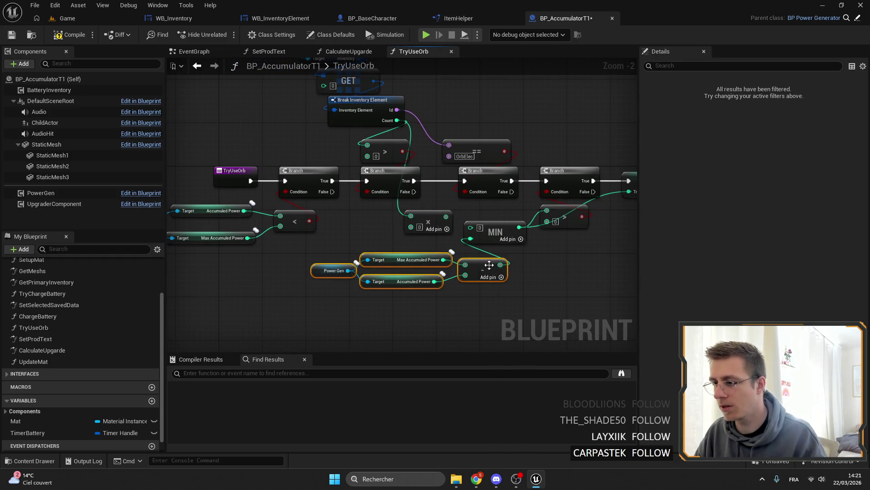
drag(497, 259, 403, 264)
scroll(457, 268, up, 1)
click(439, 265)
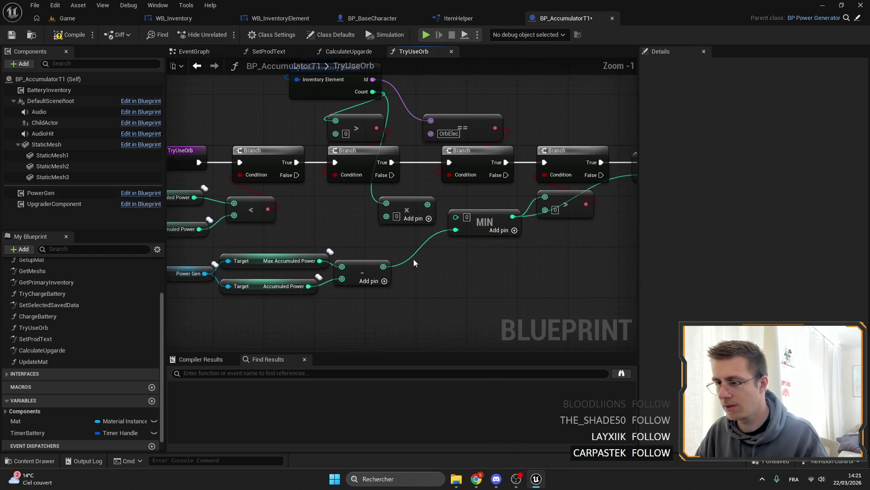
click(458, 18)
- Select the multiply, divide-by-100 and Ceil nodes in CheckFusionItem for copying
scroll(398, 213, down, 5)
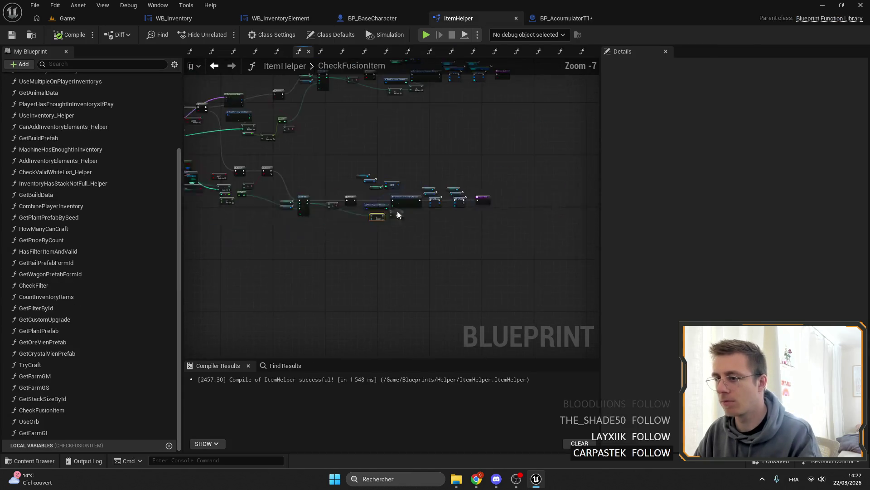
scroll(385, 208, up, 4)
drag(384, 210, 335, 157)
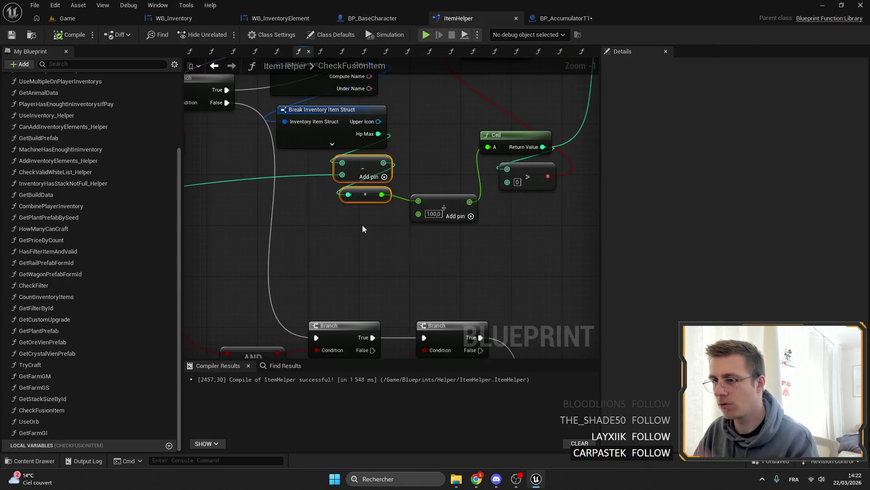
scroll(363, 225, down, 2)
scroll(419, 226, up, 3)
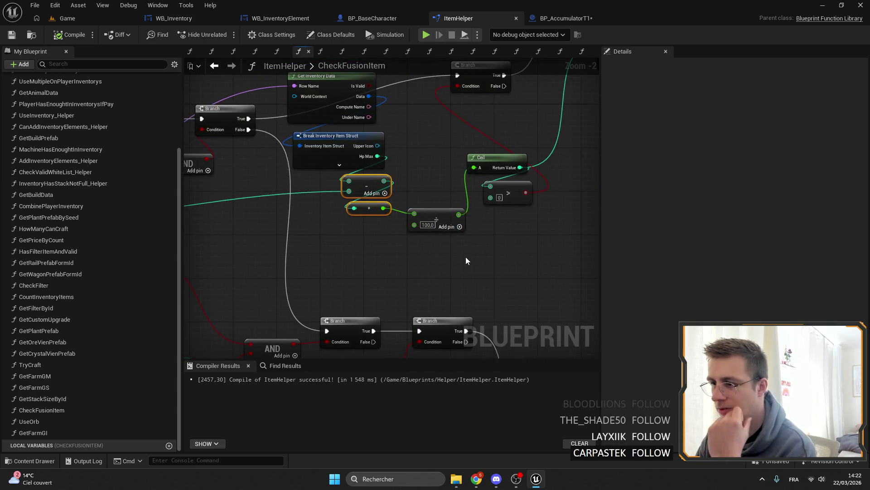
drag(451, 253, 375, 209)
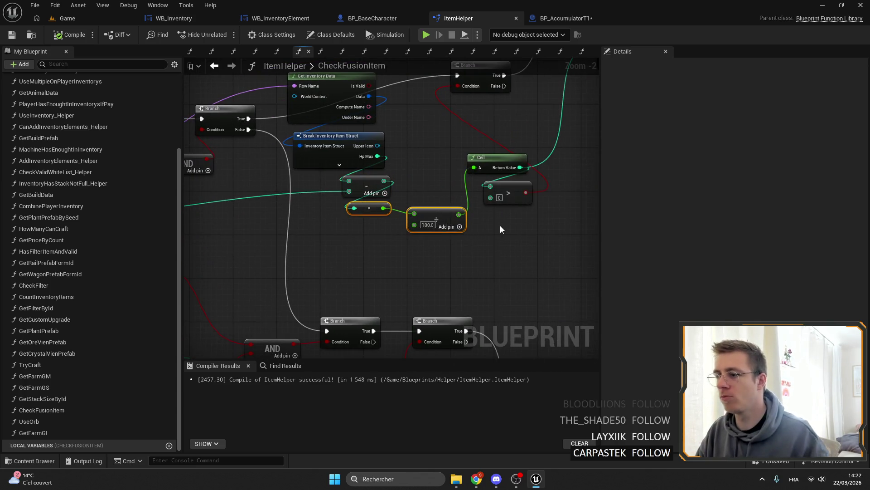
drag(500, 229, 449, 249)
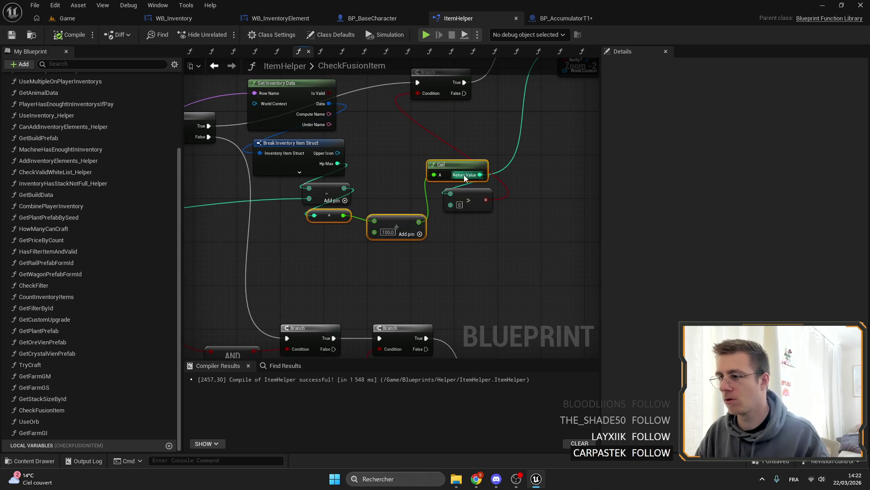
- Paste them into TryUseOrb, wiring subtraction into multiply and the division into Ceil
click(558, 19)
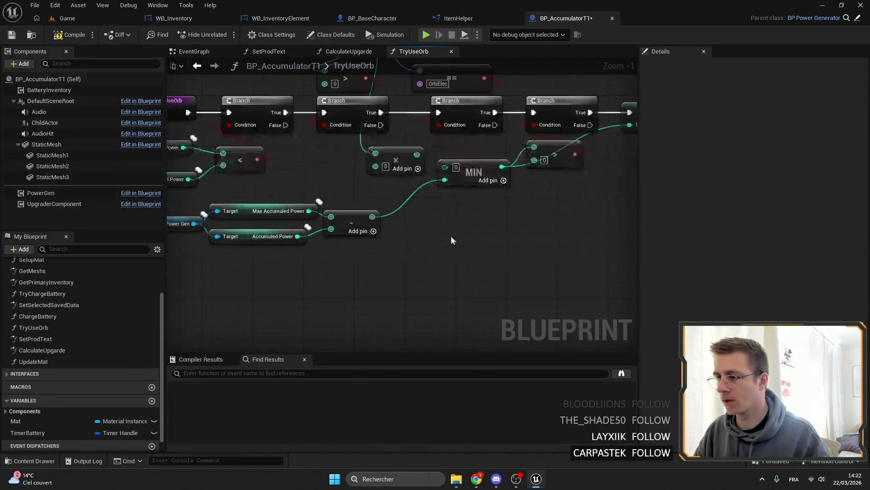
key(ctrl+v)
drag(418, 199, 420, 274)
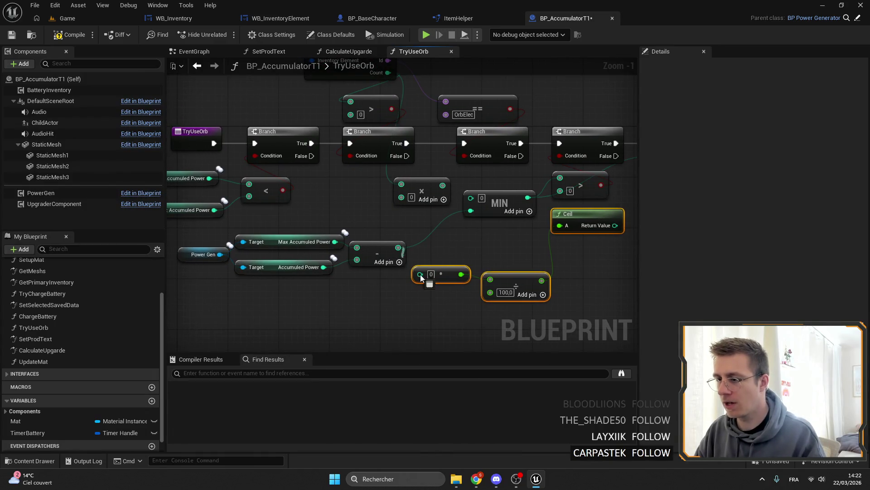
mouse_move(539, 282)
mouse_down()
mouse_move(501, 255)
mouse_move(433, 271)
mouse_up()
click(513, 238)
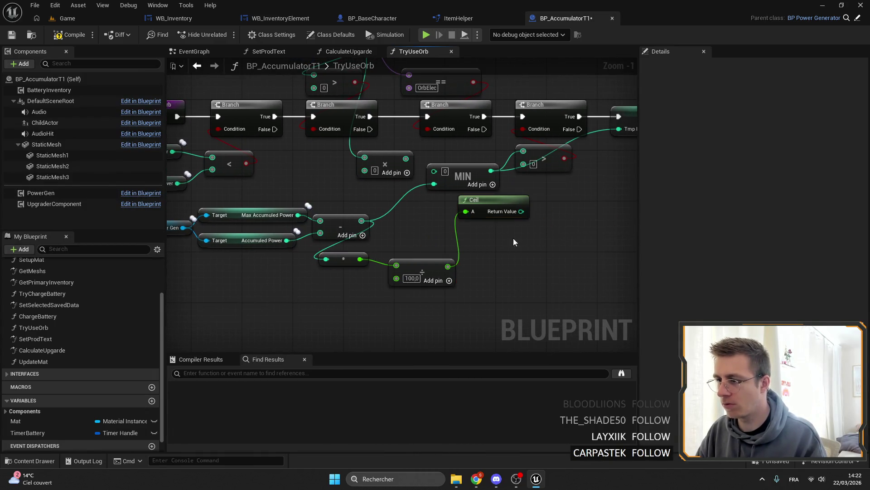
mouse_move(494, 206)
mouse_down()
mouse_move(417, 238)
mouse_move(434, 237)
mouse_up()
drag(425, 200, 388, 207)
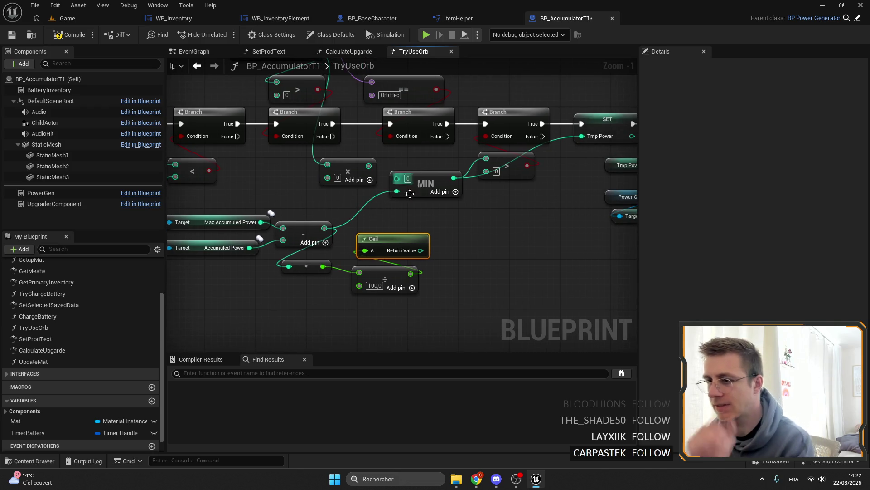
- Delete the old multiply and MIN nodes from TryUseOrb
click(423, 181)
drag(423, 181, 428, 188)
click(364, 179)
key(Delete)
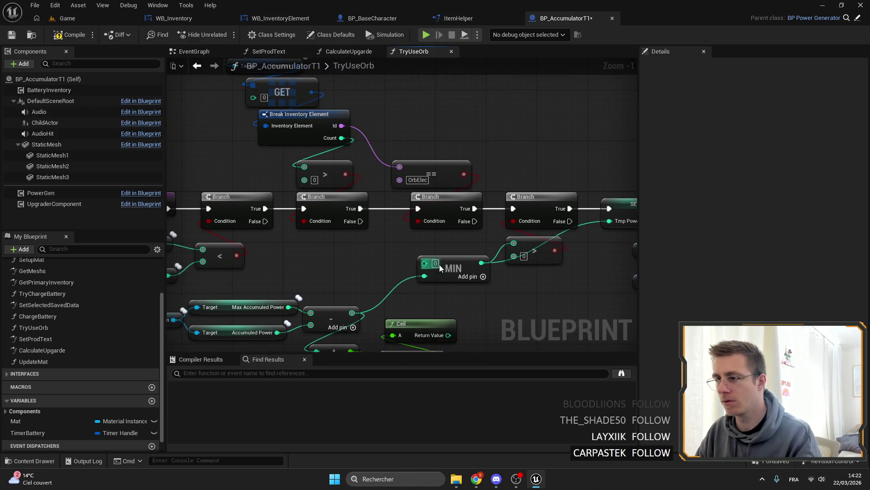
click(448, 266)
key(Delete)
- Add an integer MIN from Count with Ceil as its second input, feeding the > check
drag(449, 307, 432, 285)
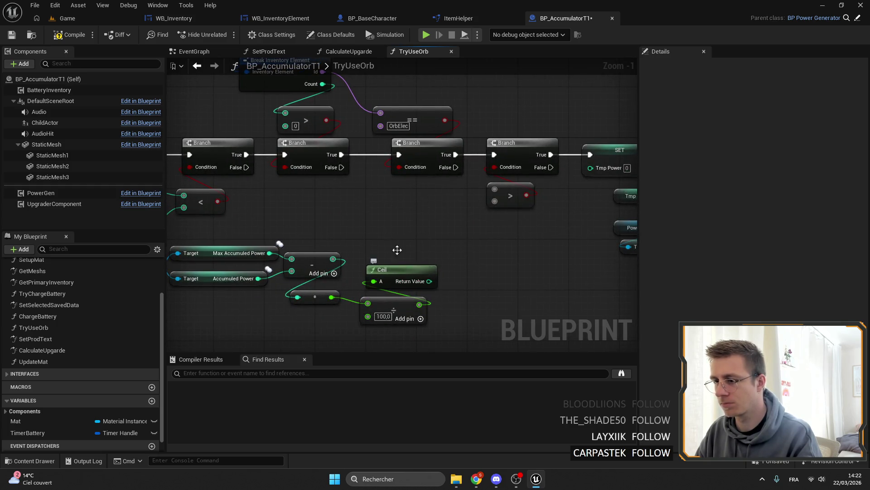
drag(396, 249, 447, 313)
drag(365, 179, 378, 195)
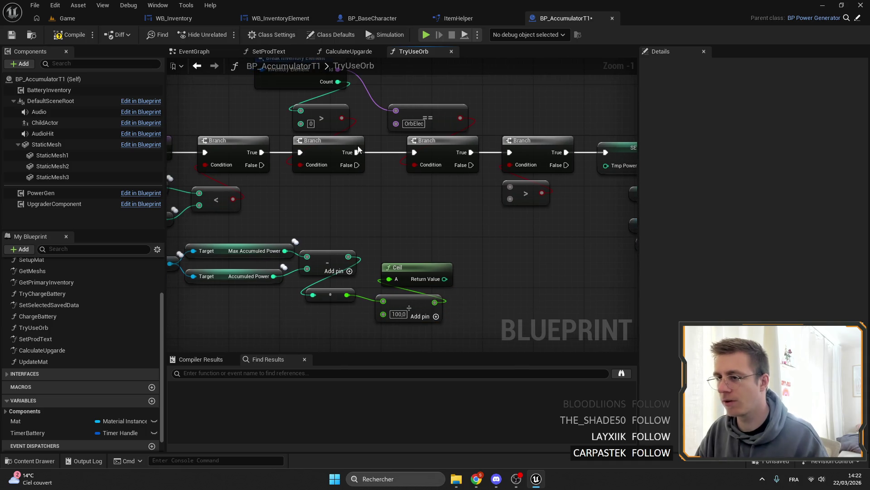
drag(337, 82, 434, 206)
text(min)
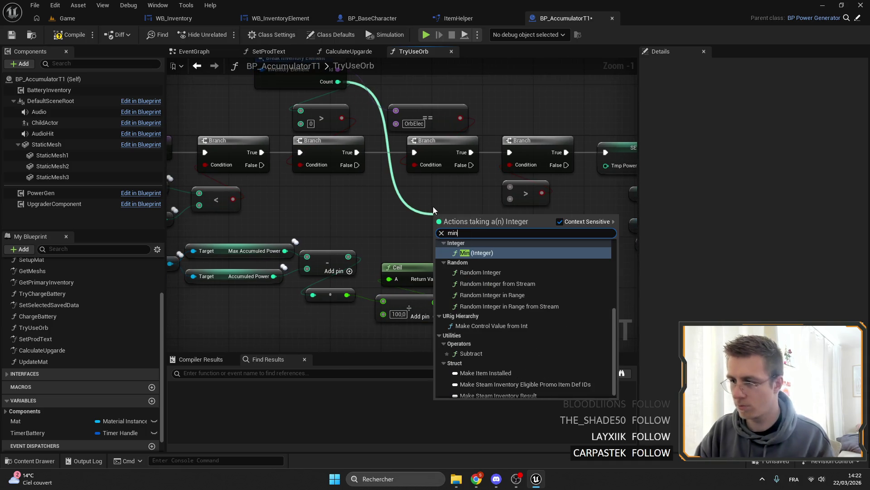
key(Return)
mouse_move(444, 279)
mouse_down()
mouse_move(440, 230)
mouse_move(431, 234)
mouse_up()
click(455, 260)
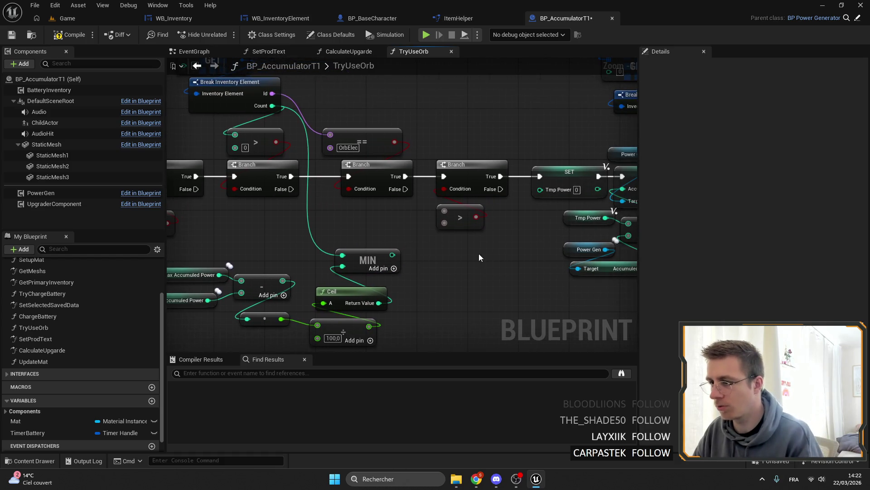
mouse_move(393, 255)
mouse_down()
mouse_move(445, 210)
mouse_move(458, 237)
mouse_move(439, 234)
mouse_up()
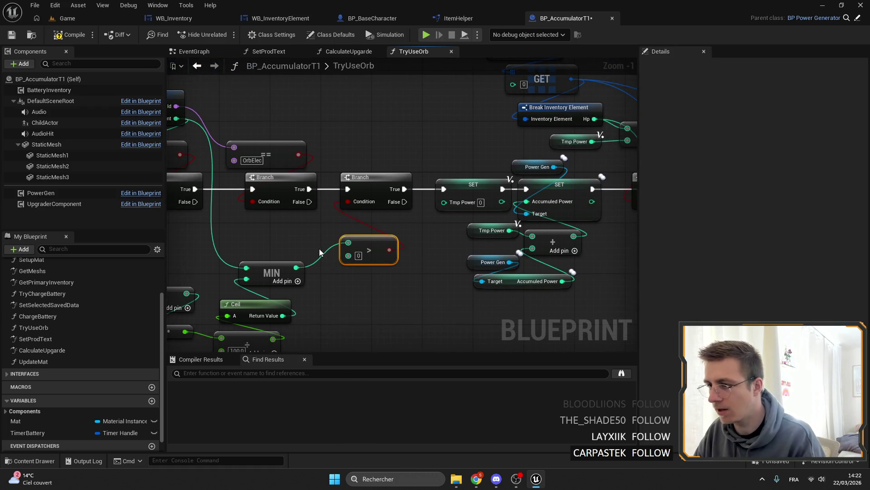
drag(485, 187, 479, 187)
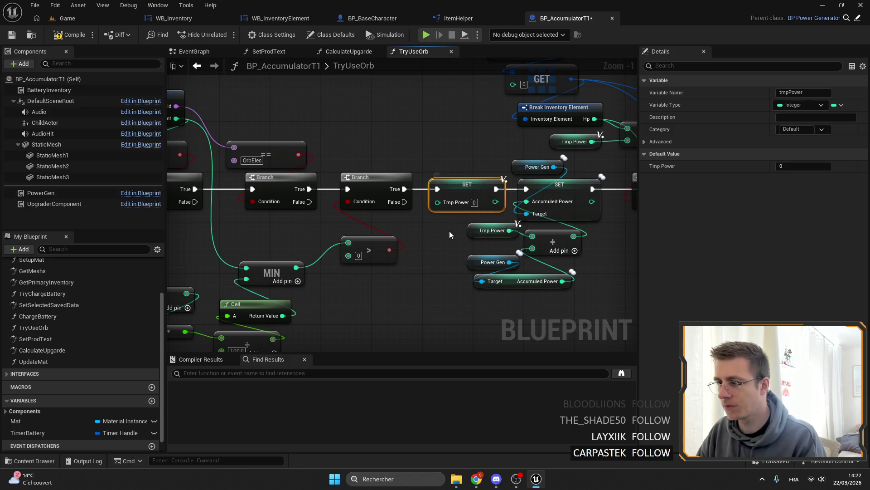
scroll(463, 193, down, 2)
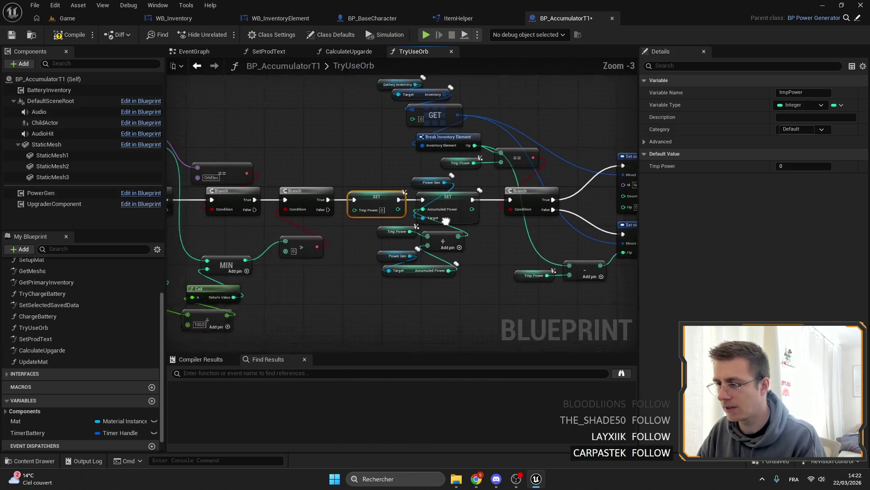
drag(432, 133, 250, 129)
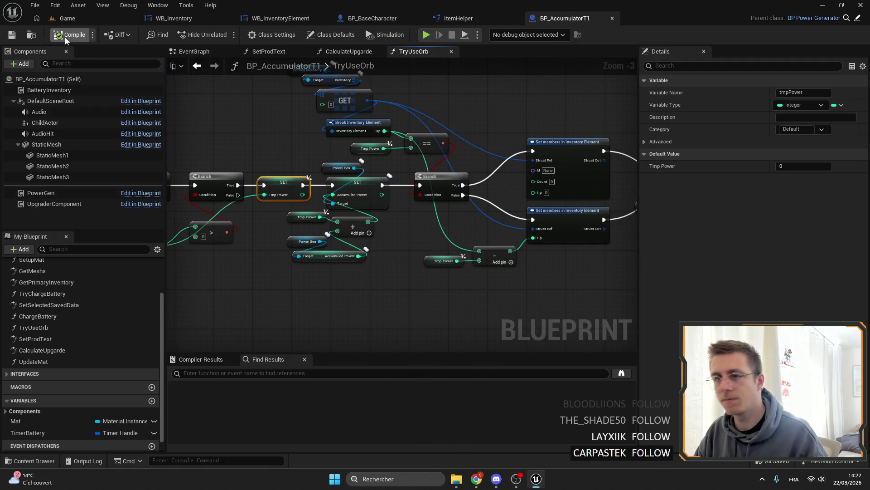
- On the lower Set members node, expose Count wired from the subtraction result and hide Hp
scroll(511, 201, up, 3)
click(460, 263)
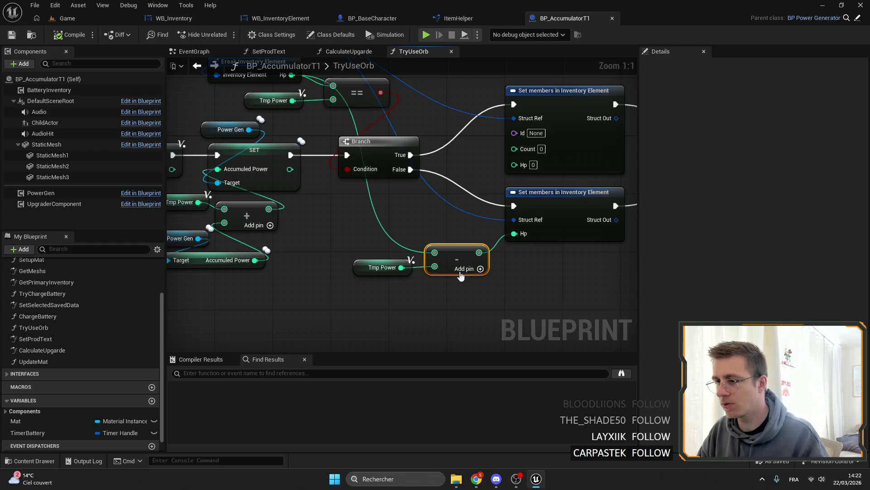
scroll(477, 279, down, 1)
scroll(477, 278, down, 1)
drag(381, 304, 432, 253)
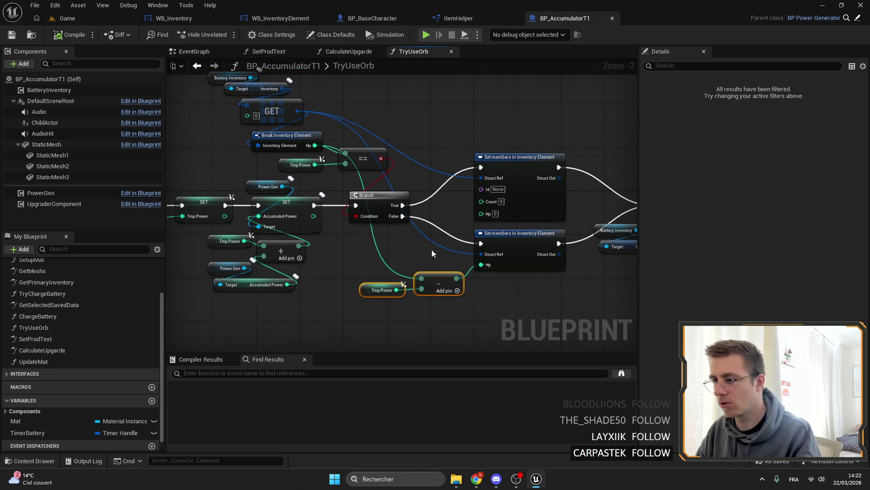
click(529, 207)
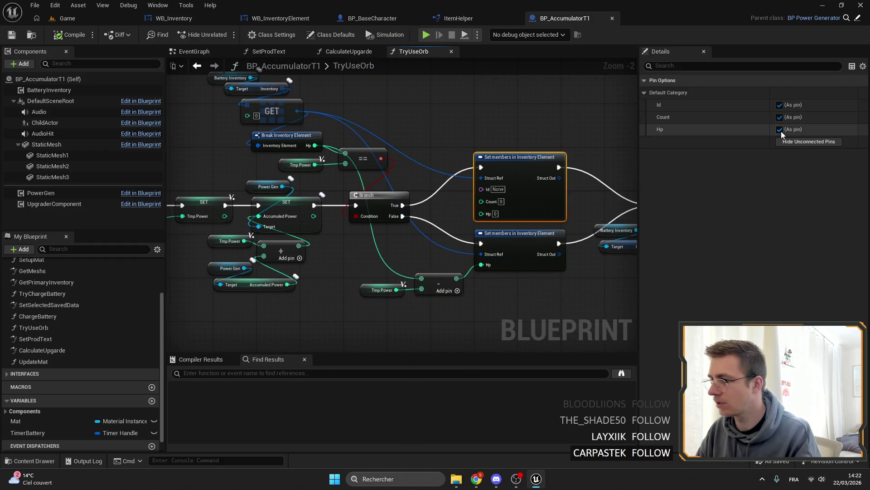
drag(403, 283, 449, 266)
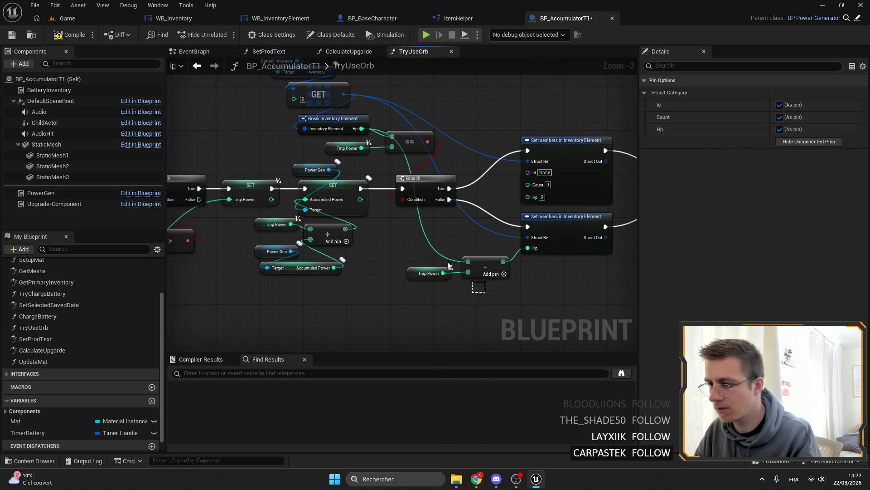
scroll(447, 265, up, 2)
click(523, 227)
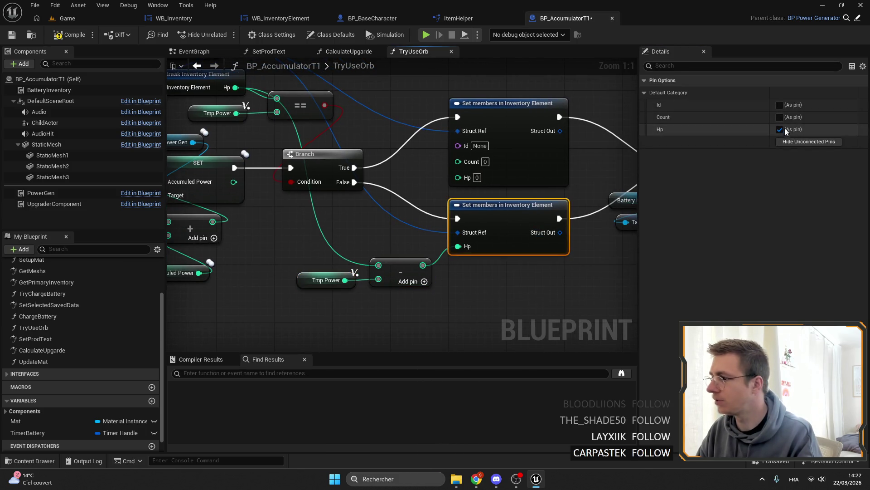
click(779, 117)
drag(423, 264, 475, 255)
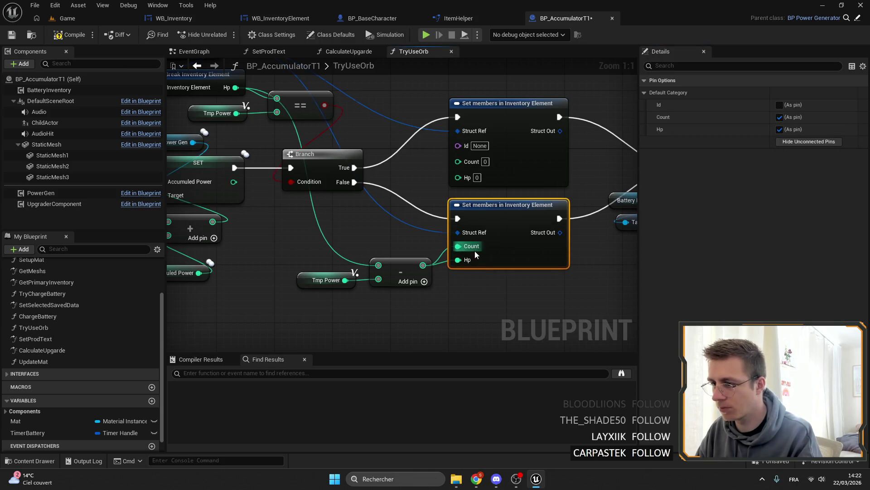
click(780, 129)
- Make Break Inventory Element show Count instead of Hp and wire Count into the == comparison
drag(385, 203, 436, 228)
scroll(436, 228, down, 3)
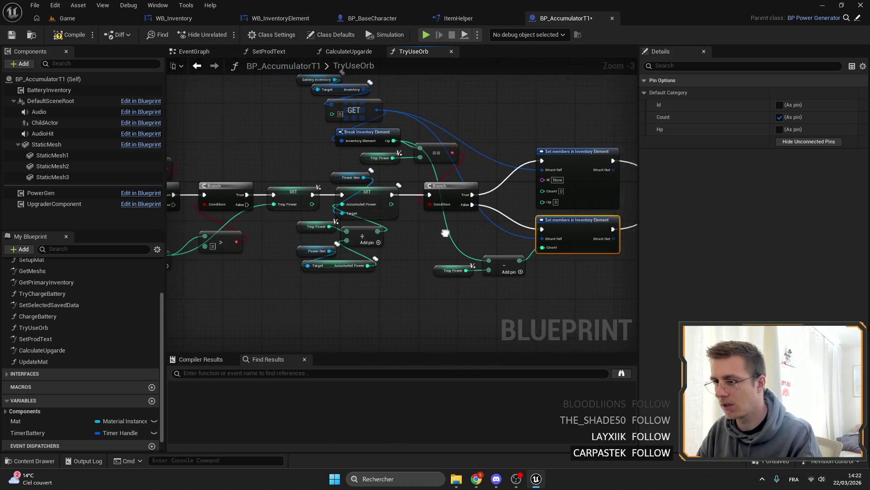
scroll(458, 216, up, 3)
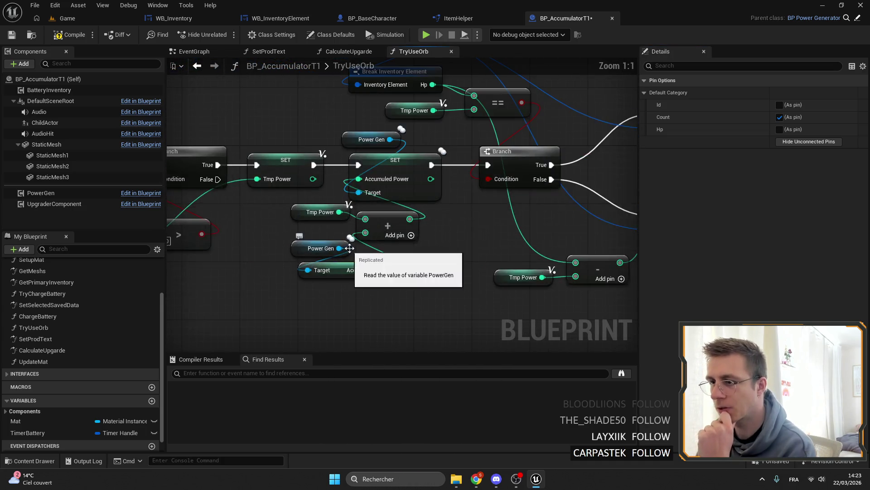
drag(414, 220, 459, 289)
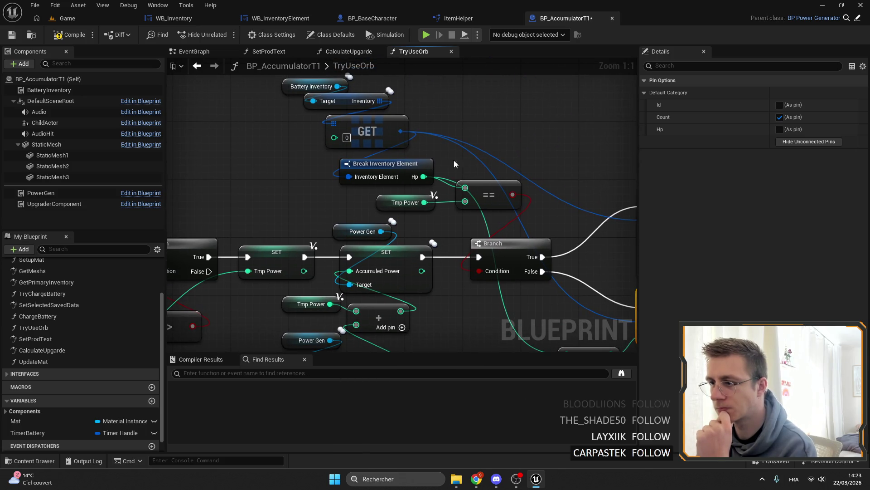
click(399, 162)
mouse_move(507, 181)
mouse_down()
mouse_move(460, 143)
mouse_move(485, 155)
mouse_move(504, 213)
mouse_up()
mouse_move(233, 319)
mouse_down()
mouse_move(398, 257)
mouse_move(443, 203)
mouse_move(306, 235)
mouse_up()
click(779, 117)
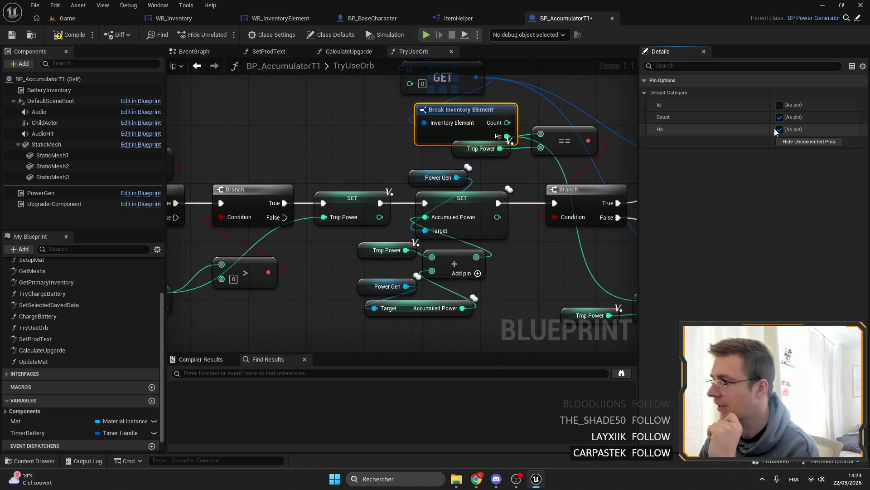
click(780, 129)
mouse_move(507, 123)
mouse_down()
mouse_move(515, 136)
mouse_move(542, 136)
mouse_move(439, 124)
mouse_up()
scroll(544, 138, down, 1)
scroll(439, 123, down, 1)
- Rearrange TryUseOrb, moving the Power Gen and Accumulated Power nodes down-left
drag(536, 131, 459, 131)
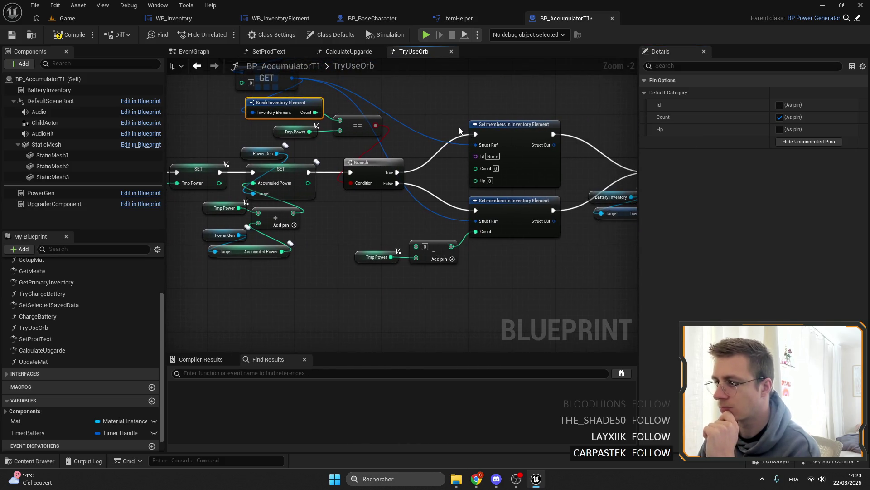
scroll(452, 131, up, 2)
click(435, 137)
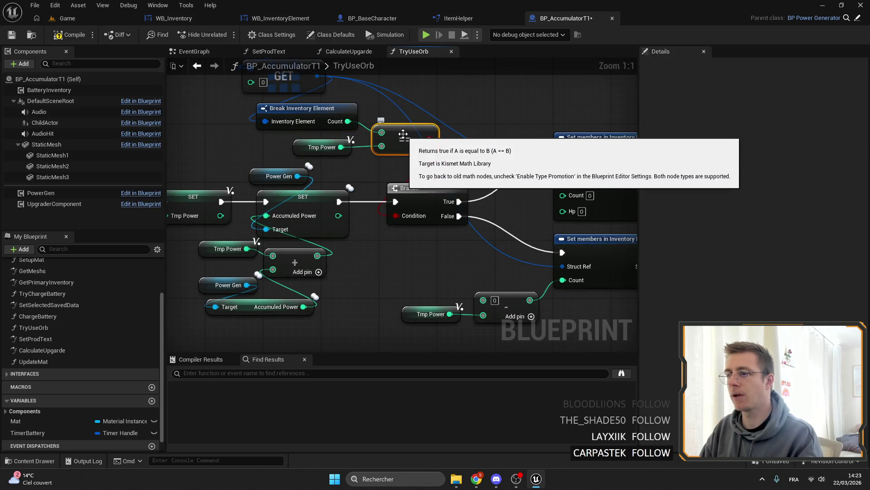
scroll(499, 131, down, 1)
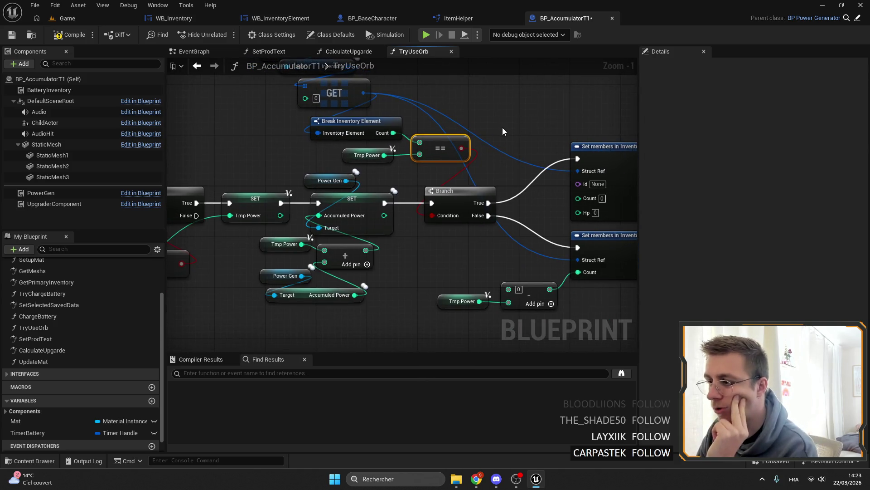
click(604, 156)
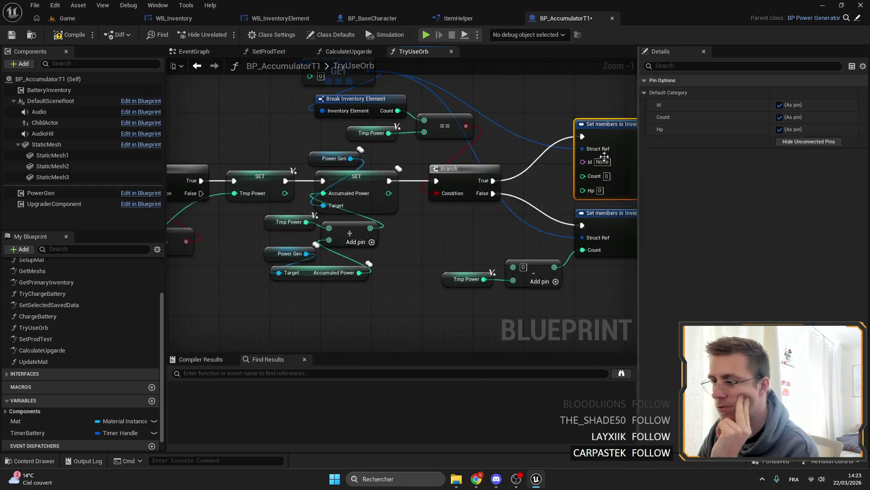
mouse_move(604, 156)
mouse_down()
mouse_move(363, 130)
mouse_move(282, 228)
mouse_move(447, 243)
mouse_move(387, 216)
mouse_move(380, 195)
mouse_up()
drag(334, 215, 281, 256)
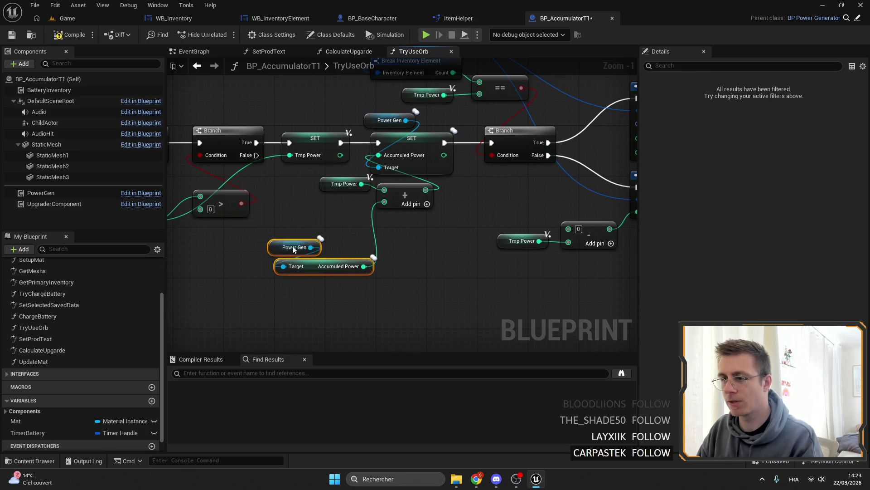
mouse_move(197, 220)
mouse_down()
mouse_move(377, 190)
mouse_move(425, 208)
mouse_move(410, 204)
mouse_up()
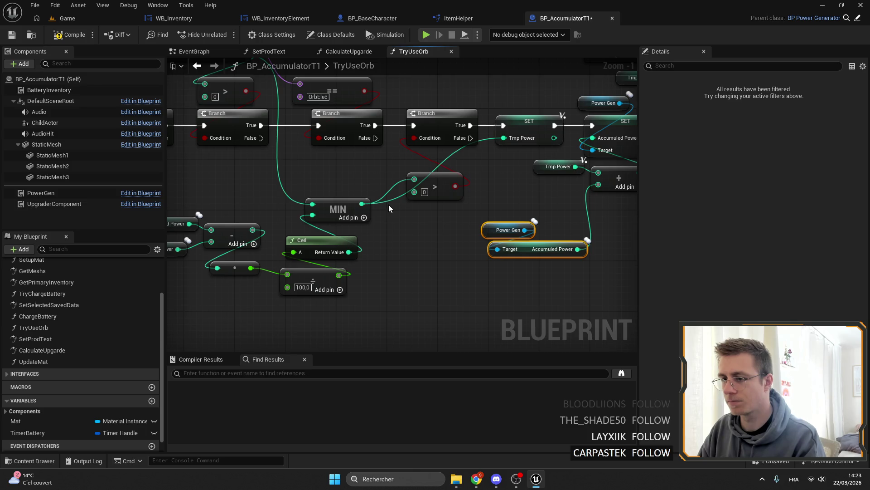
drag(385, 203, 313, 199)
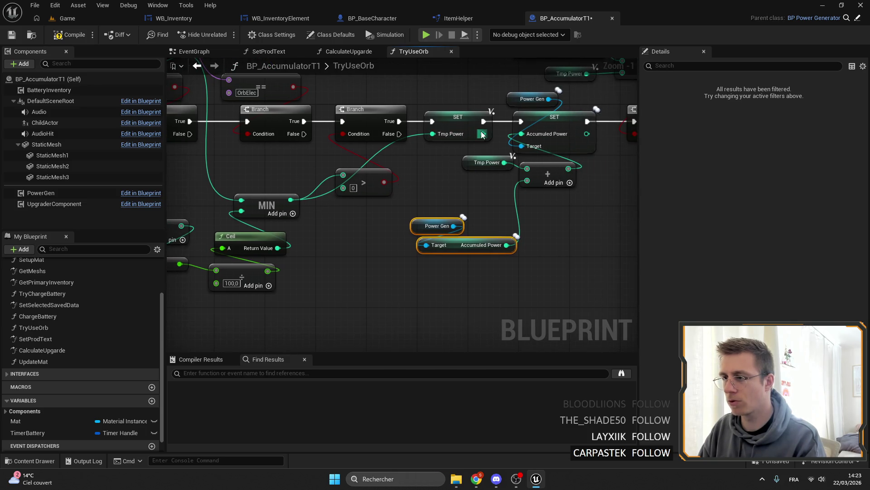
- Multiply Tmp Power by 100 before the Add node, save the Blueprint, and return to the Game level
click(479, 163)
mouse_move(479, 163)
mouse_down()
mouse_move(434, 163)
mouse_move(487, 179)
mouse_up()
text(*)
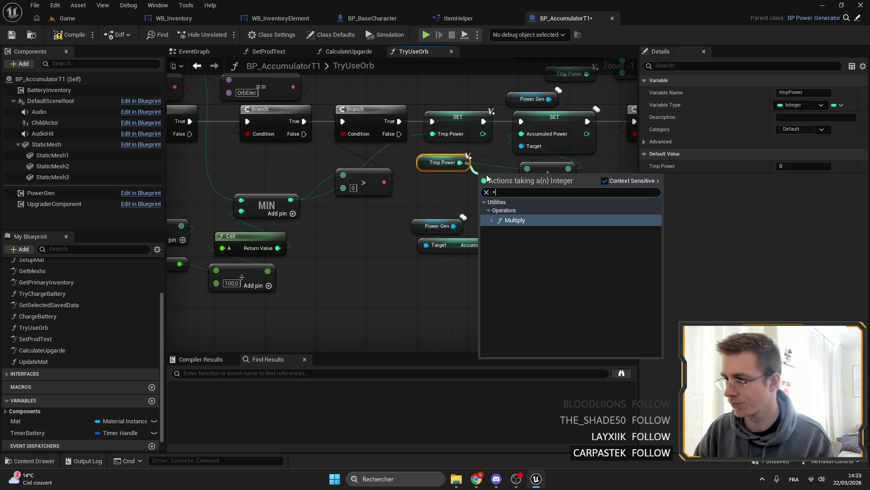
key(Return)
text(0,1)
key(Return)
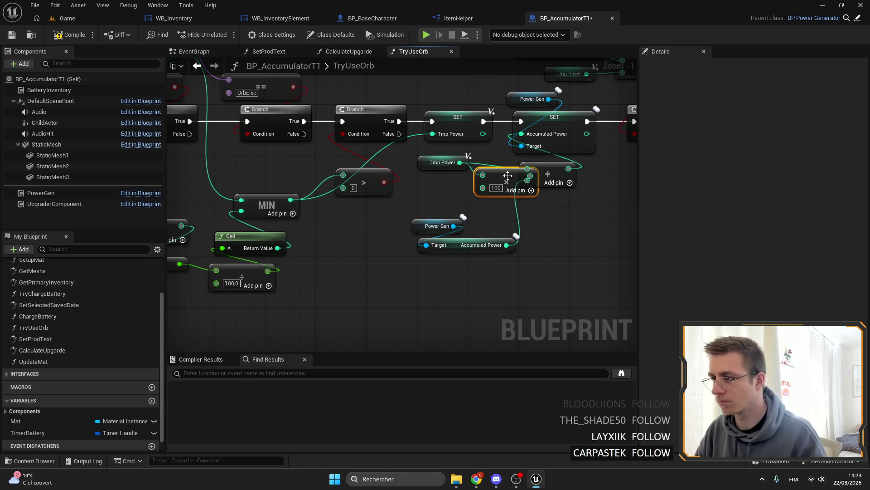
drag(508, 175, 459, 182)
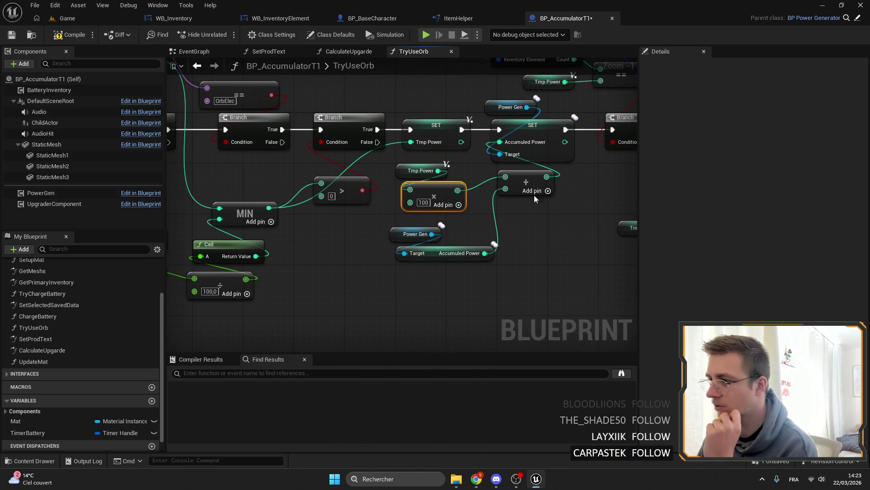
drag(535, 196, 518, 220)
scroll(518, 220, down, 3)
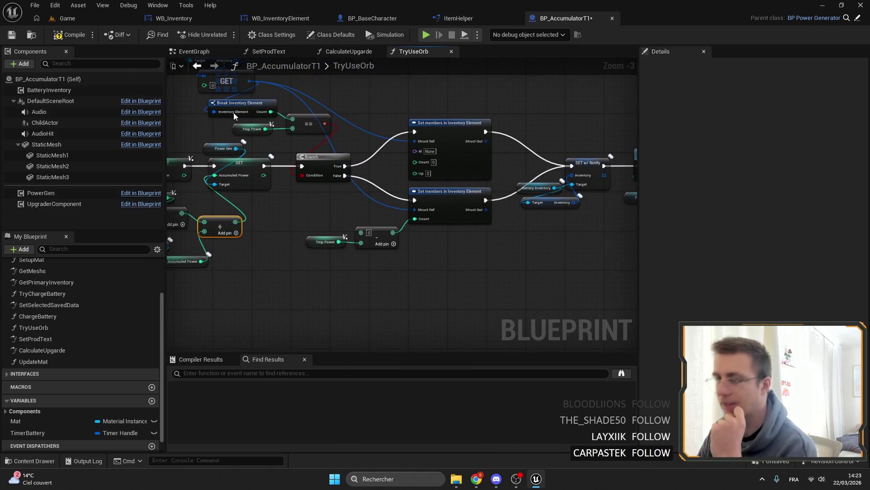
click(12, 34)
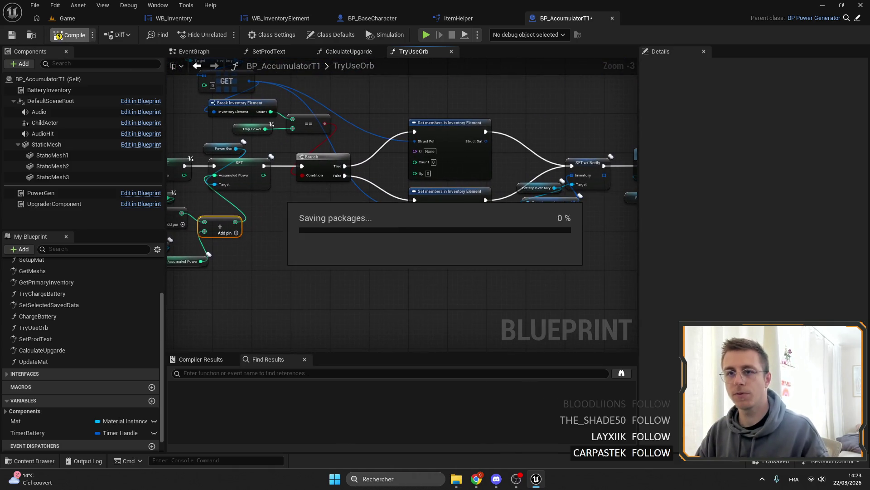
click(67, 18)
- Run the game fullscreen and drop an electrical orb into the accumulator's Battery/Orb slot
key(alt+p)
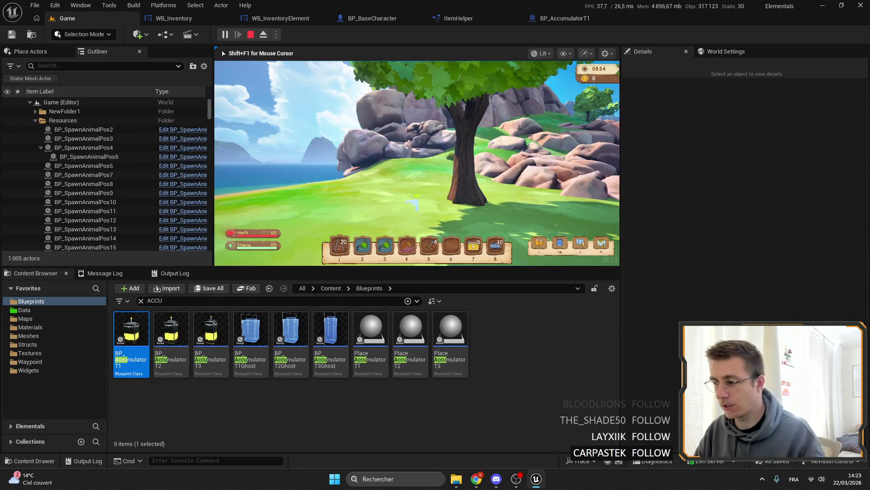
key(F11)
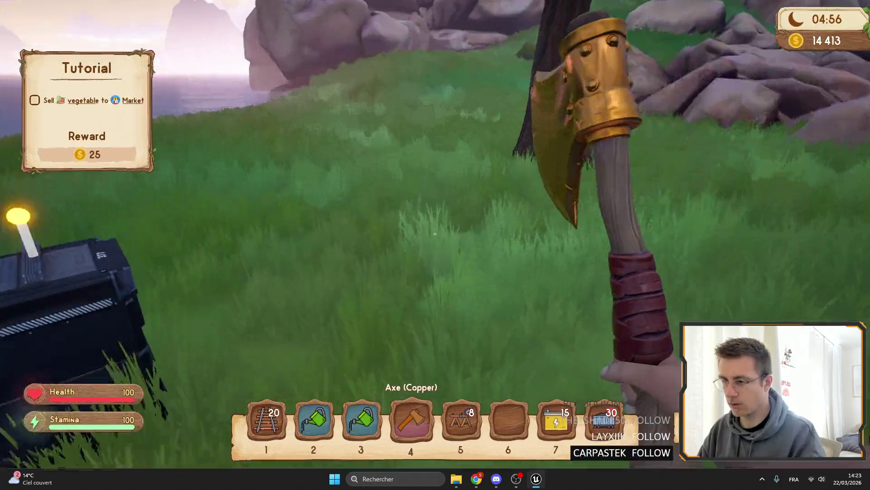
key(f)
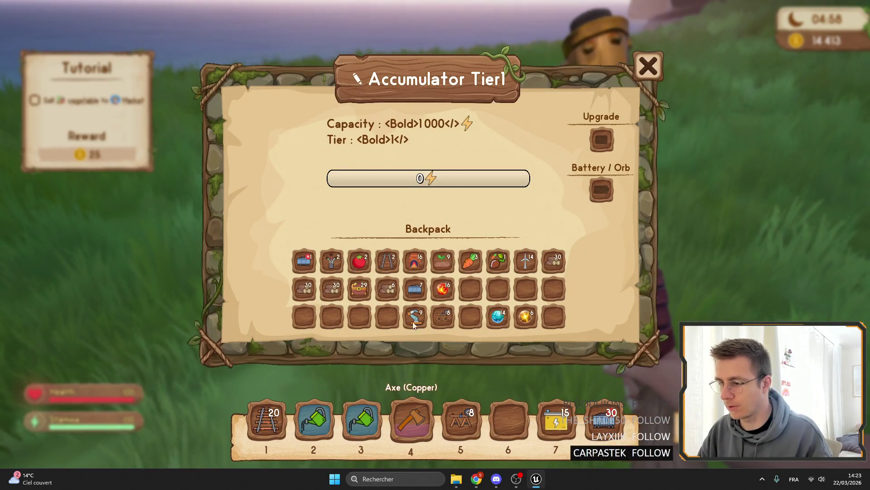
drag(525, 316, 598, 186)
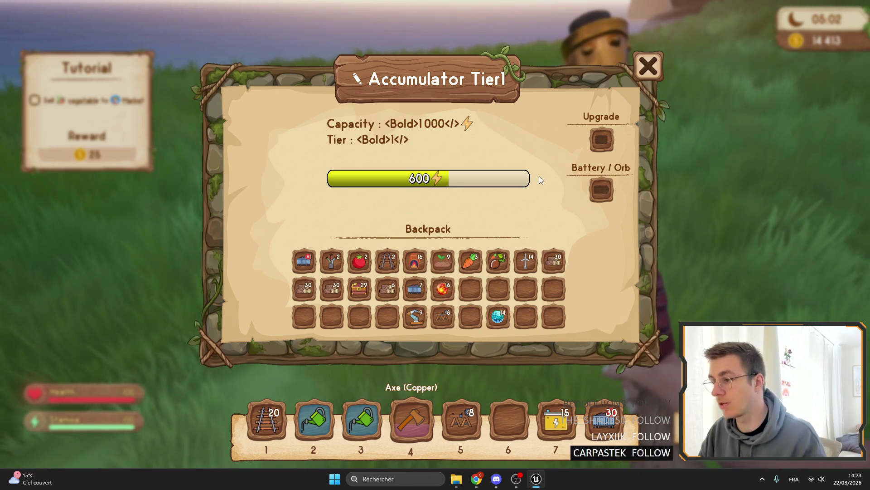
key(Escape)
- Spawn a stack of electrical orbs, insert them to fill the accumulator to 1000, and exit fullscreen
key(Tab)
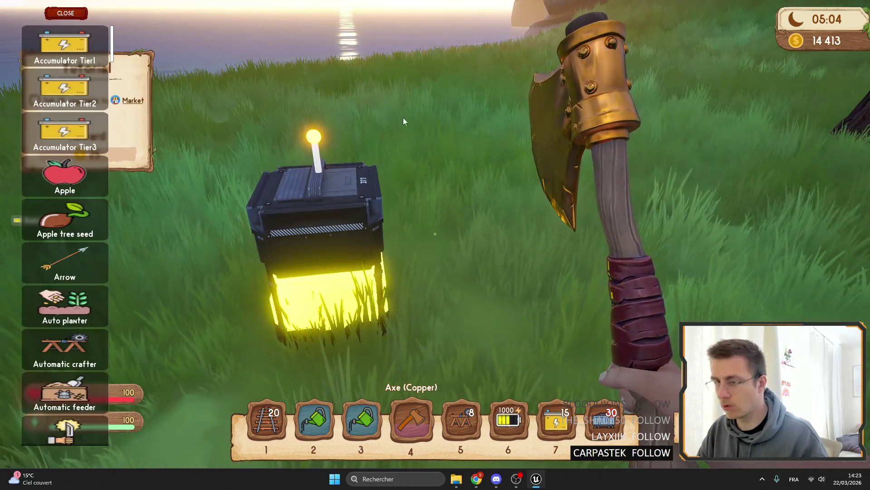
drag(110, 58, 113, 187)
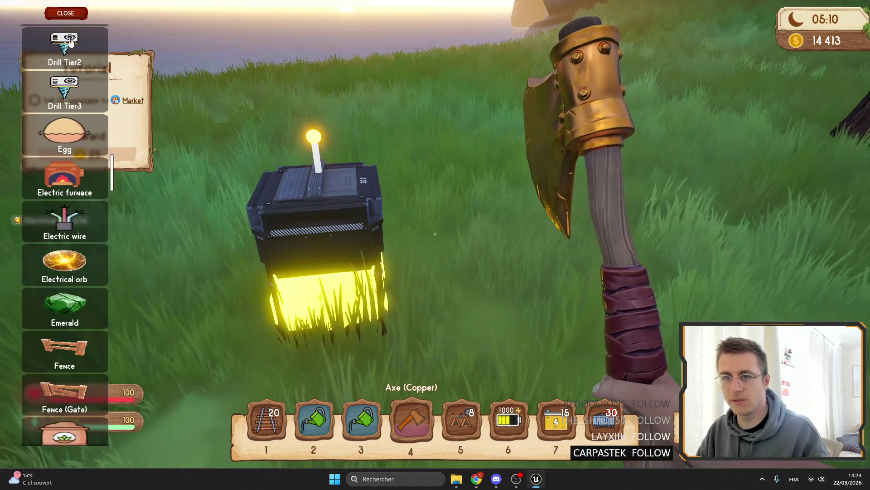
click(65, 270)
key(e)
click(612, 193)
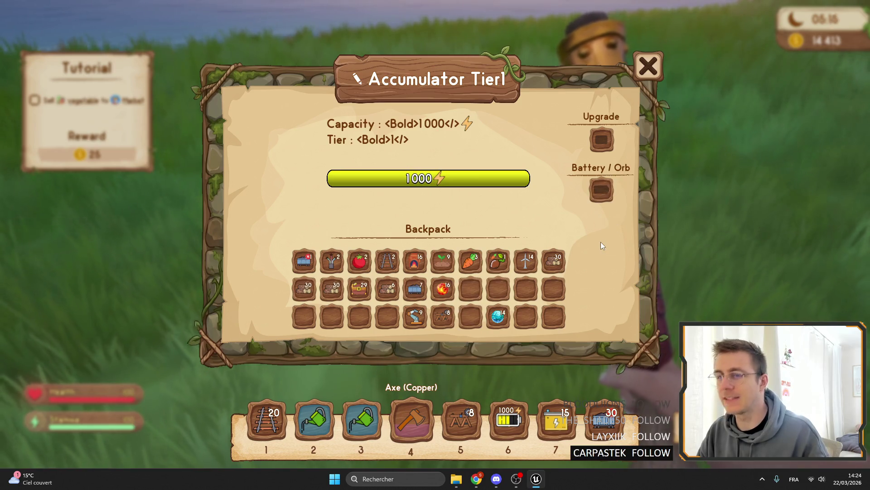
key(Escape)
key(Tab)
key(Escape)
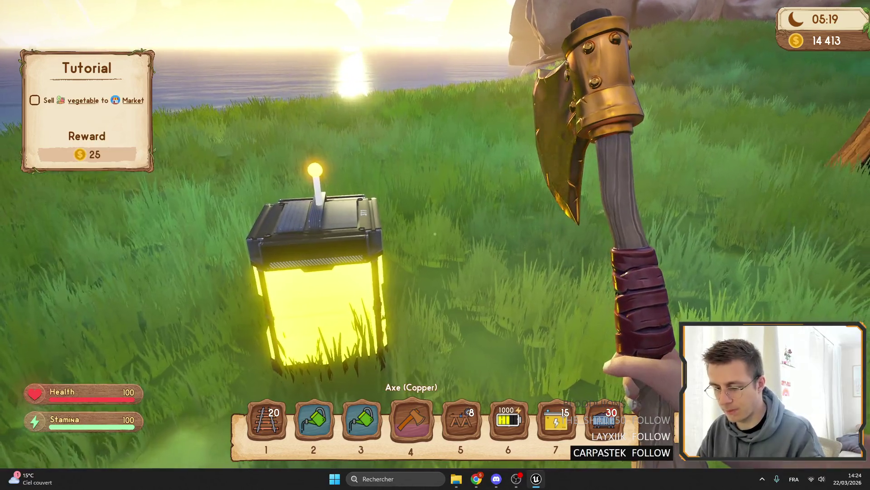
key(i)
key(i)
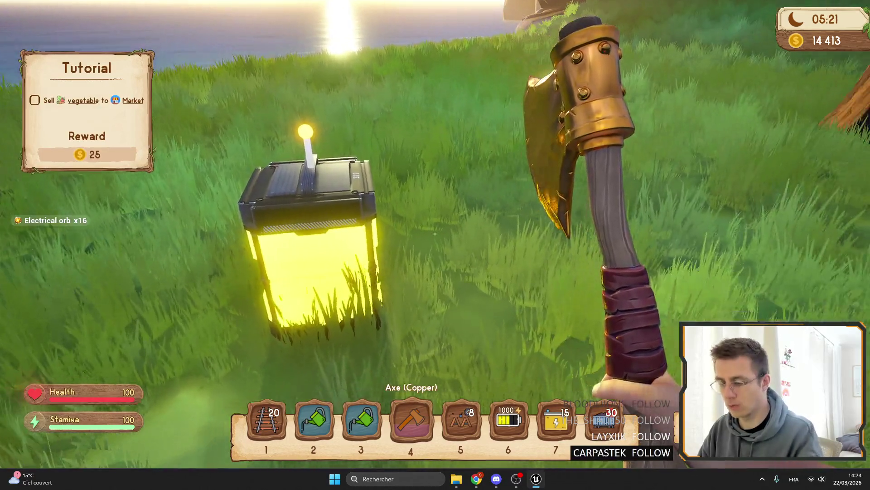
key(F11)
- Add a breakpoint to the first Branch in BP_AccumulatorT1's TryUseOrb graph
click(554, 20)
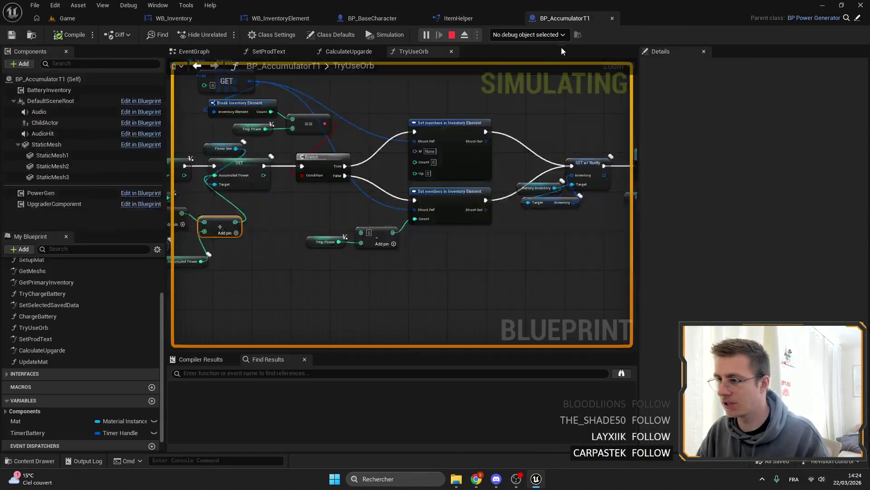
right_click(389, 176)
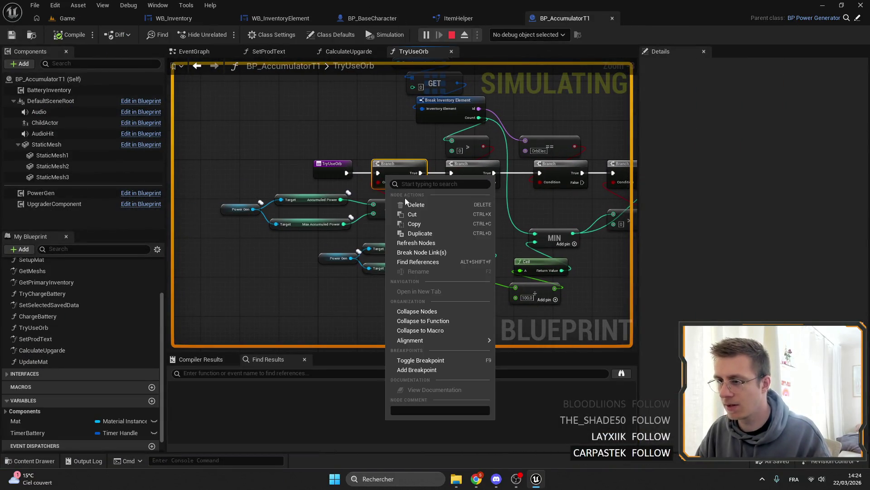
click(421, 361)
- Insert an orb into the accumulator in-game to hit the breakpoint, then resume execution
click(88, 17)
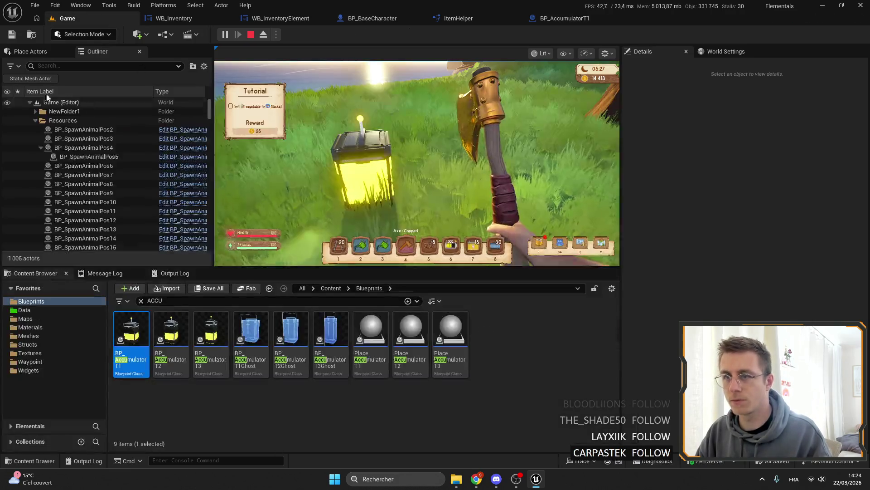
key(e)
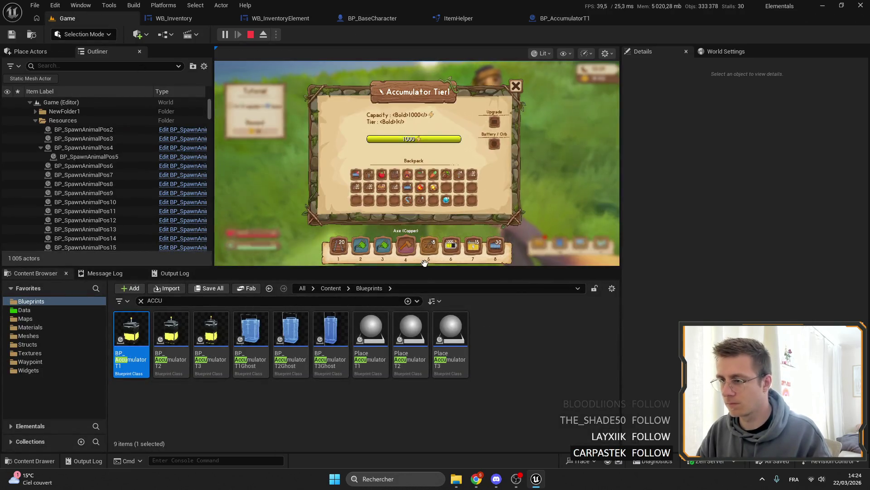
click(495, 145)
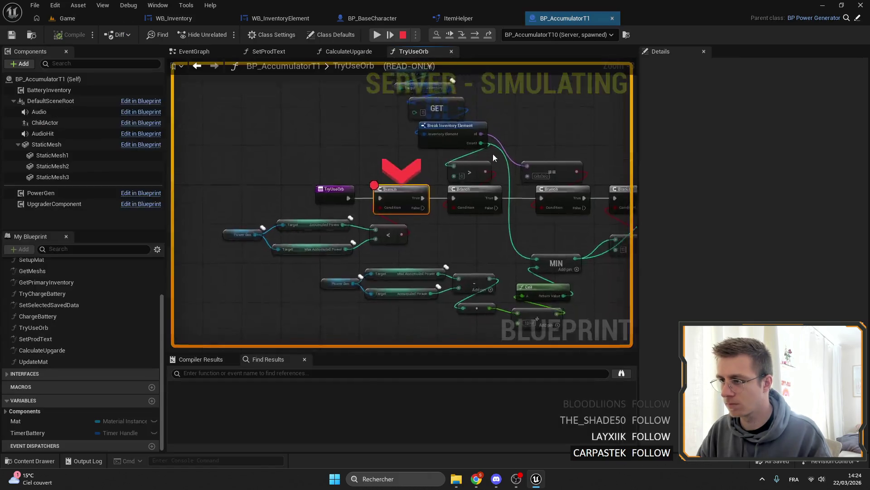
mouse_move(311, 281)
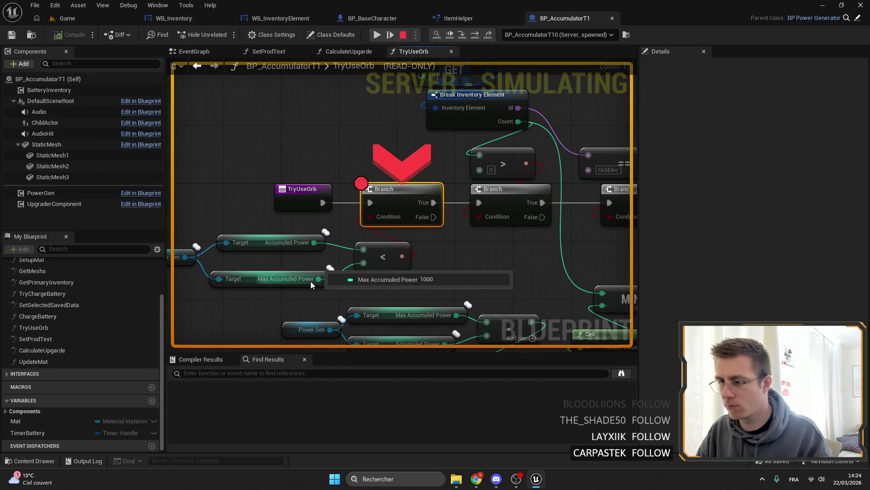
click(475, 36)
- Move the breakpoint from the first Branch to the second Branch and go back to the game
right_click(502, 206)
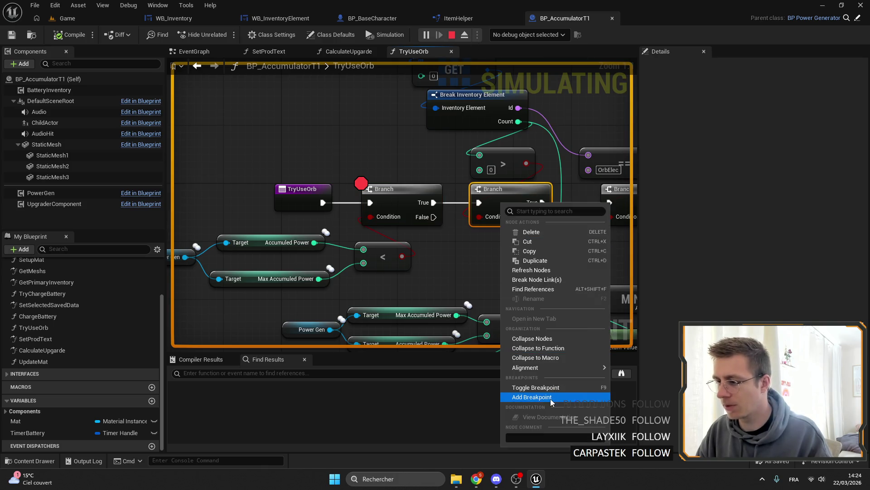
click(531, 397)
right_click(394, 208)
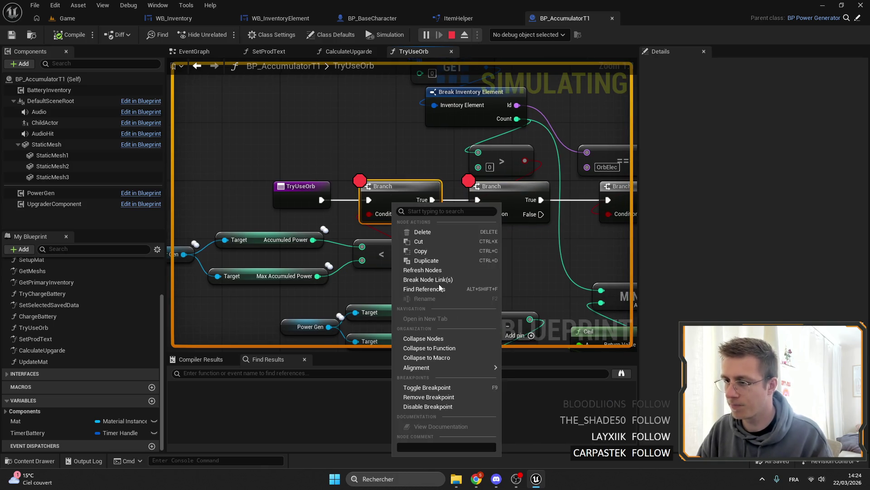
click(429, 397)
click(67, 18)
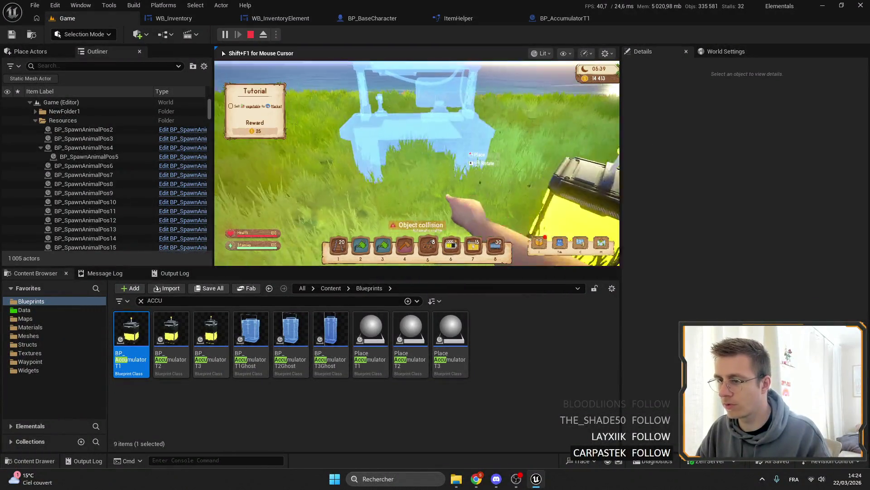
- Move the accumulator from the backpack into hotbar slot 3 and place it in the world
key(i)
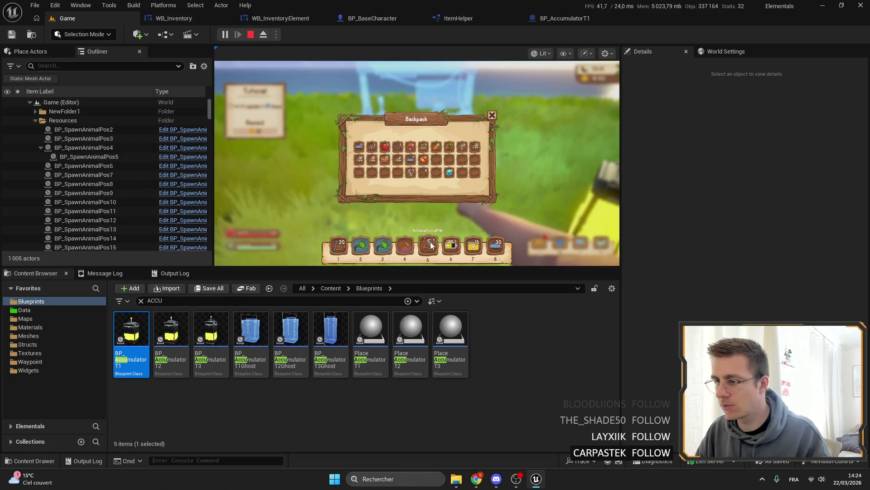
key(i)
key(i)
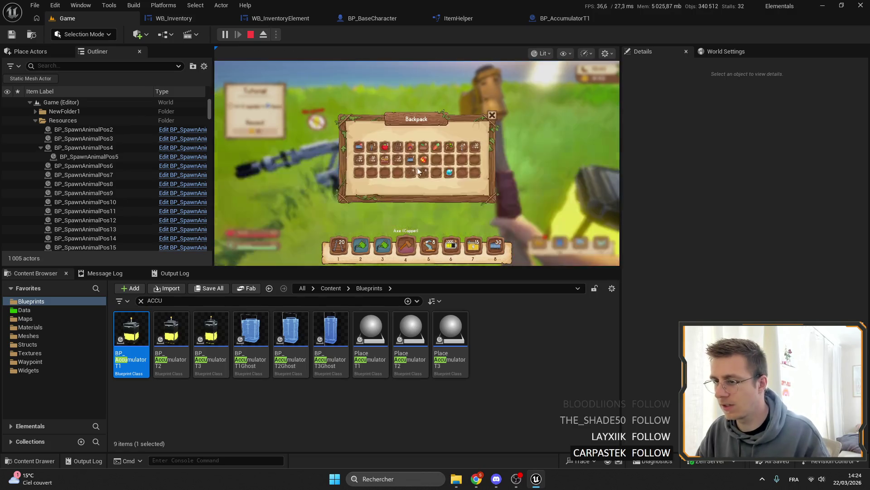
drag(375, 145, 406, 233)
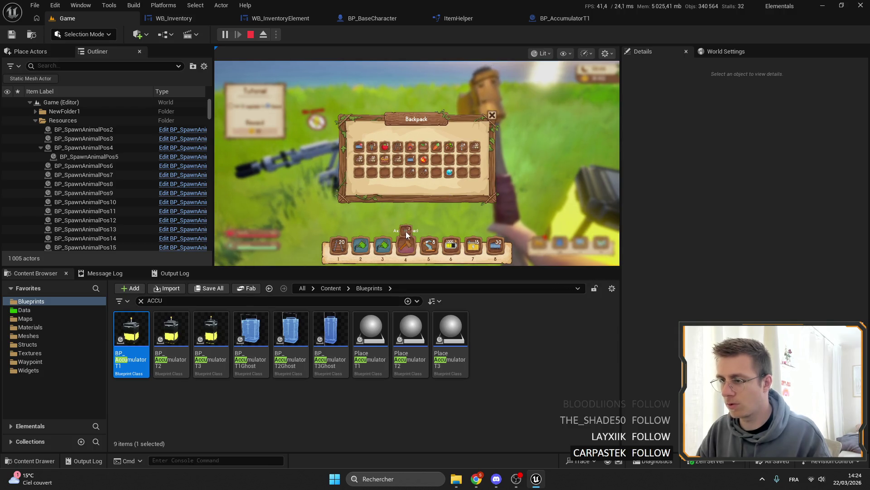
drag(379, 263, 382, 249)
key(i)
key(3)
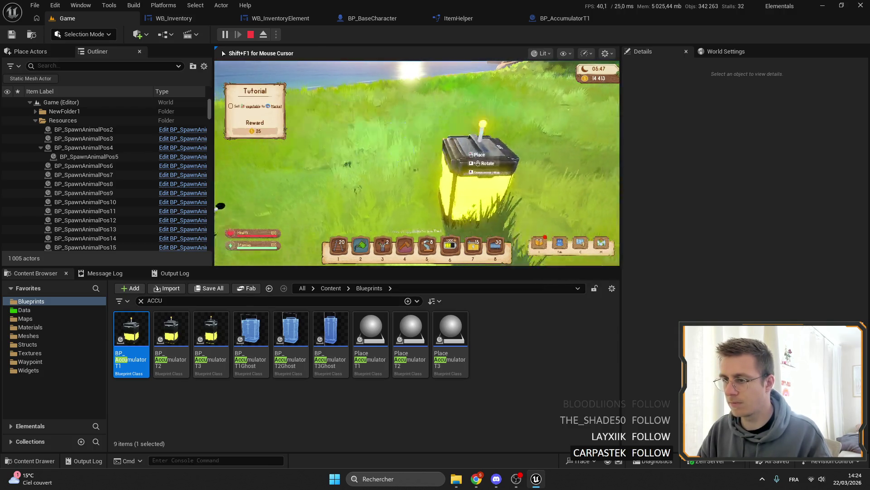
click(417, 163)
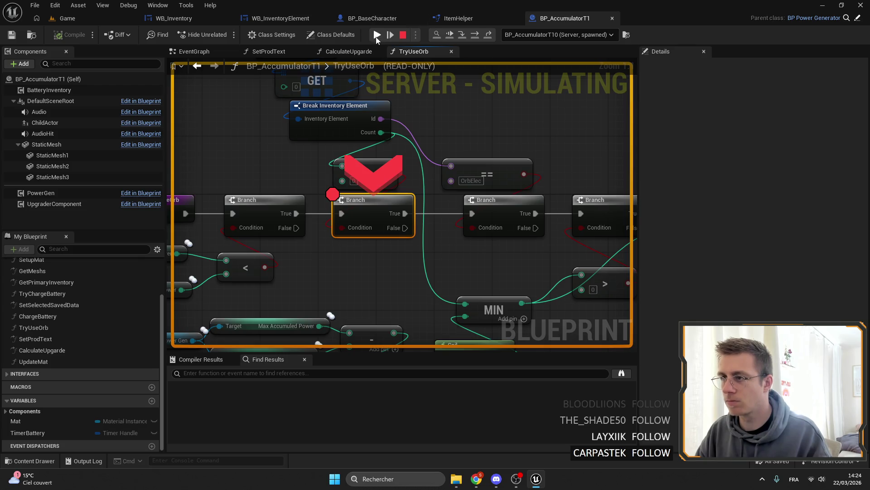
- Resume from the breakpoint and reopen the accumulator window until TryUseOrb pauses on the Branch
click(390, 30)
key(4)
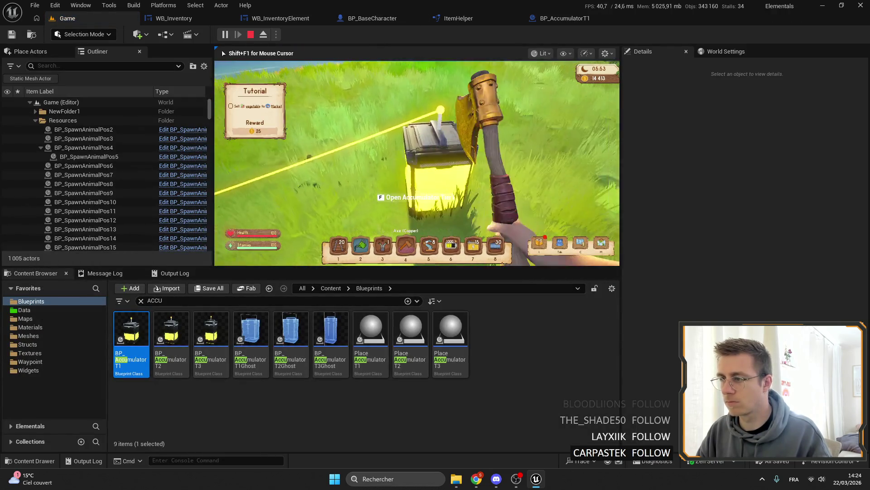
key(e)
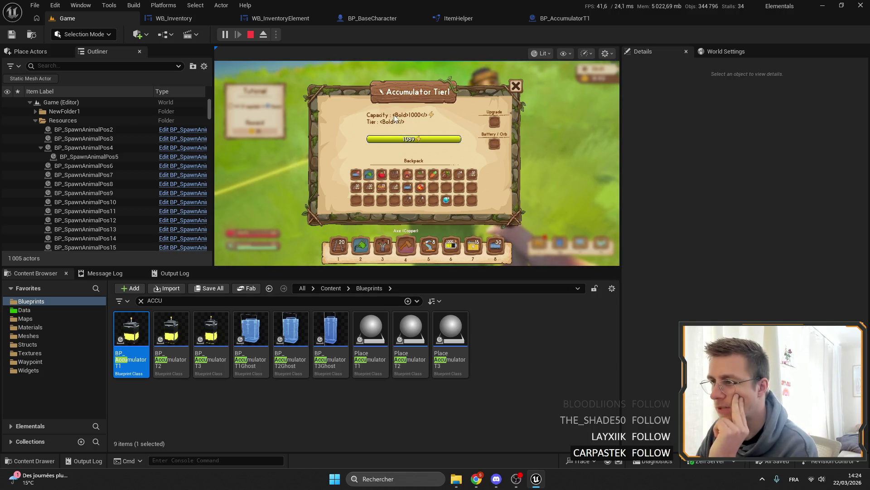
key(e)
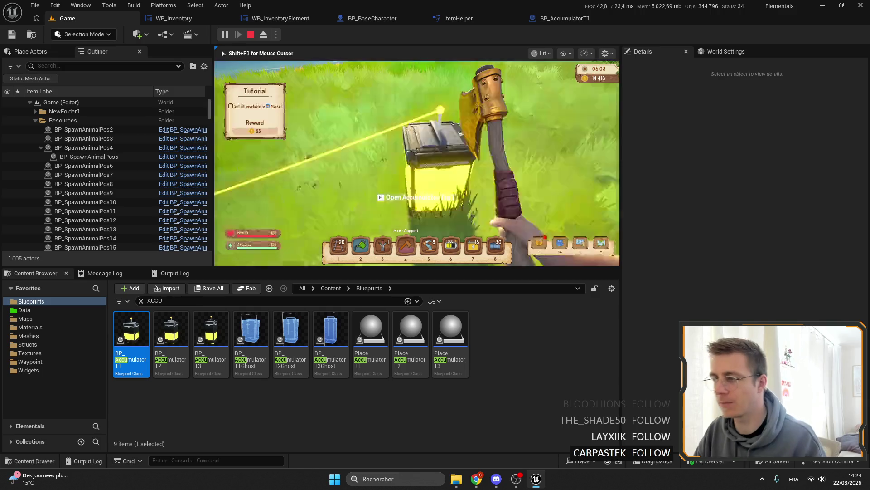
key(e)
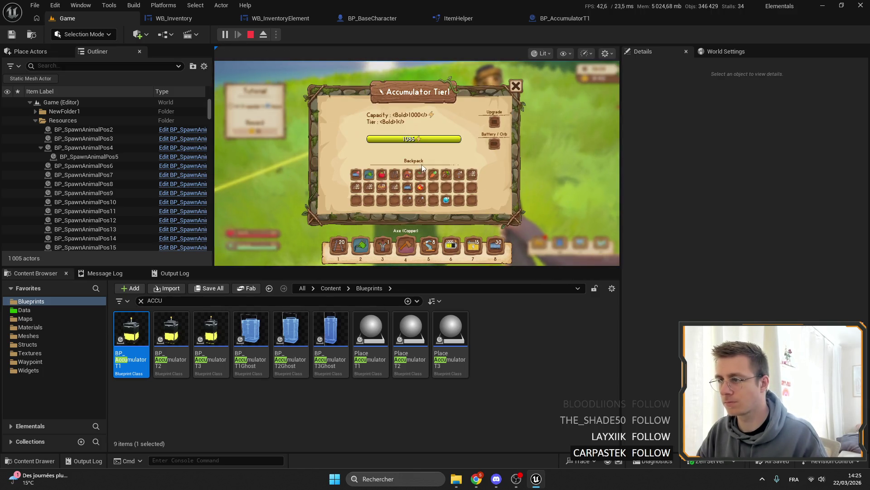
key(e)
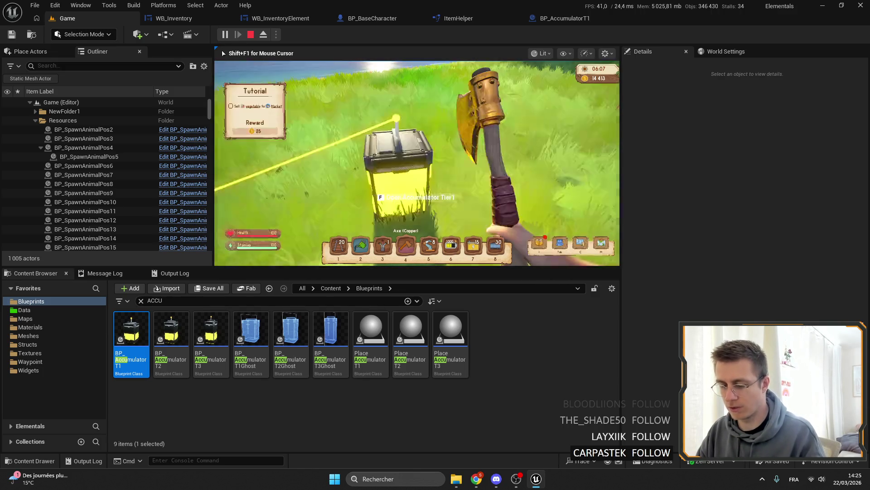
key(e)
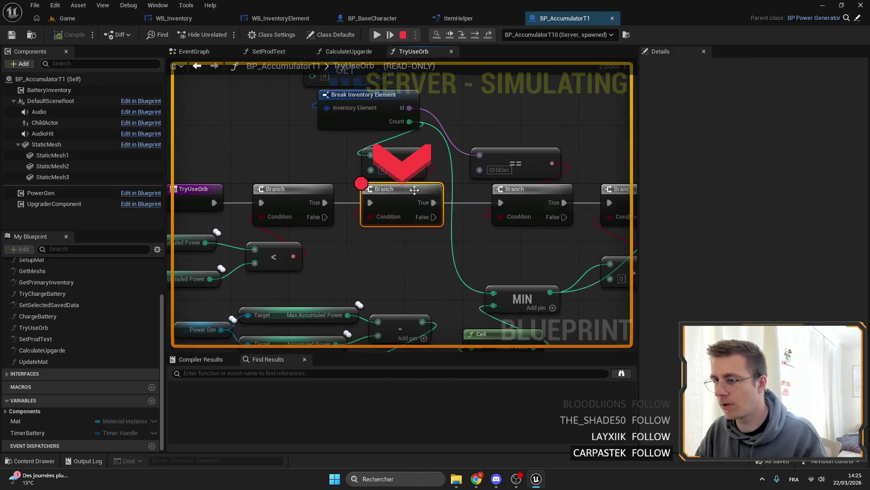
right_click(410, 193)
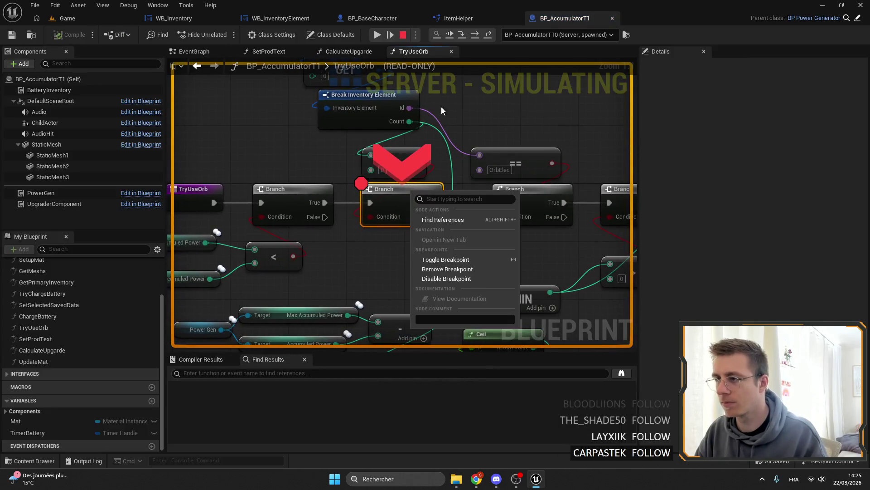
- Move the breakpoint from the first Branch to the next Branch and resume the game
click(382, 42)
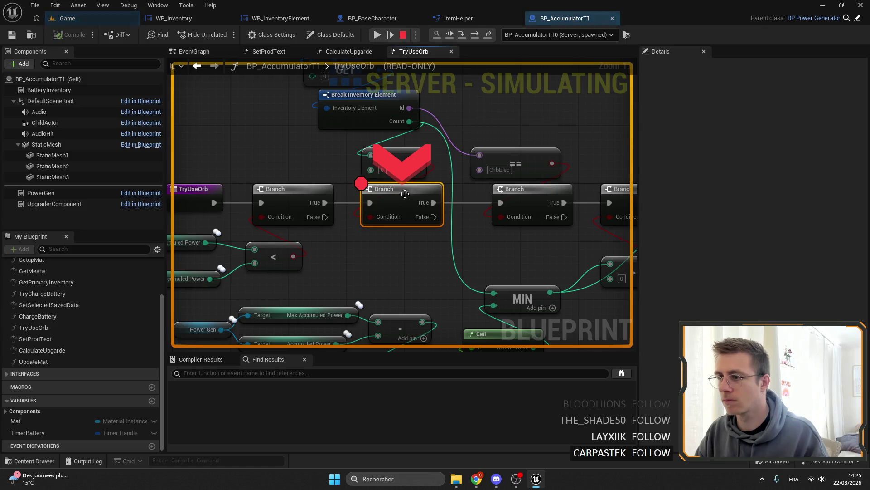
mouse_move(405, 193)
mouse_down()
mouse_move(386, 201)
mouse_move(277, 186)
mouse_up()
right_click(411, 194)
click(466, 269)
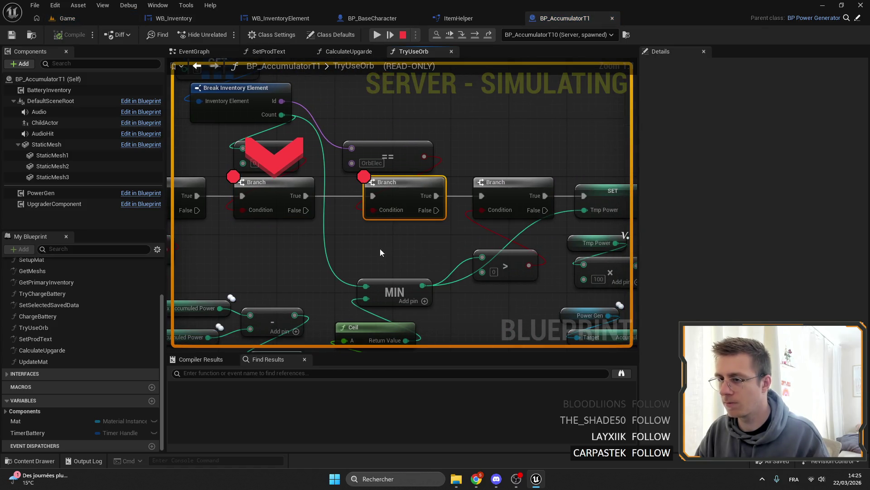
right_click(259, 191)
click(280, 261)
click(375, 35)
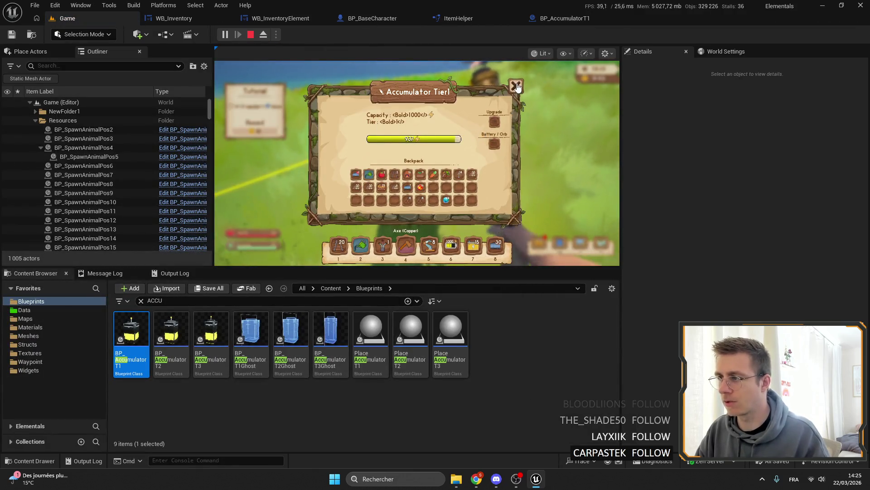
- Close the accumulator window, then open and close the robotic arm panel and accumulator window
click(515, 86)
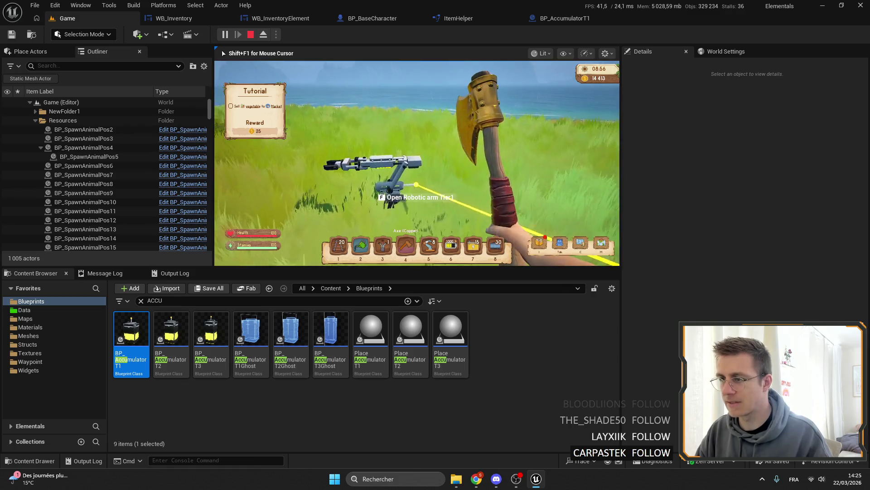
key(f)
key(Escape)
key(f)
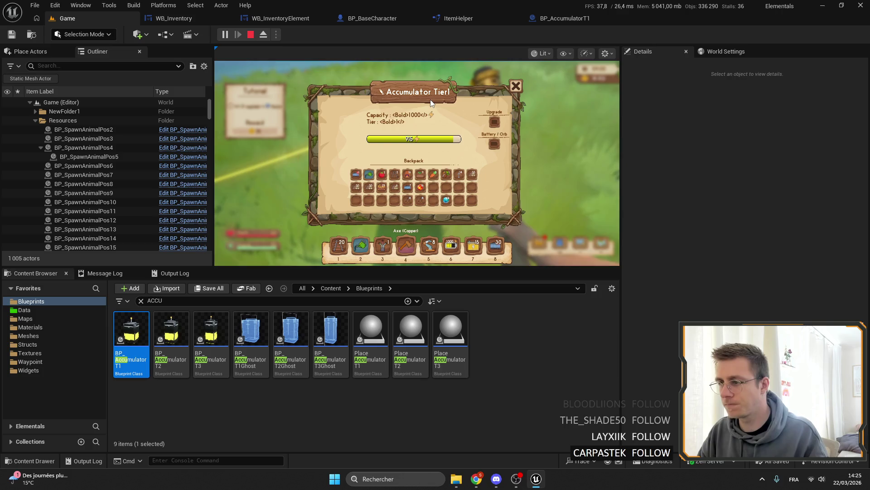
key(Escape)
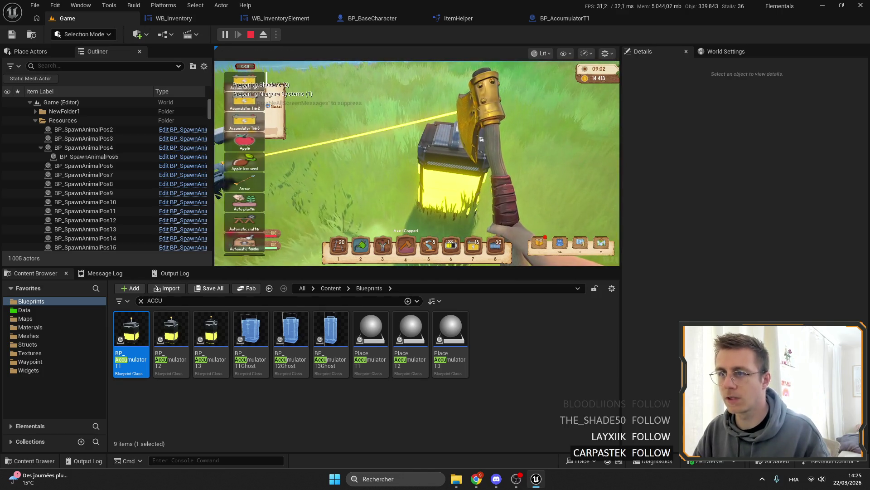
key(f)
key(Escape)
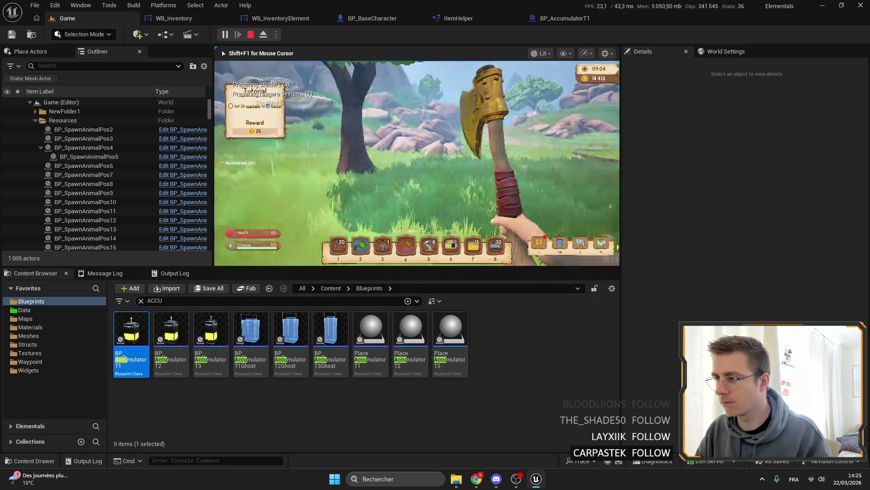
- Use an orb on the accumulator and step through to the Accumuled Power assignment
key(f)
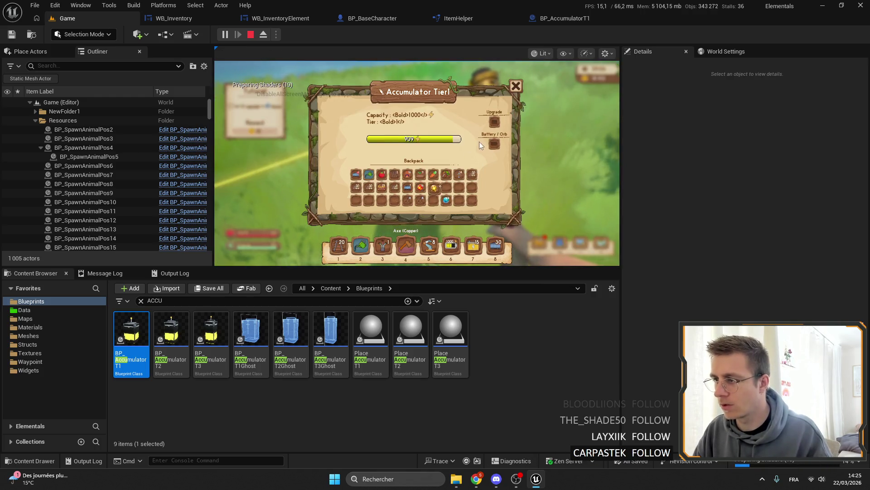
click(492, 143)
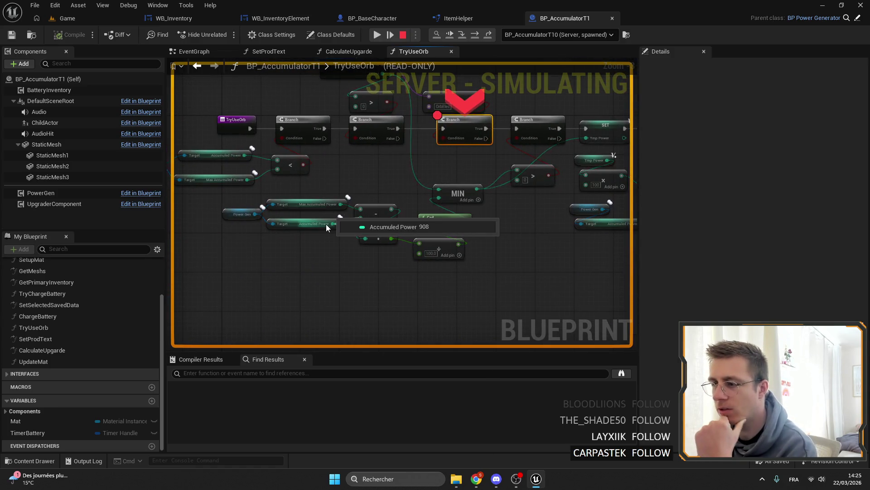
drag(326, 224, 365, 175)
click(474, 37)
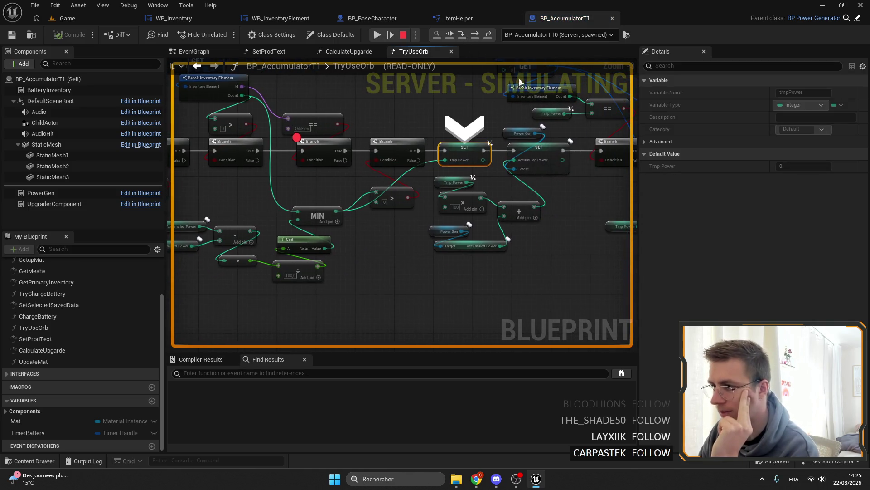
click(481, 35)
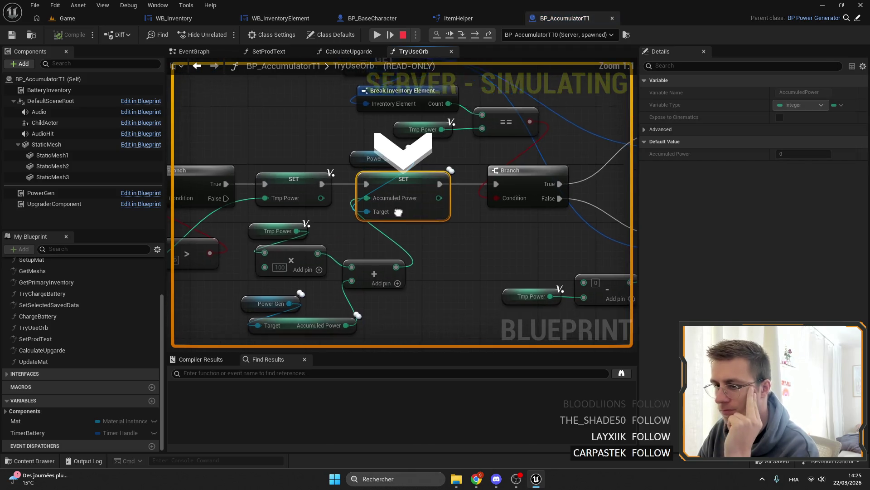
- Inspect the pin values of the power calculation, then step on to the inventory update
mouse_move(303, 206)
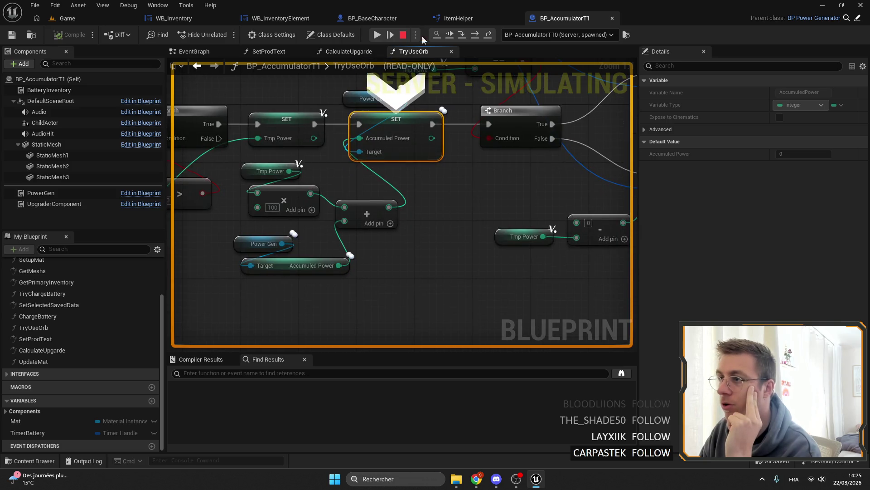
mouse_move(389, 208)
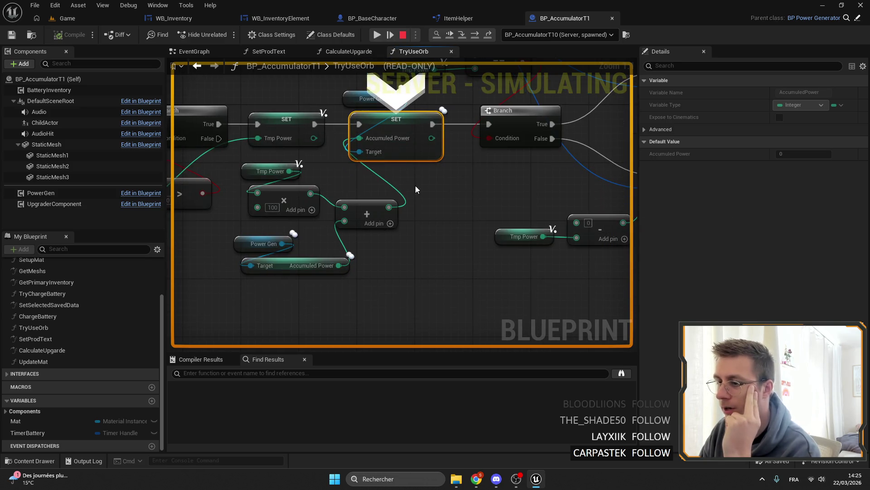
click(381, 192)
click(446, 243)
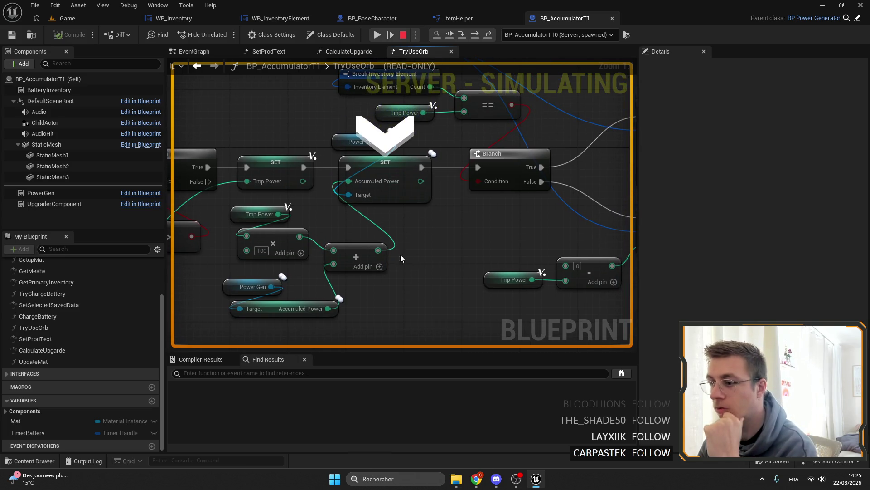
click(475, 36)
click(475, 36)
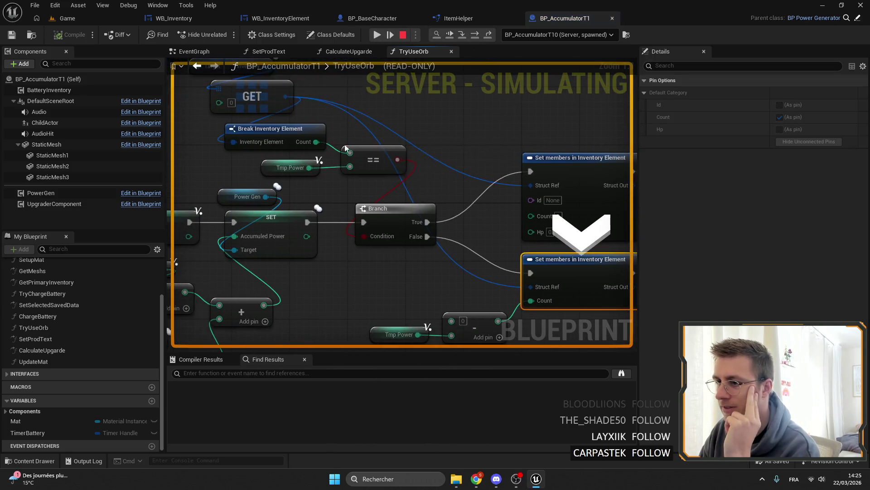
- Expand the Inventory watch to inspect the first element's Count, then stop the play session
mouse_move(316, 142)
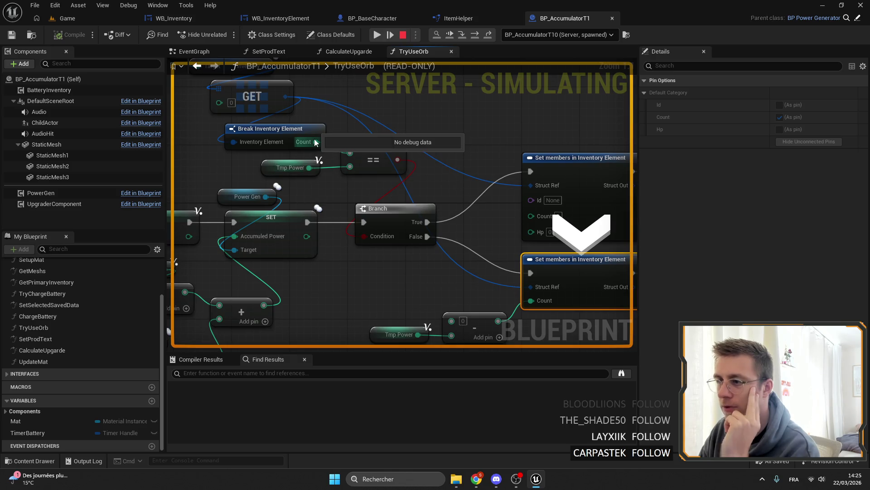
drag(316, 143, 330, 156)
drag(294, 110, 339, 142)
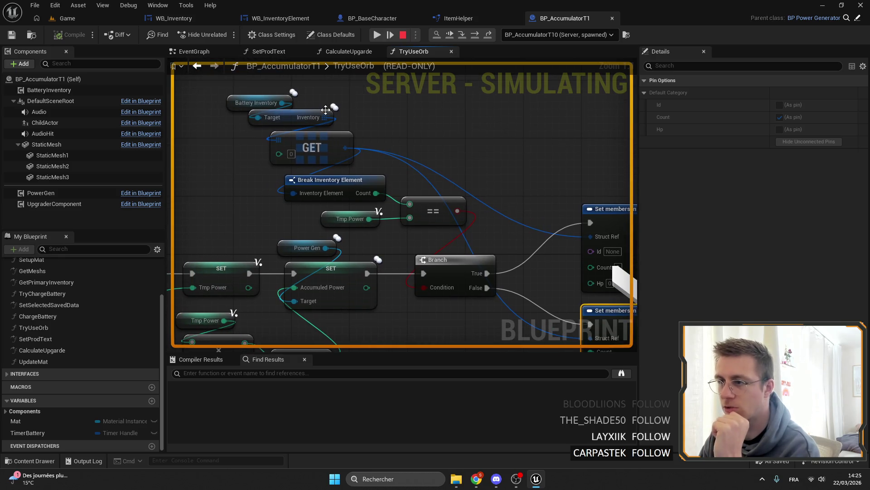
click(341, 128)
click(343, 141)
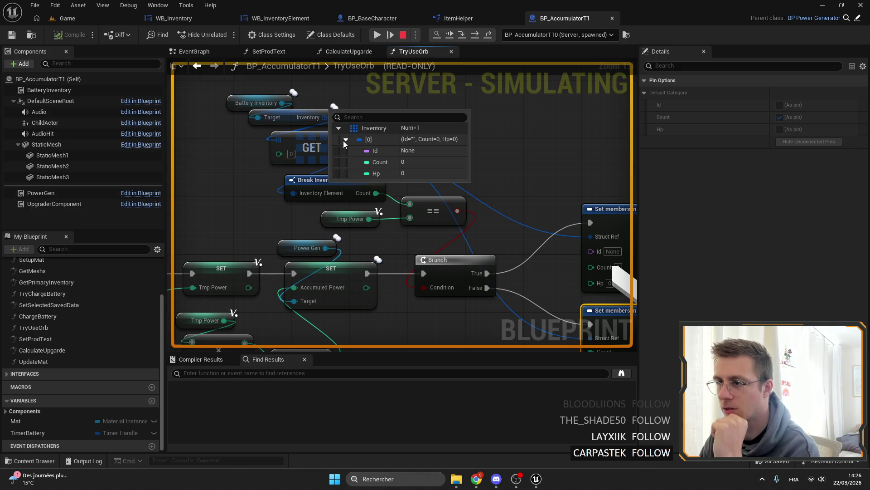
drag(527, 188, 414, 173)
scroll(414, 173, down, 2)
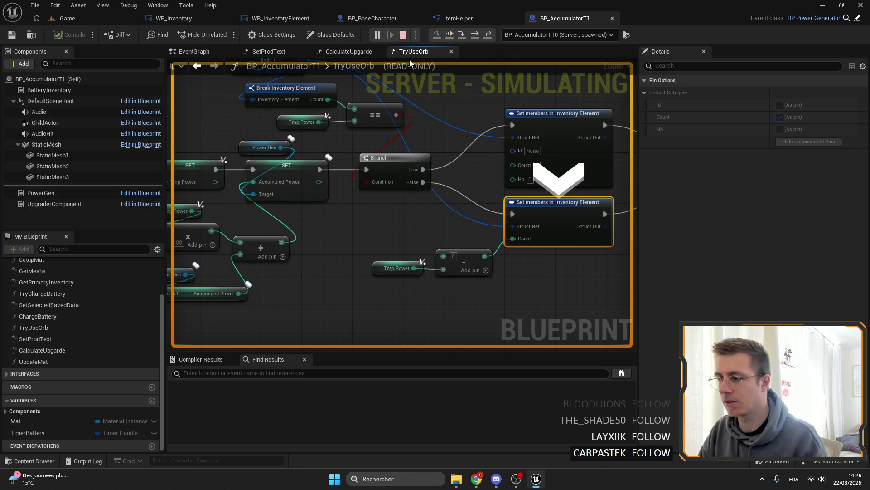
click(403, 35)
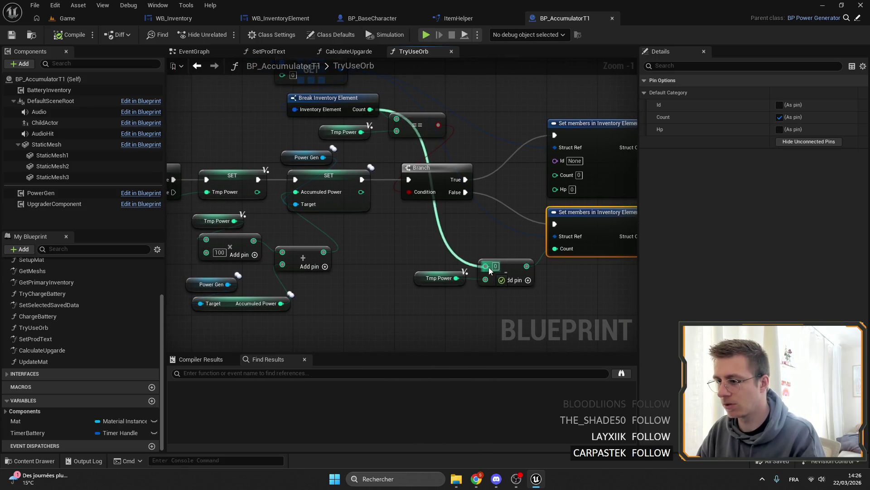
- Add a Clamp (Integer) node fed by the summed power and position it beside the Add node
drag(490, 271, 529, 247)
scroll(504, 254, up, 1)
text(Cn)
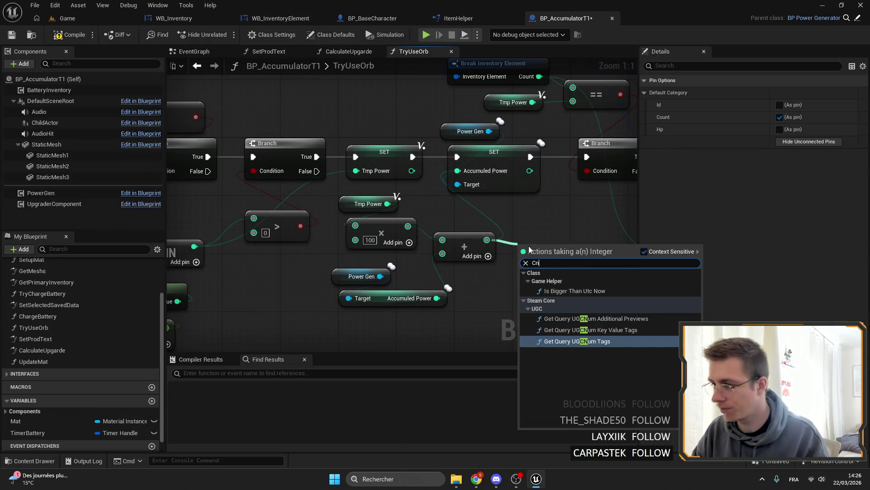
key(BackSpace)
text(lamp)
key(Return)
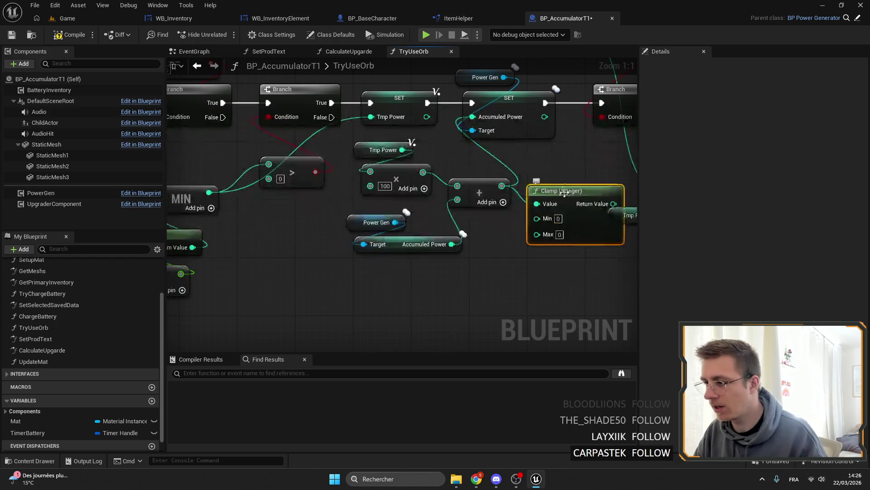
drag(565, 192, 557, 171)
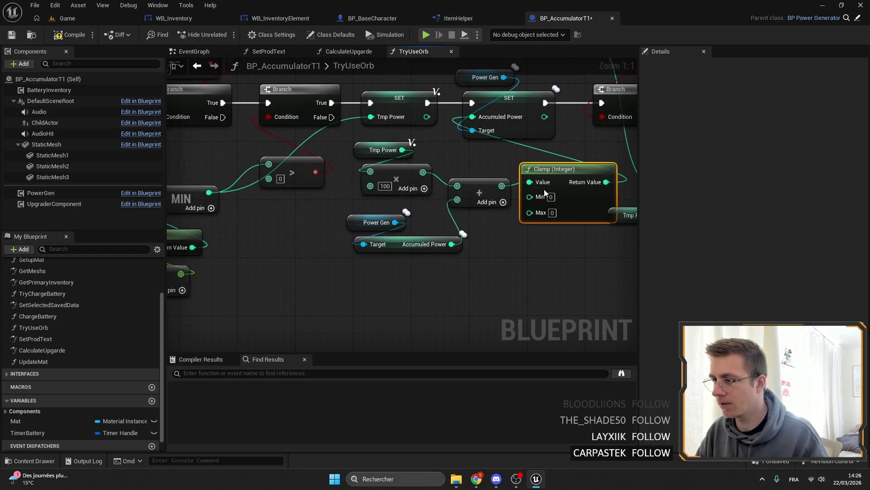
mouse_move(564, 243)
mouse_down()
mouse_move(448, 195)
mouse_move(356, 142)
mouse_move(301, 273)
mouse_up()
drag(468, 289, 403, 229)
- Copy the Power Gen and Max Accumuled Power nodes and paste them near the Clamp
click(379, 166)
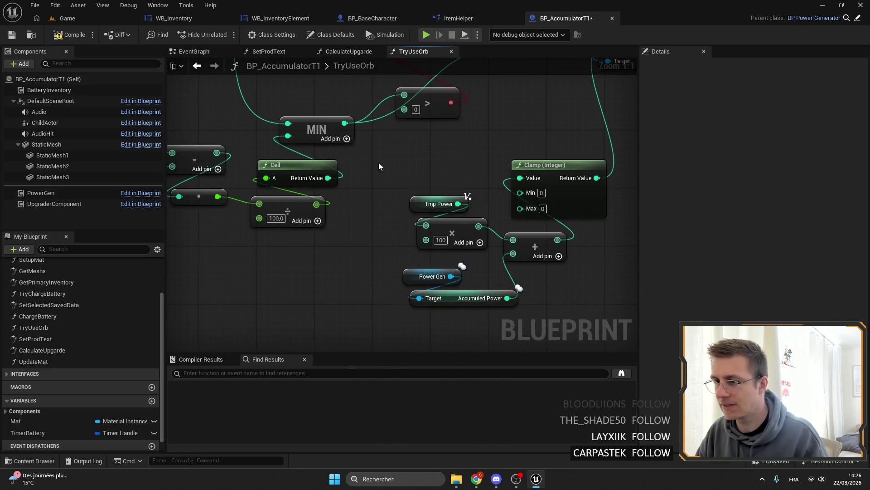
drag(379, 166, 424, 195)
drag(290, 179, 326, 202)
key(ctrl+c)
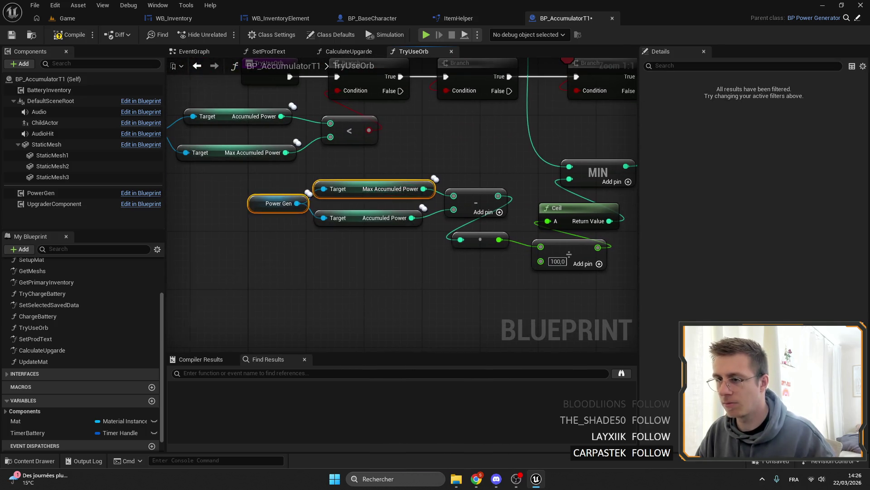
drag(630, 218, 285, 246)
key(ctrl+v)
- Wire the pasted Max Accumuled Power into the Clamp's Max pin and disable the Branch breakpoint
click(372, 234)
drag(376, 247, 313, 269)
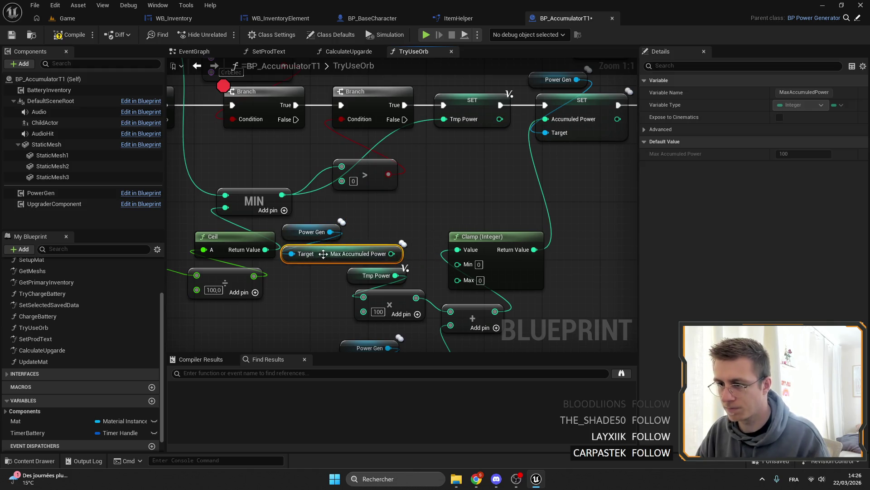
drag(312, 231, 332, 268)
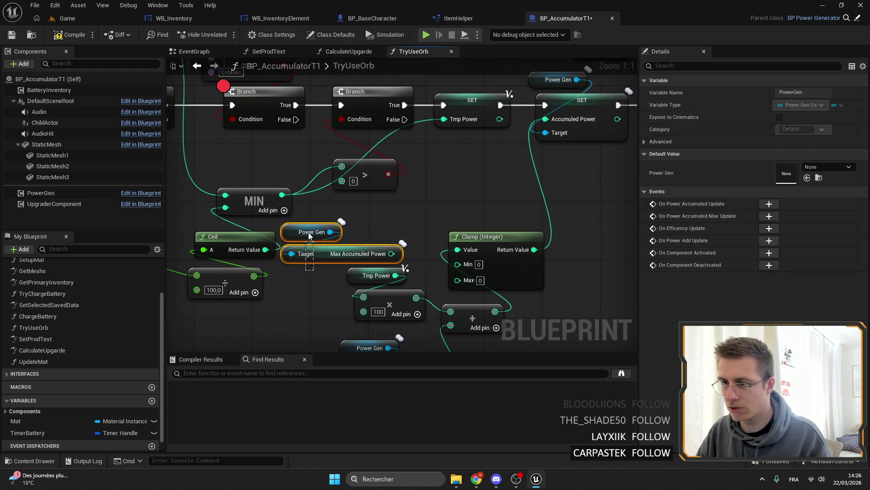
drag(308, 235, 338, 221)
mouse_move(421, 238)
mouse_down()
mouse_move(461, 268)
mouse_move(467, 285)
mouse_up()
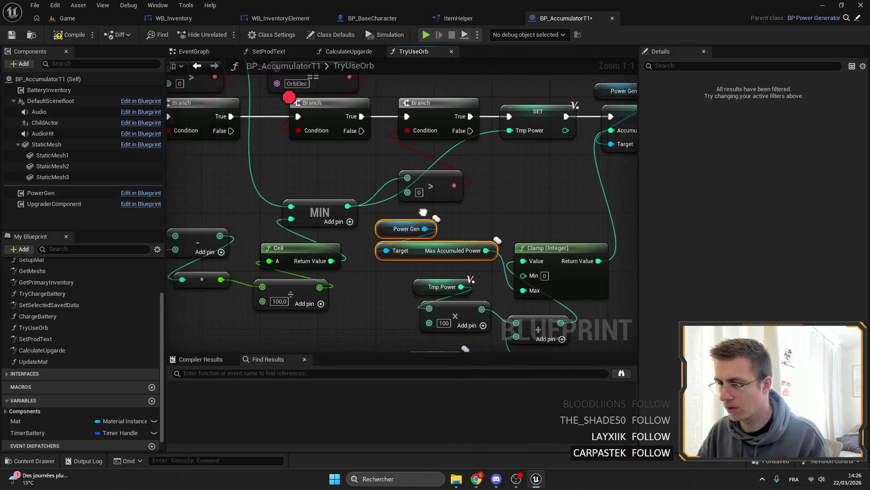
right_click(336, 115)
click(361, 316)
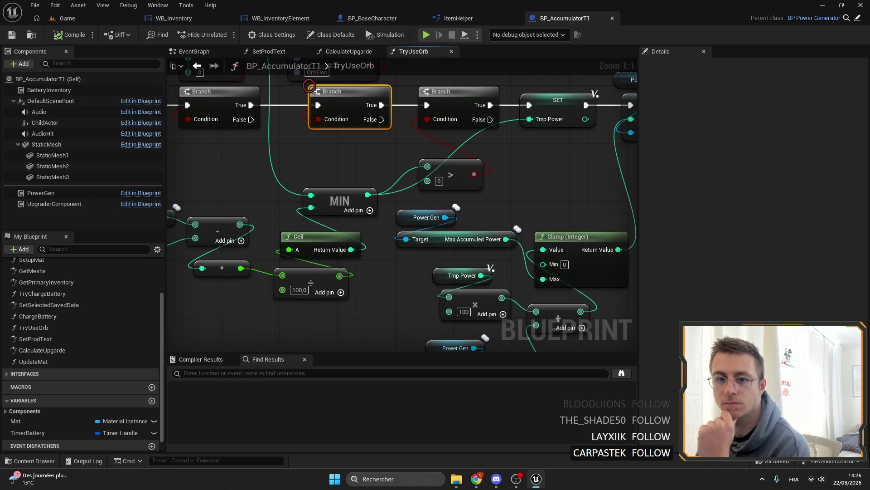
- Play the Game level and repeatedly open the Tier 1 accumulator panel to check its charge
click(91, 19)
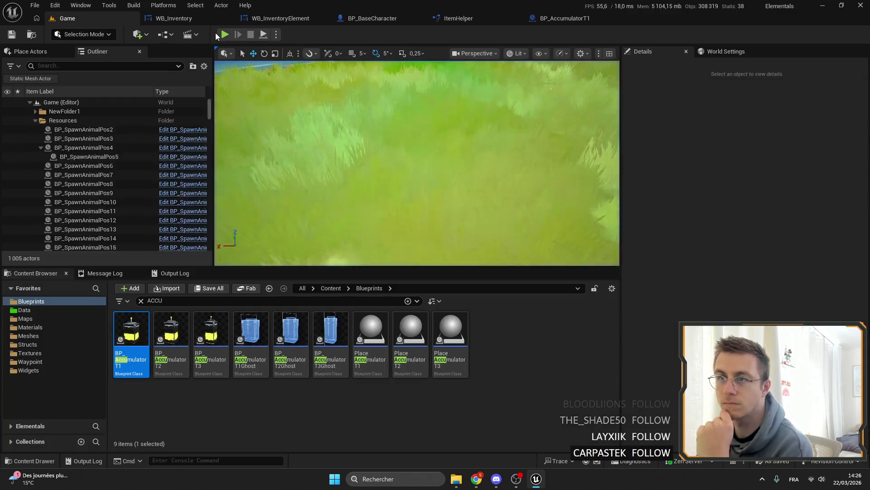
key(alt+p)
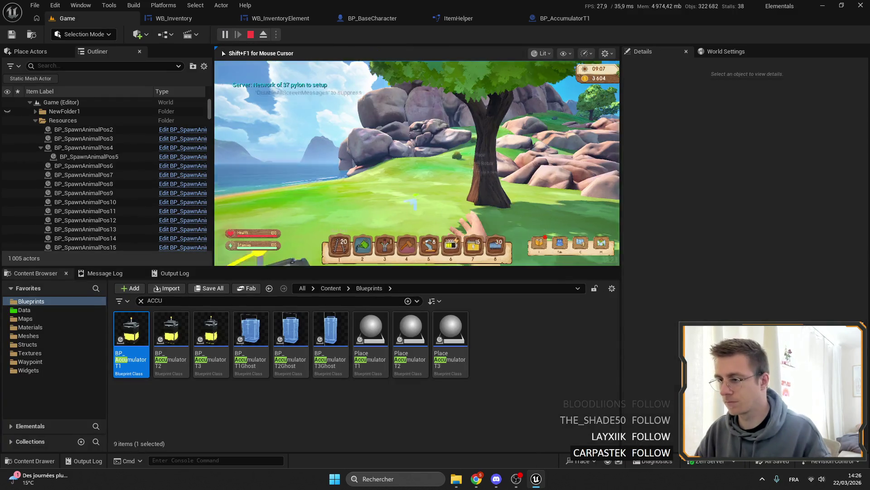
key(e)
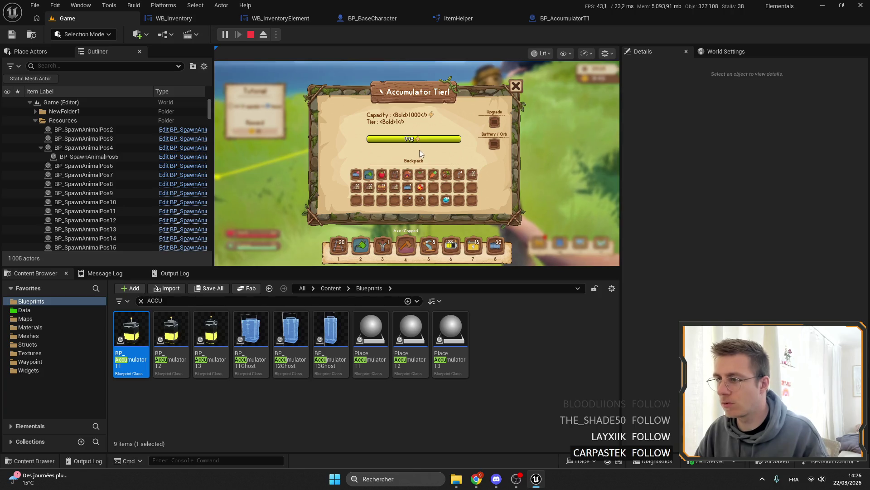
key(e)
key(c)
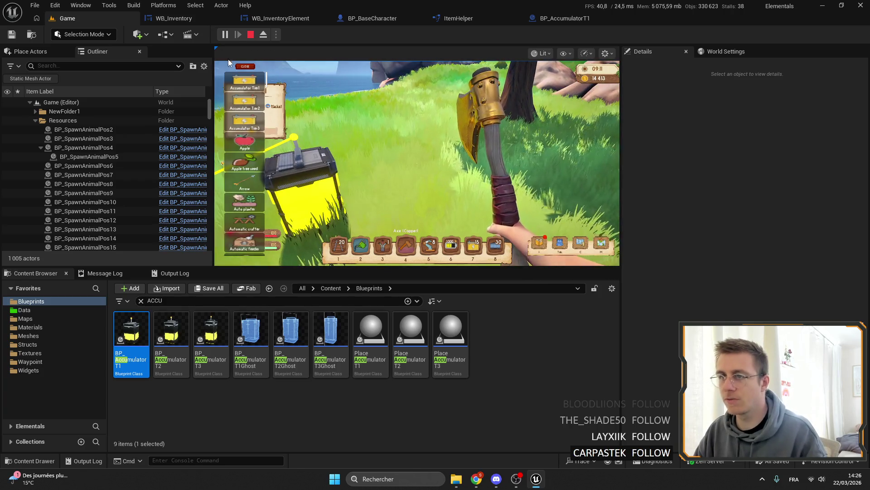
key(c)
key(e)
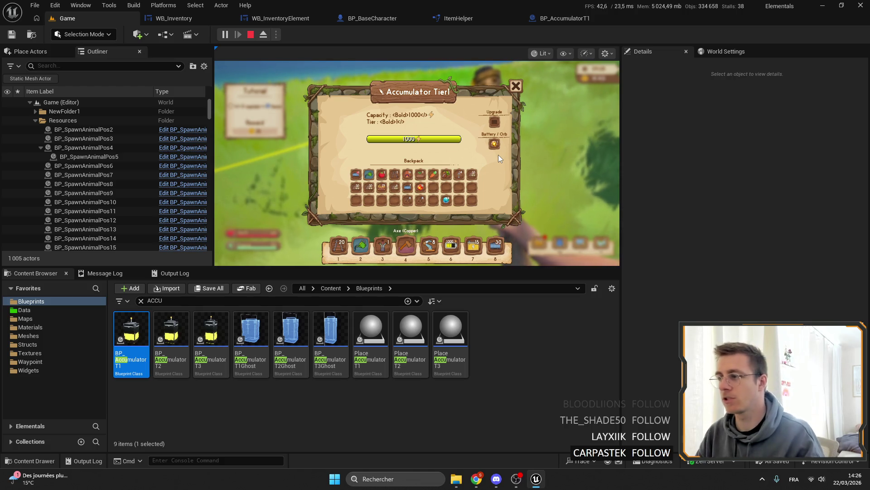
key(e)
key(e)
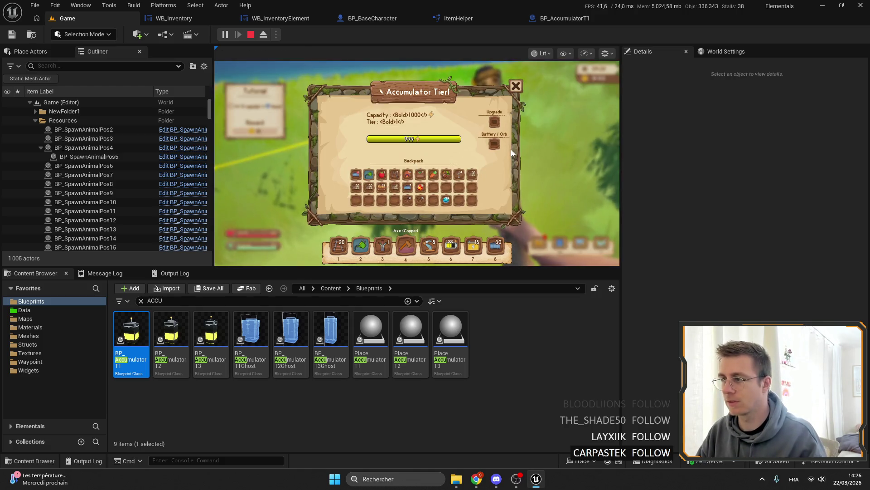
key(e)
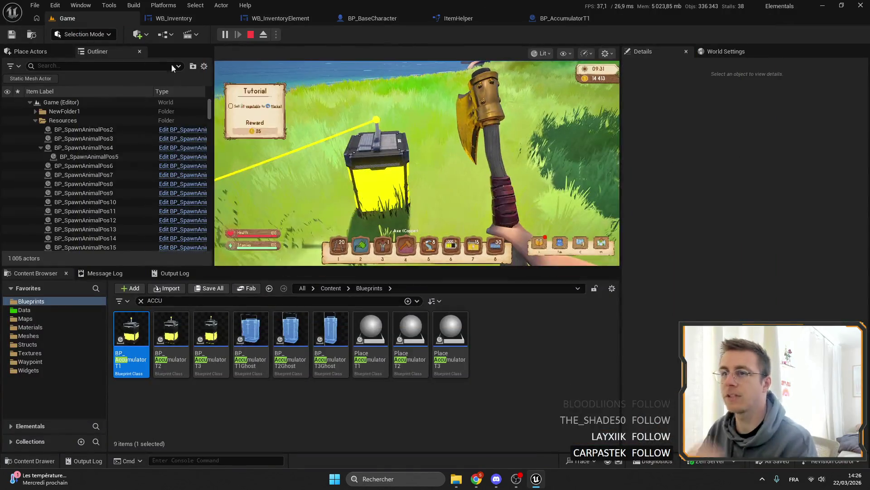
- Remove the breakpoint from the Branch node in BP_AccumulatorT1's TryUseOrb graph
click(286, 19)
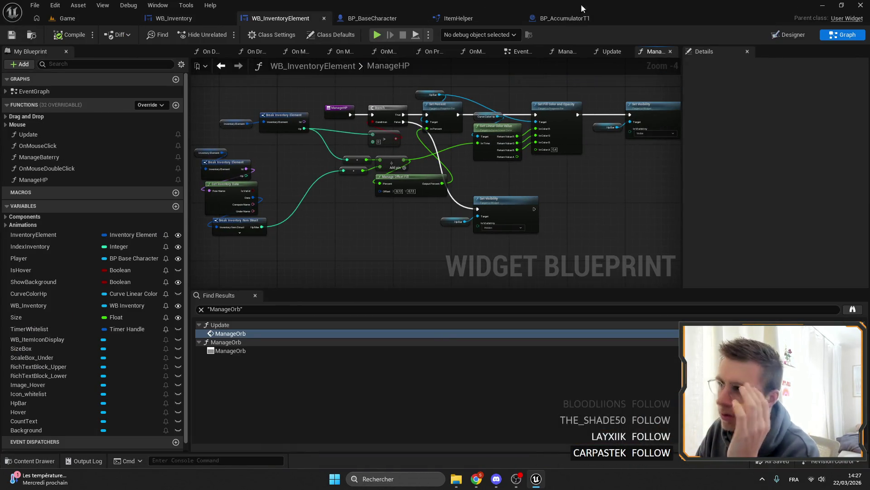
click(545, 18)
right_click(505, 173)
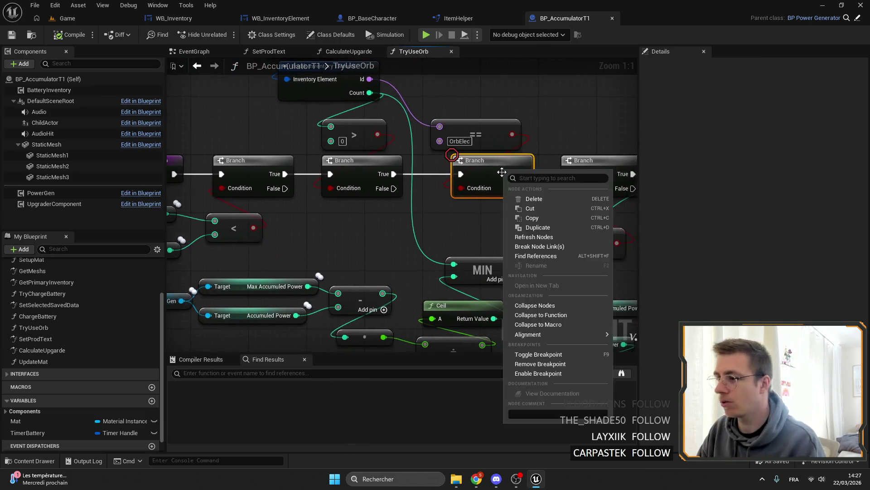
click(552, 366)
scroll(516, 150, down, 3)
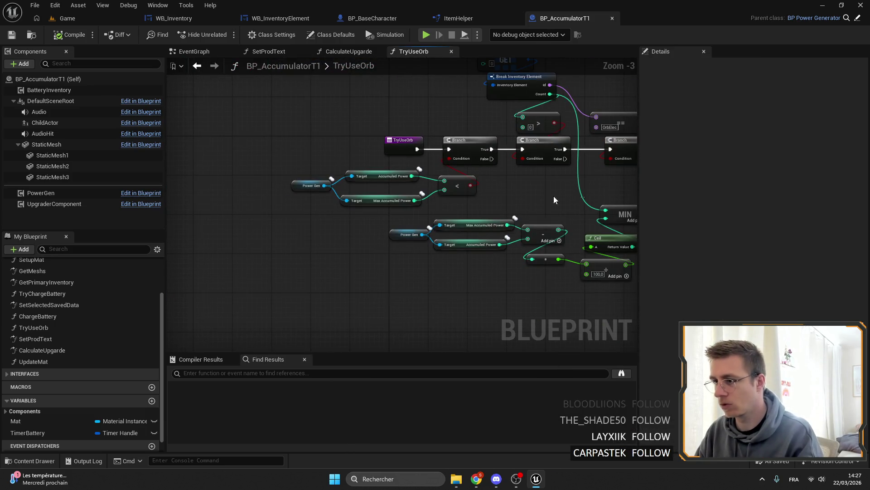
- Shift the TryUseOrb start nodes and the Power Gen, Target and subtract nodes left to make room
drag(554, 200, 327, 143)
scroll(527, 184, down, 1)
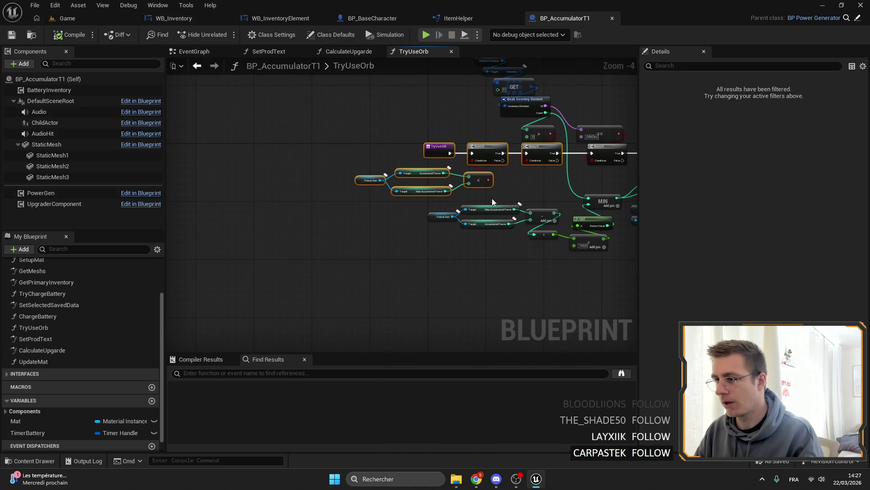
drag(491, 196, 388, 144)
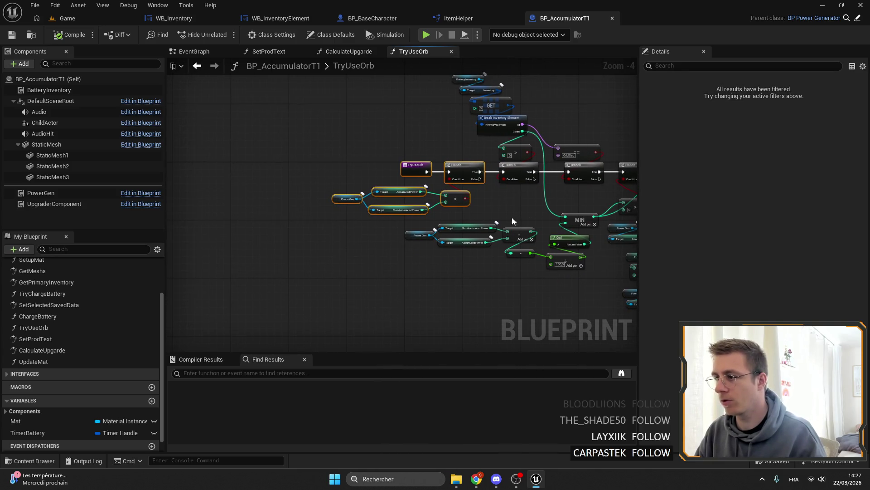
drag(467, 173, 338, 167)
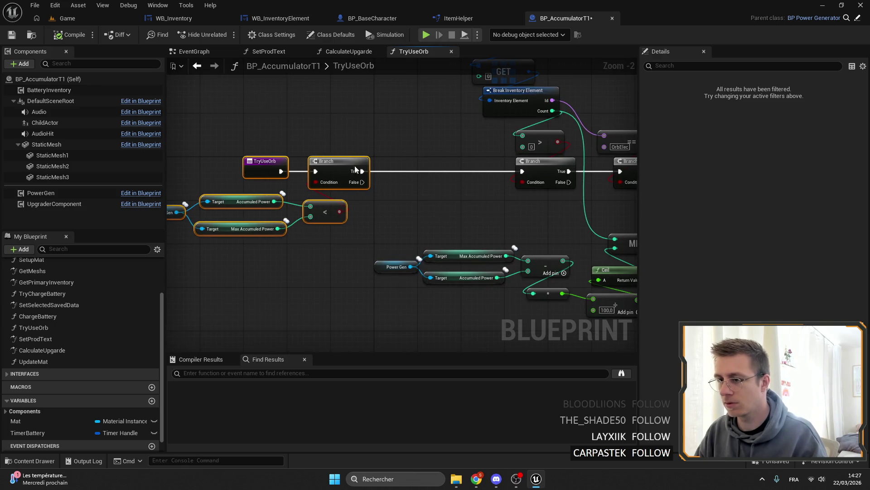
scroll(439, 156, up, 2)
click(440, 156)
mouse_move(461, 186)
mouse_down()
mouse_move(394, 236)
mouse_move(398, 209)
mouse_up()
drag(538, 250, 580, 233)
mouse_move(580, 232)
mouse_down()
mouse_move(454, 243)
mouse_move(477, 235)
mouse_up()
- Add a >= 100 comparison on the subtraction result for missing power
text(>)
click(527, 279)
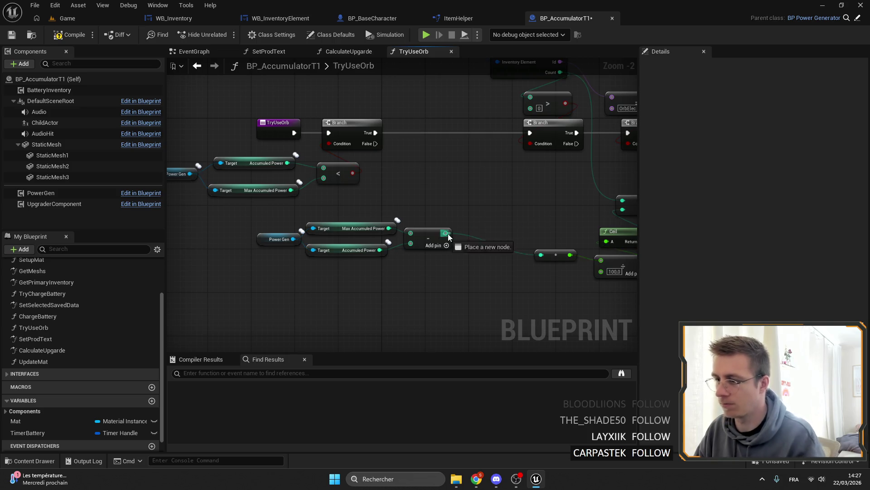
drag(448, 237, 474, 236)
text(>=)
click(505, 293)
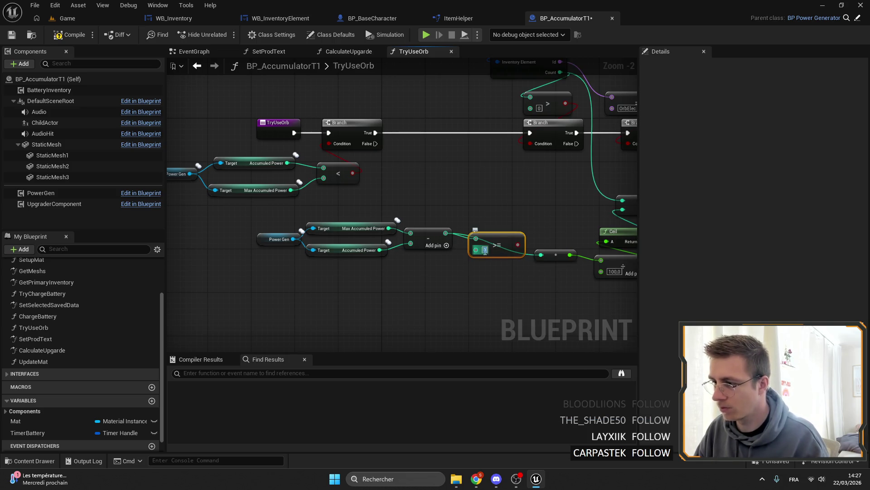
text(100)
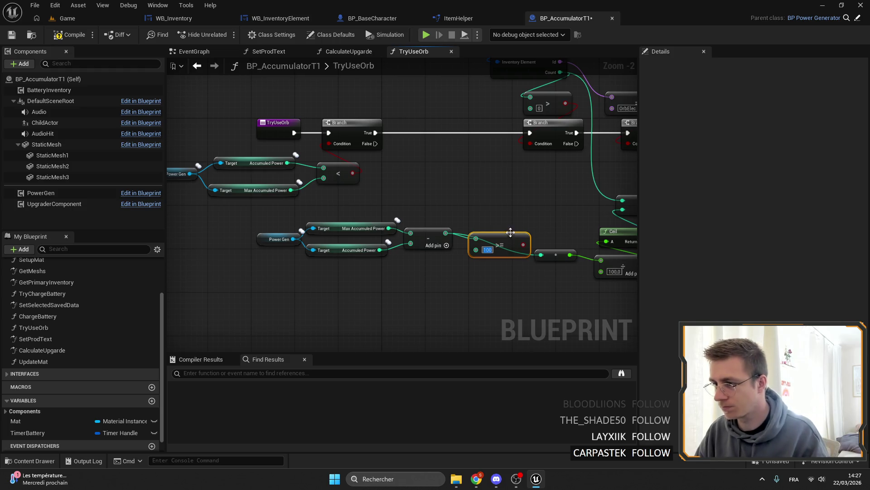
click(511, 231)
- Add a Branch driven by the >= 100 check, chain its True to the next Branch, and return to the Game level
drag(457, 211, 488, 186)
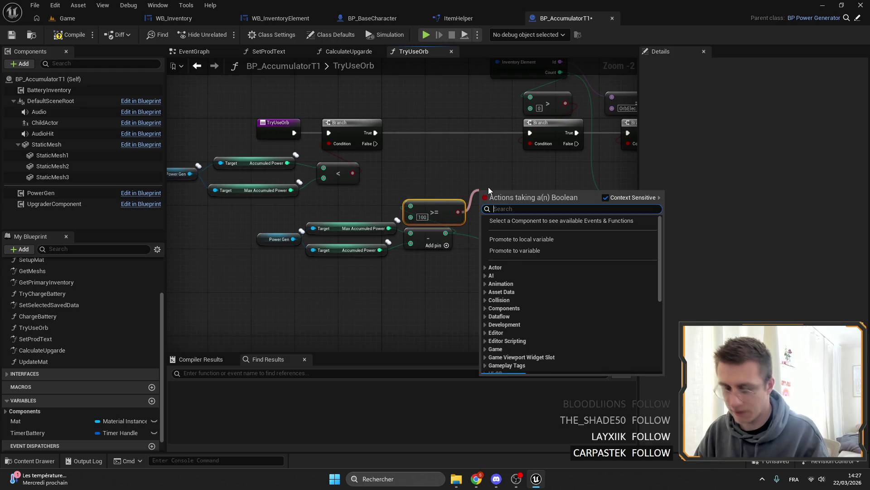
text(exe)
key(Return)
key(ctrl+z)
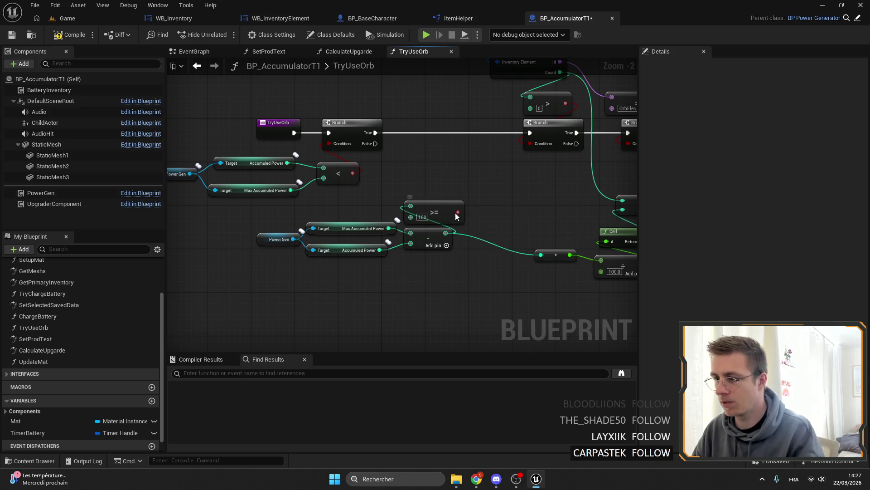
mouse_move(458, 212)
mouse_down()
mouse_move(512, 201)
mouse_move(442, 126)
mouse_move(431, 132)
mouse_up()
text(branch)
key(Return)
scroll(369, 135, up, 2)
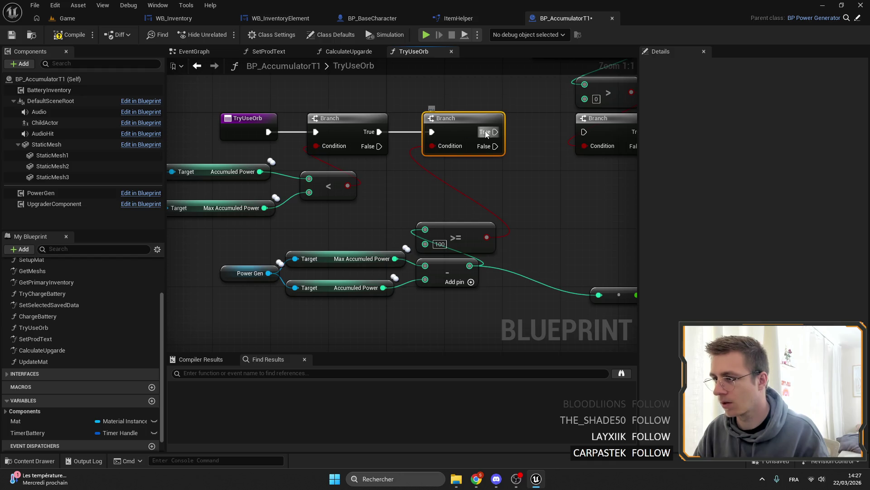
drag(587, 134, 586, 132)
scroll(317, 190, down, 3)
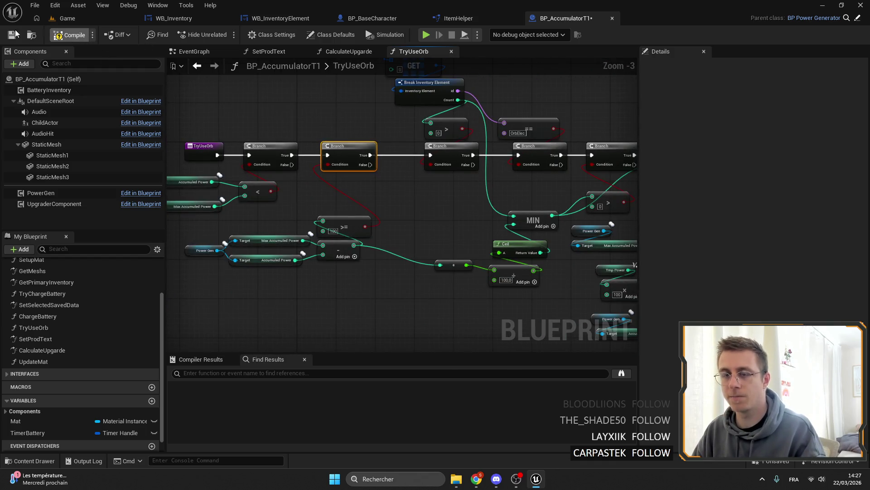
click(55, 4)
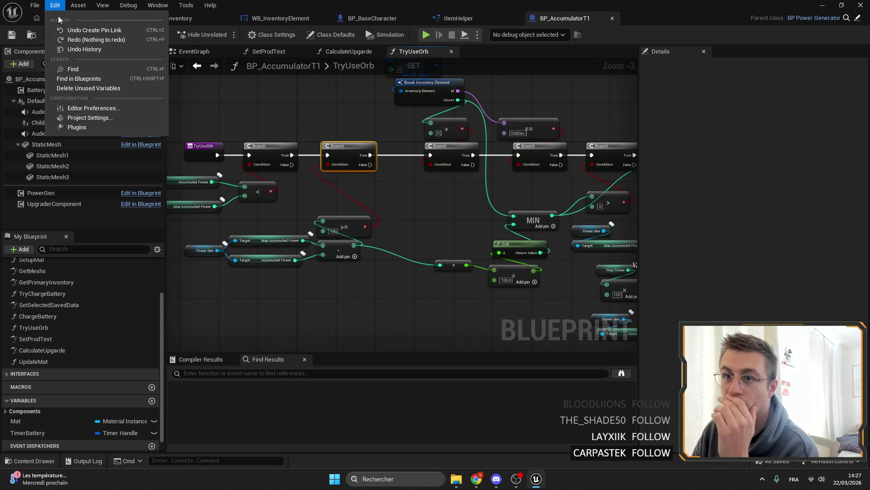
click(76, 17)
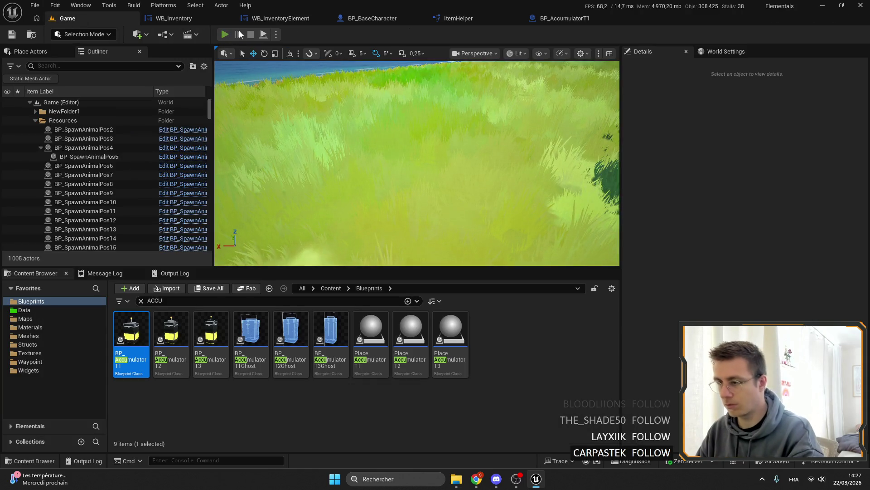
- Playtest fullscreen and open the Accumulator Tier1 window to check its charge
click(225, 35)
key(F11)
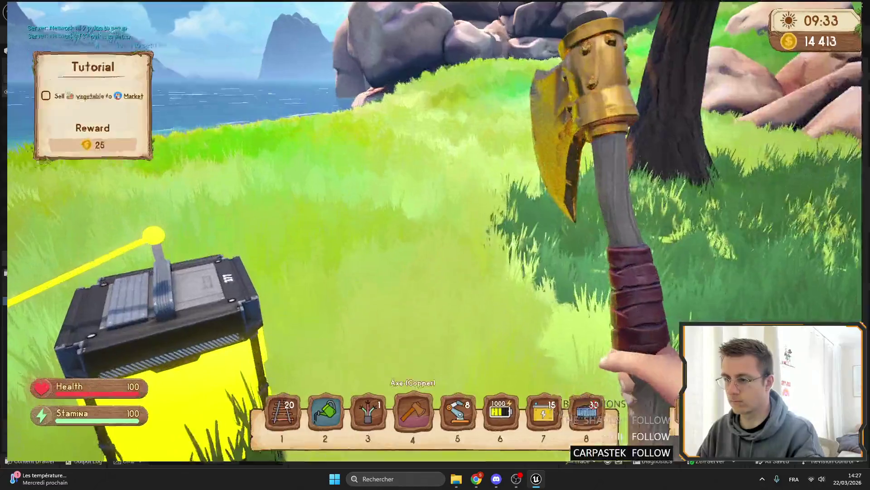
key(f)
key(Escape)
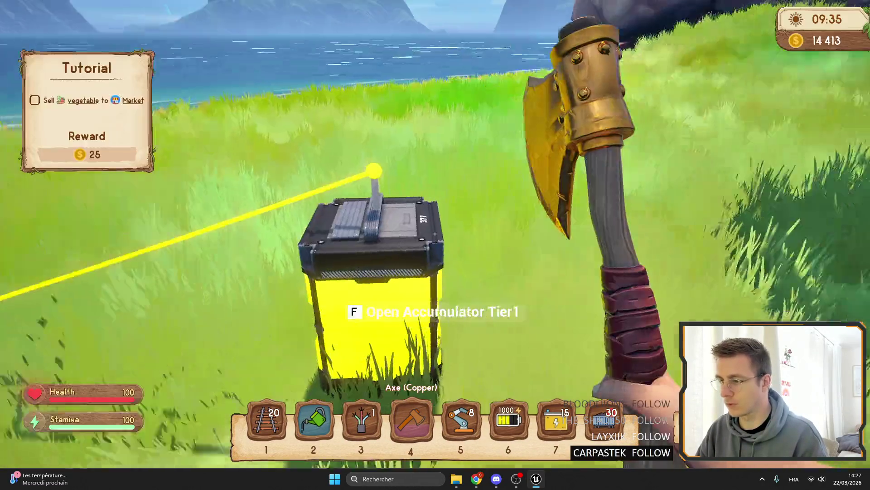
key(Tab)
click(75, 22)
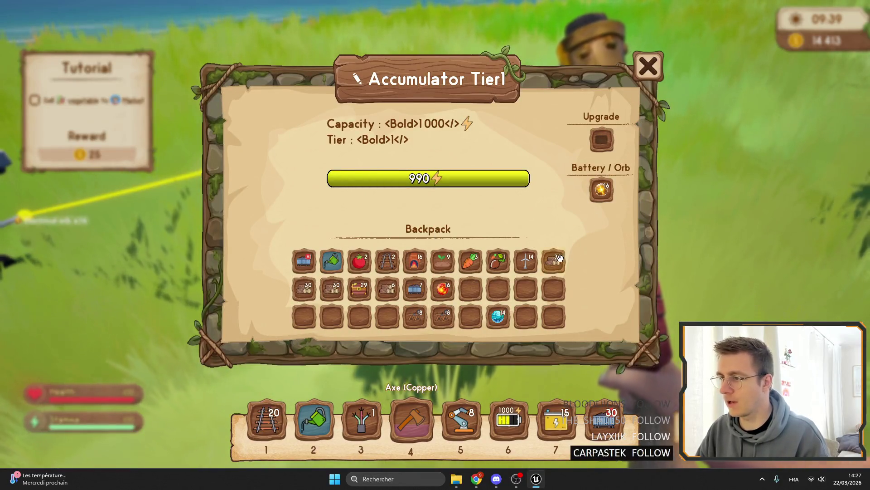
key(Escape)
key(f)
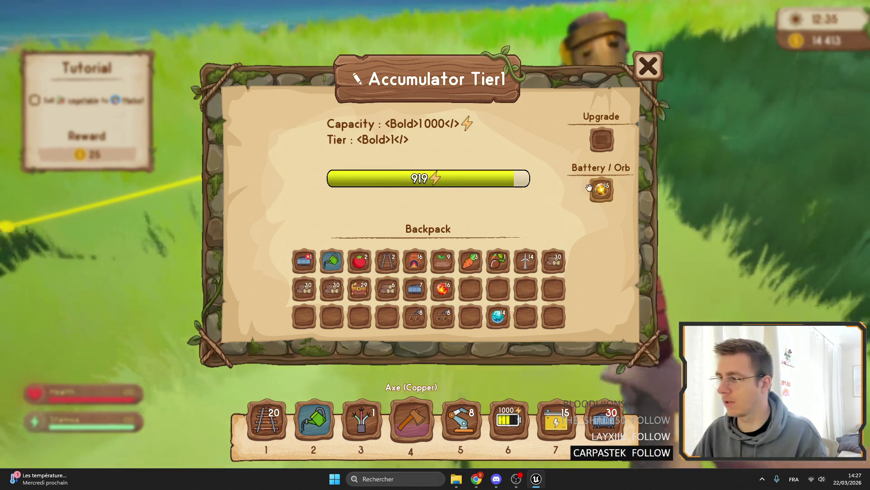
- Take the orbs out of the Battery/Orb slot, put them back to charge to 998, and leave fullscreen
mouse_move(602, 190)
mouse_down()
mouse_move(527, 303)
mouse_move(528, 290)
mouse_up()
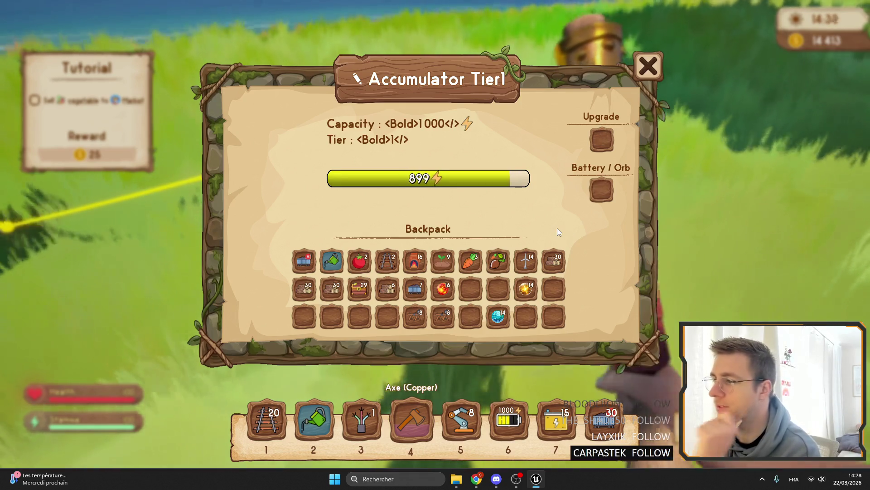
key(Escape)
key(f)
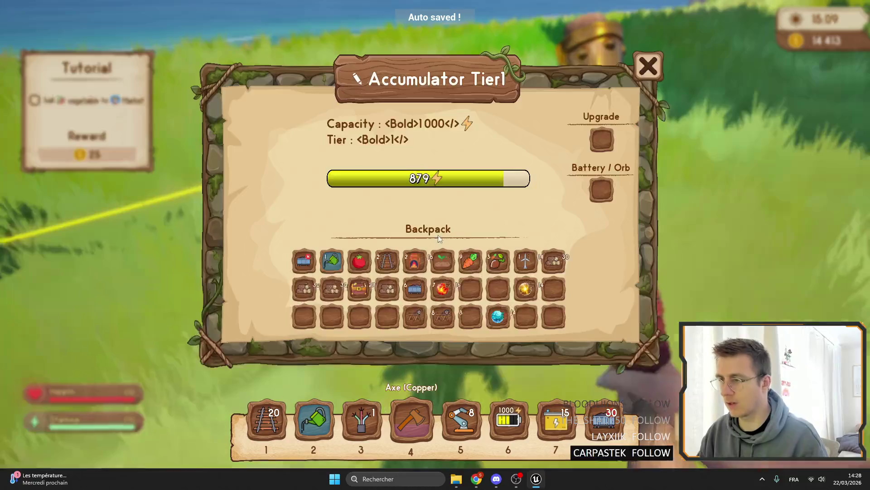
mouse_move(595, 203)
mouse_down()
mouse_move(600, 196)
mouse_move(498, 288)
mouse_up()
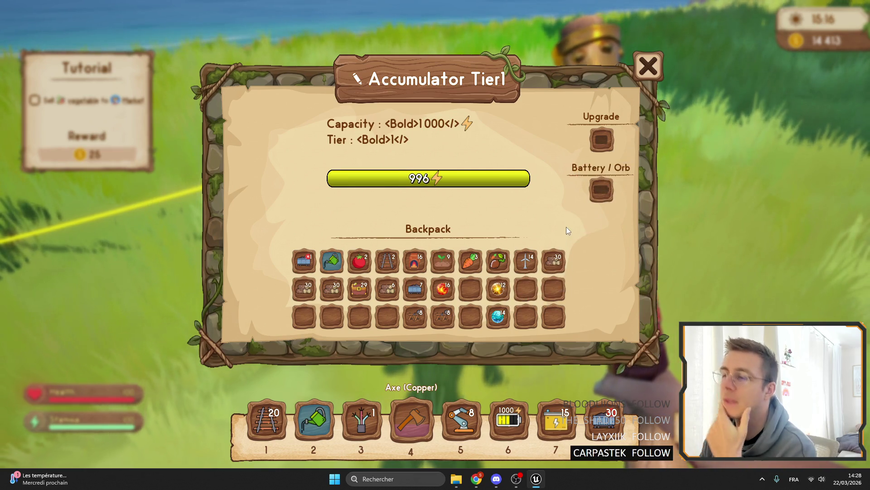
key(Escape)
key(F11)
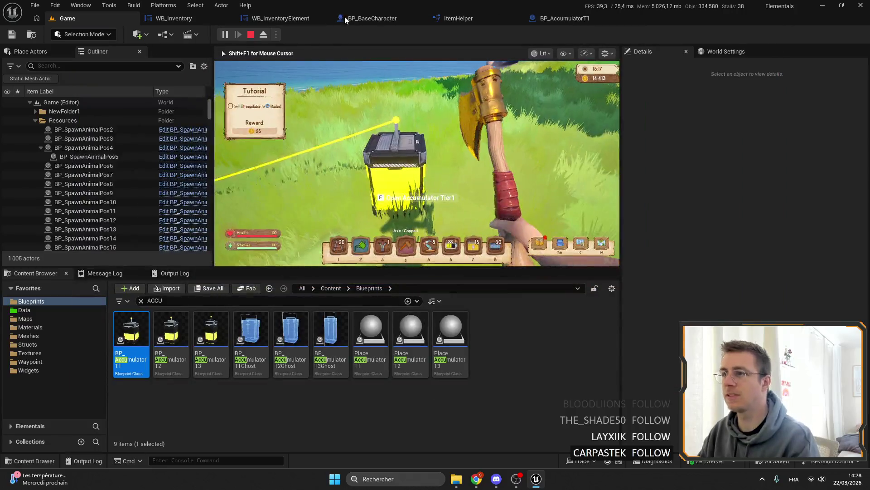
- Return to the accumulator's TryUseOrb graph and move the divide and dot nodes left
key(Escape)
click(543, 18)
scroll(423, 257, up, 2)
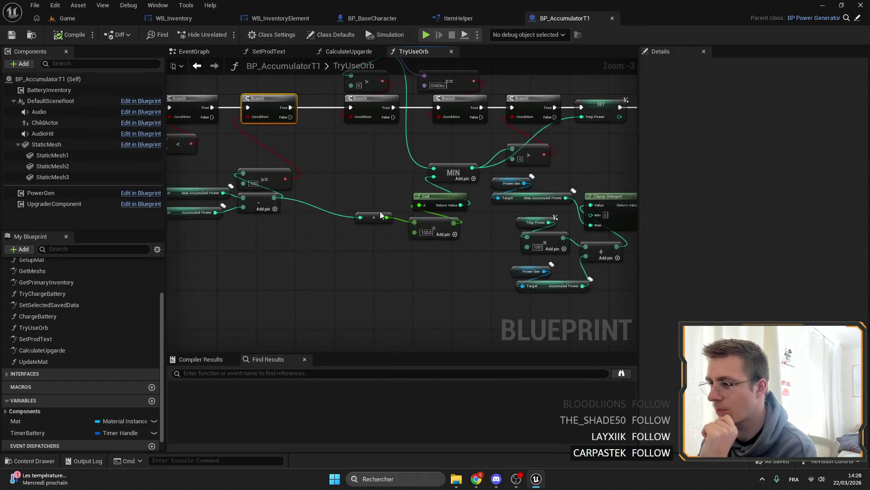
mouse_move(442, 223)
mouse_down()
mouse_move(323, 235)
mouse_move(295, 200)
mouse_up()
shift+click(327, 225)
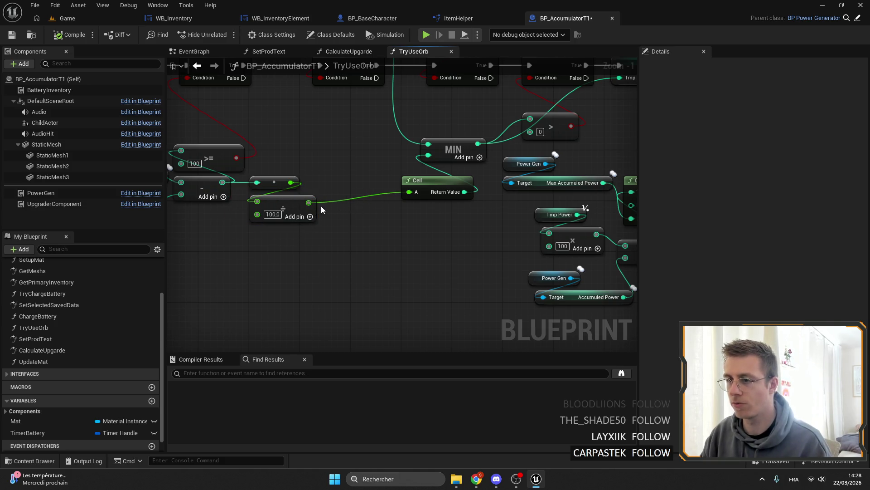
- Round the divided value down with a Floor node wired into MIN, then return to the Game level
drag(353, 215, 353, 215)
text(floor)
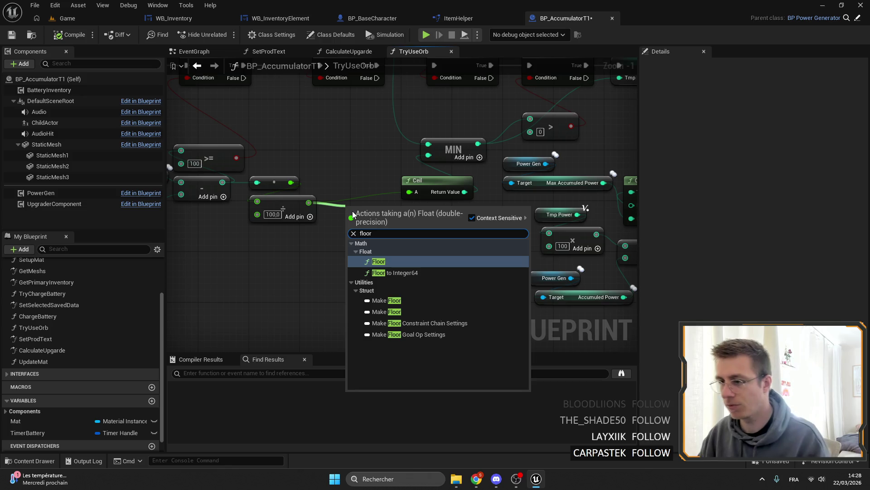
key(Return)
drag(430, 166, 428, 156)
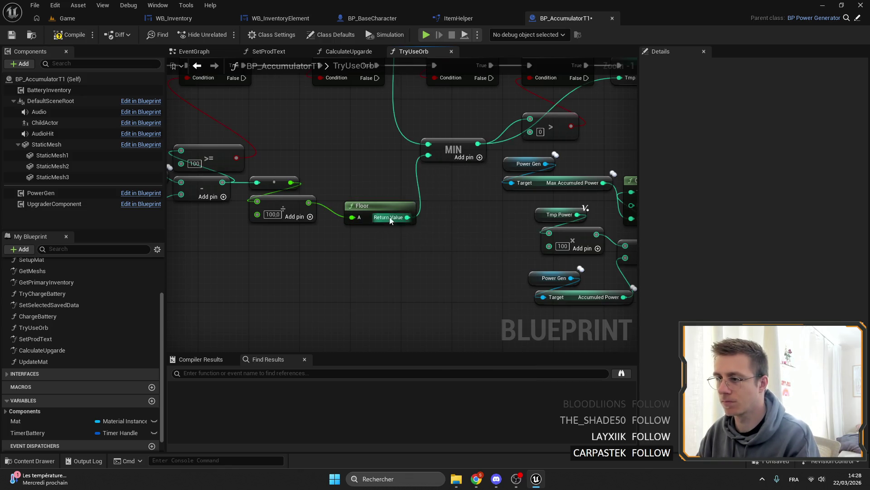
mouse_move(351, 217)
mouse_down()
mouse_move(369, 189)
mouse_move(353, 184)
mouse_up()
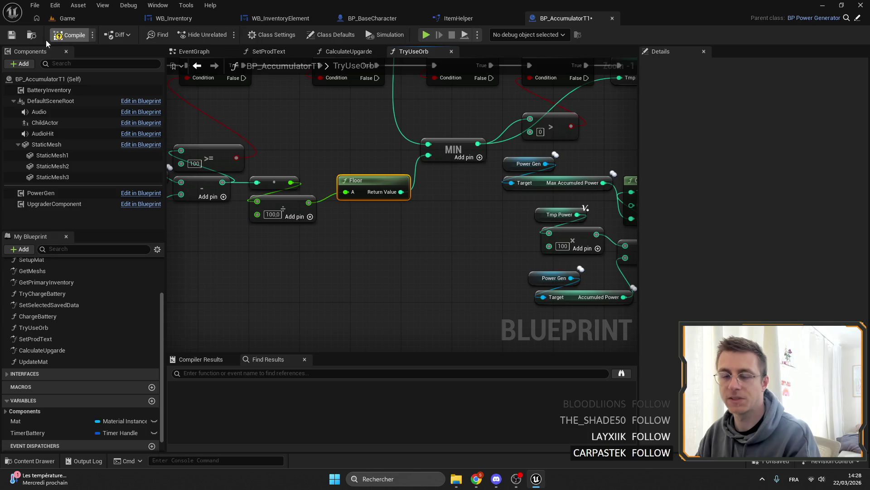
click(67, 18)
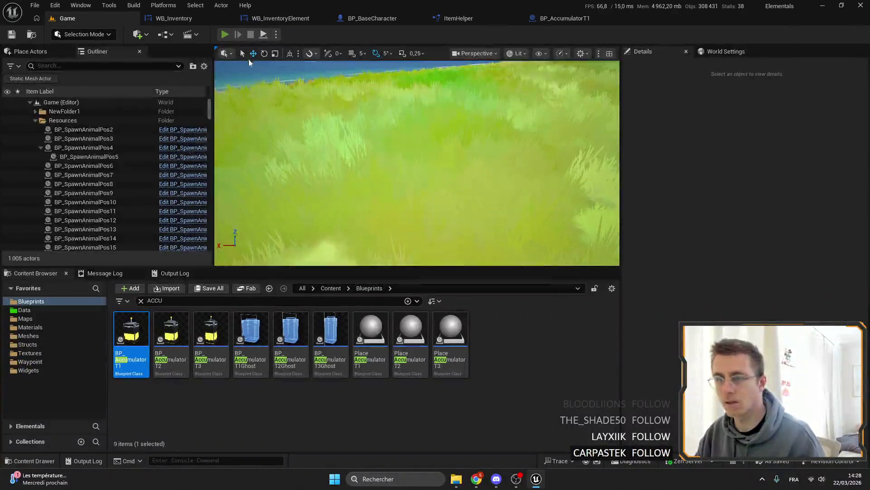
- Start a fullscreen playtest and repeatedly open the Accumulator Tier1 window to watch its charge rise
key(alt+p)
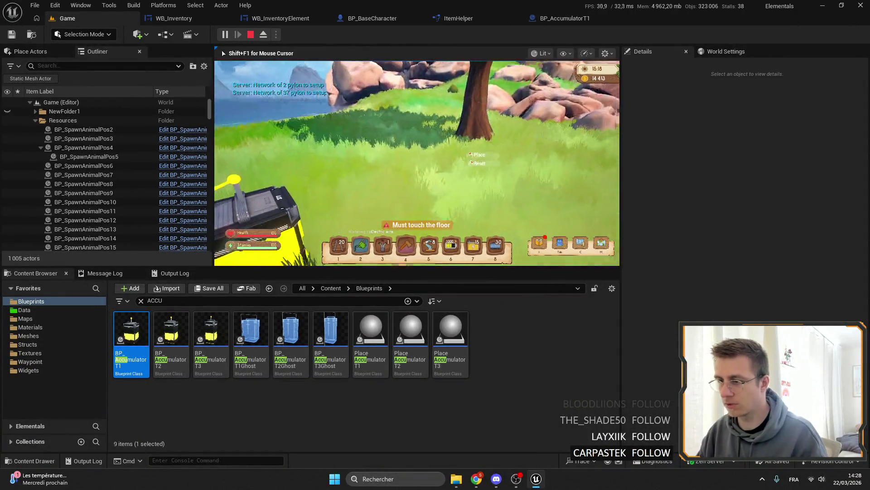
key(F11)
key(e)
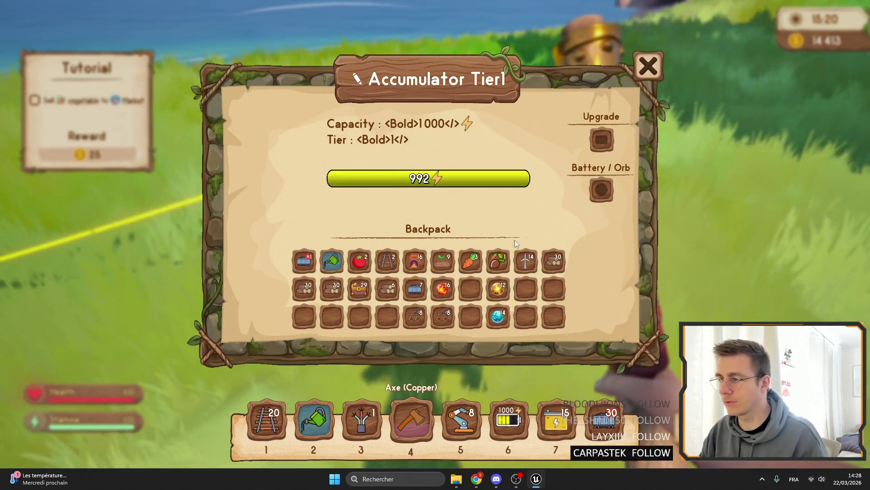
key(e)
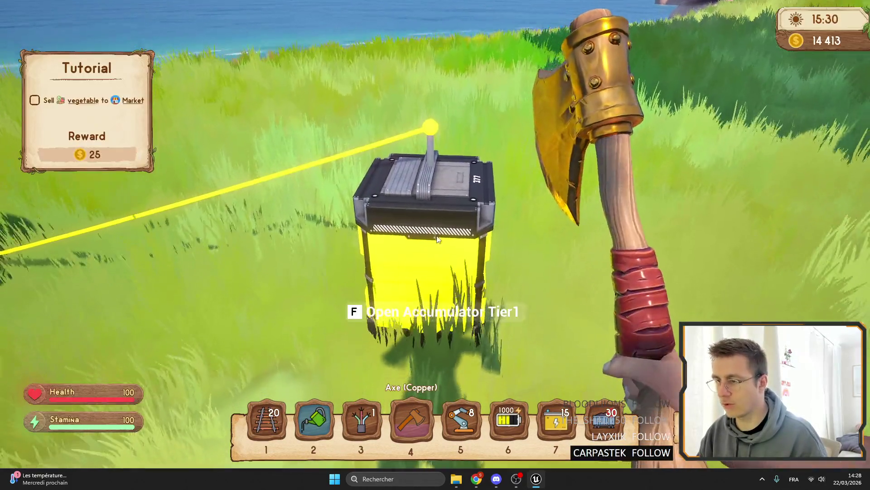
key(e)
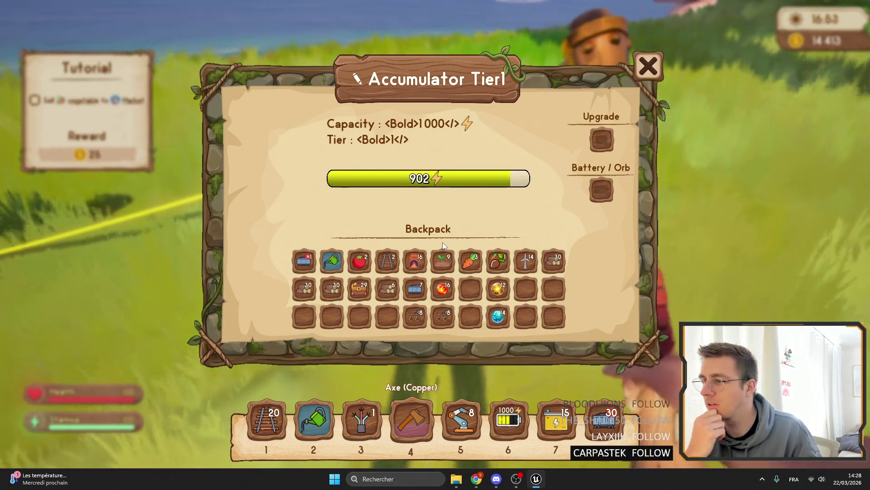
key(f)
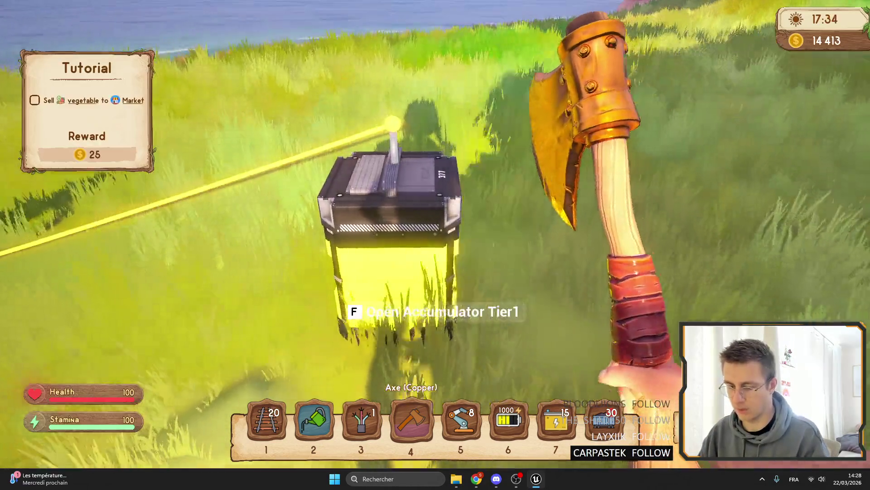
key(f)
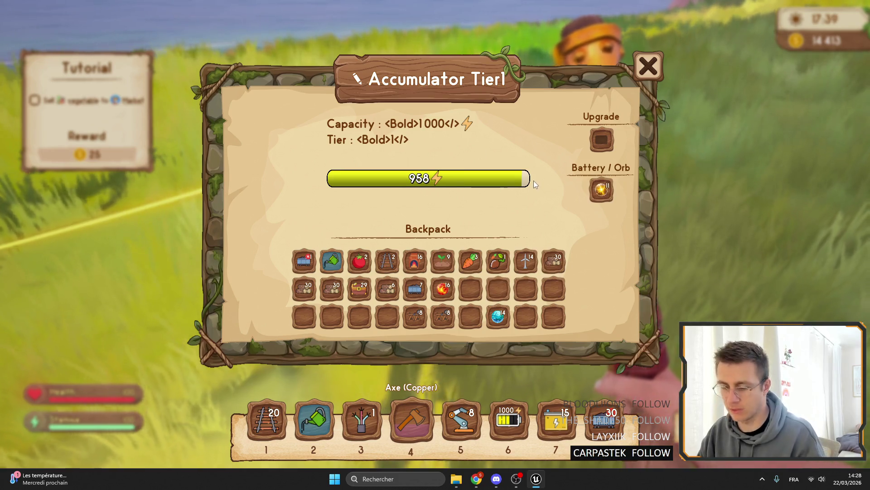
key(f)
key(f)
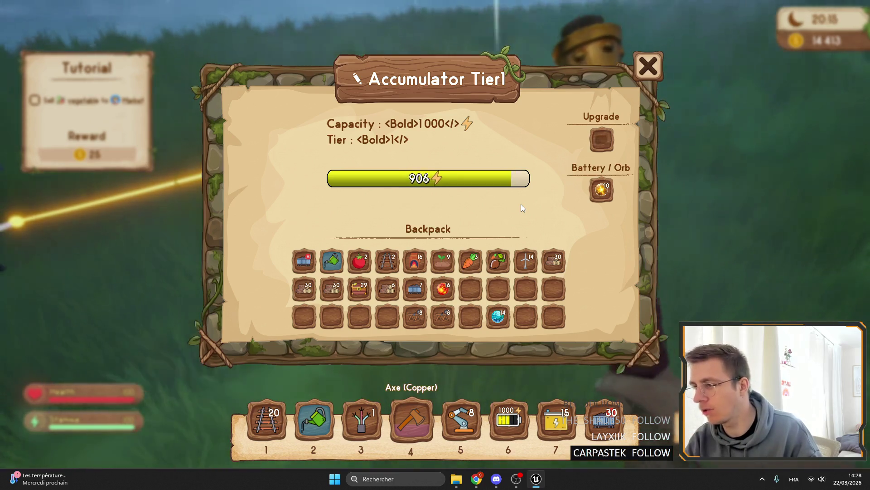
key(Escape)
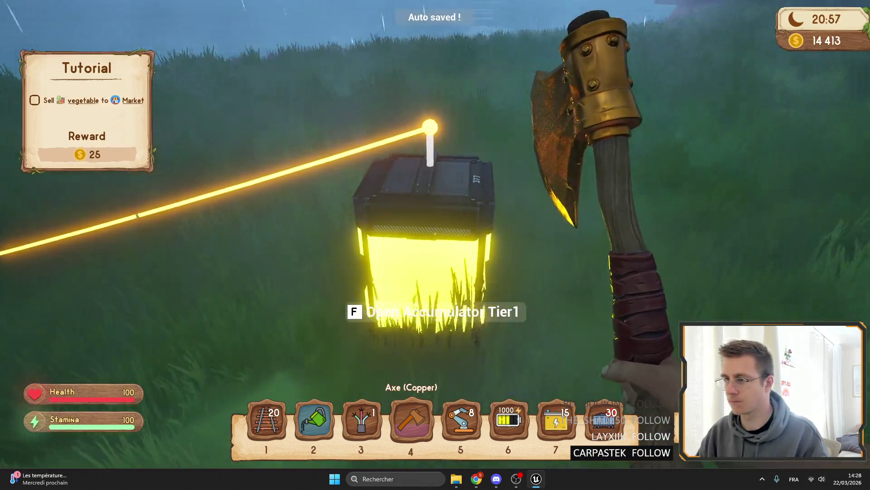
key(f)
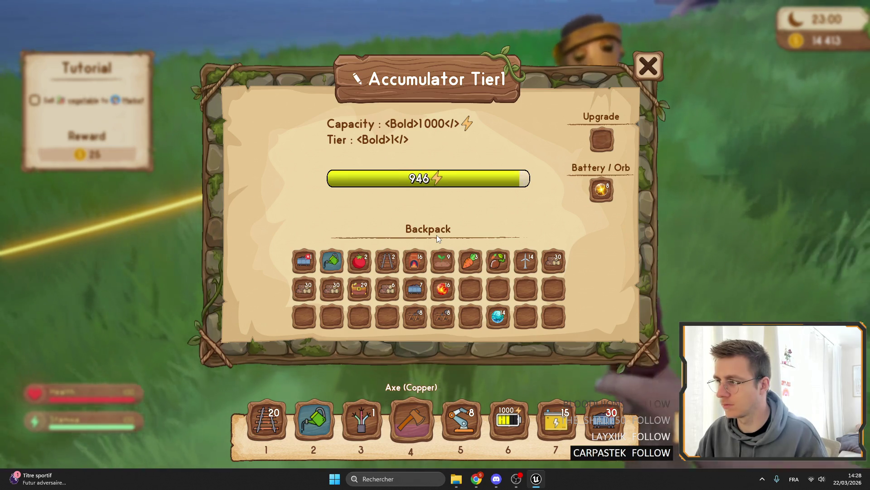
key(Escape)
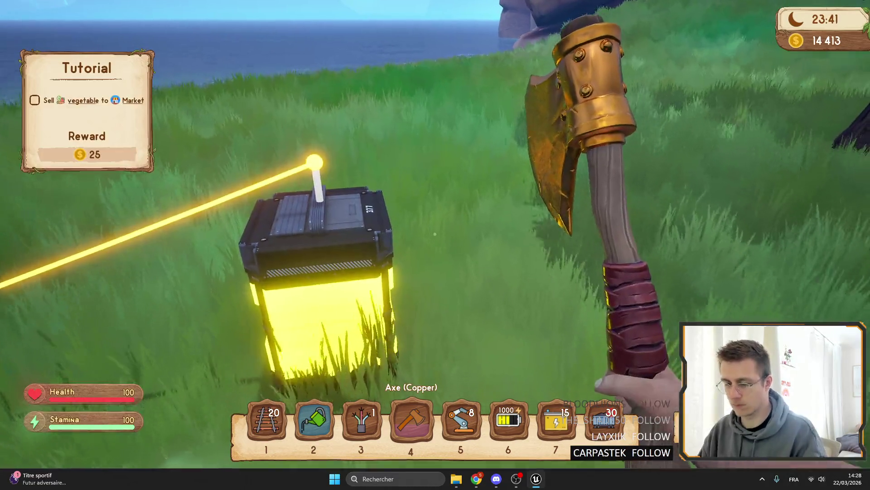
- Confirm the accumulator reached its full 1000 charge, then check the furnace window
key(e)
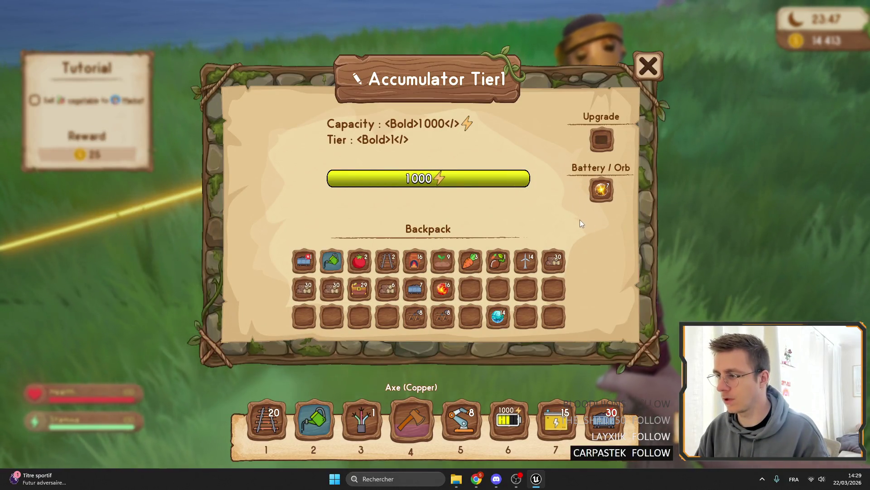
key(Escape)
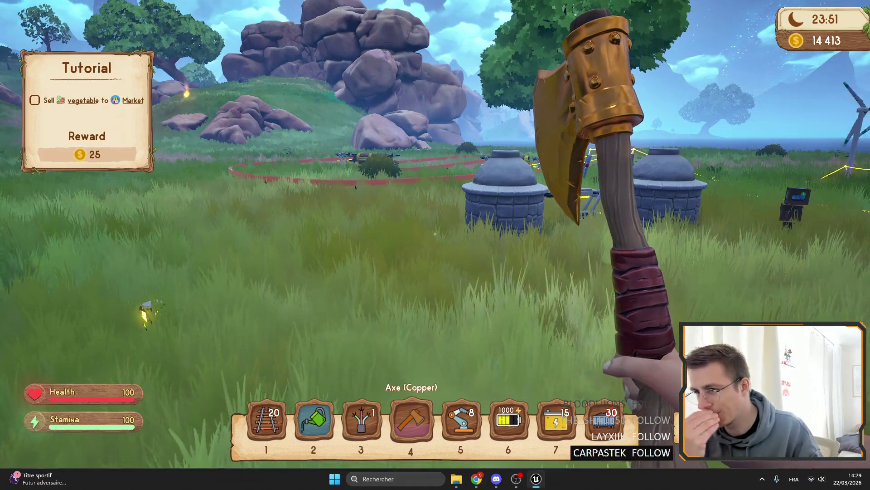
key(e)
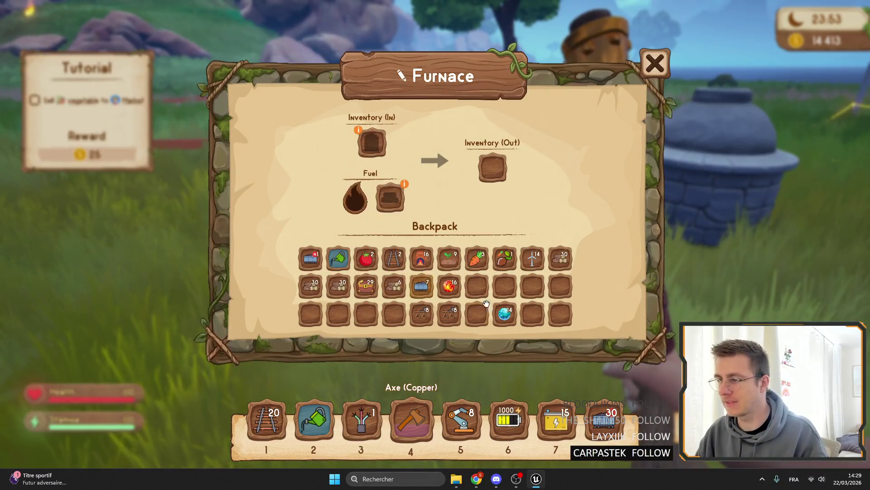
key(Escape)
key(Escape)
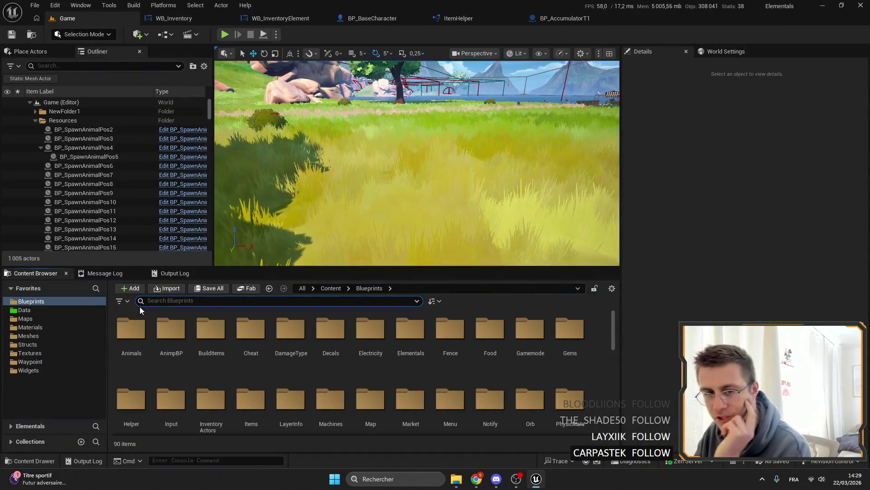
- Search 'FUEL' in the Content Browser, open the FuelComponent blueprint and inspect its FuelMax variable
text(FUEL)
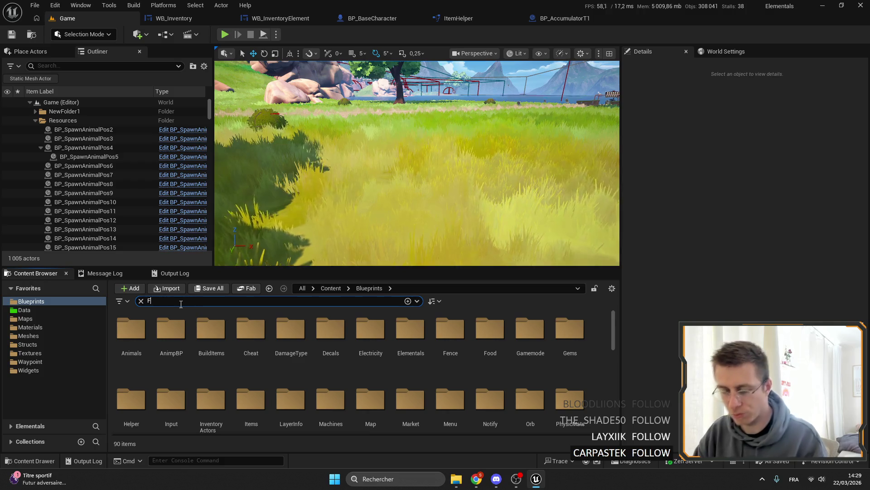
click(118, 336)
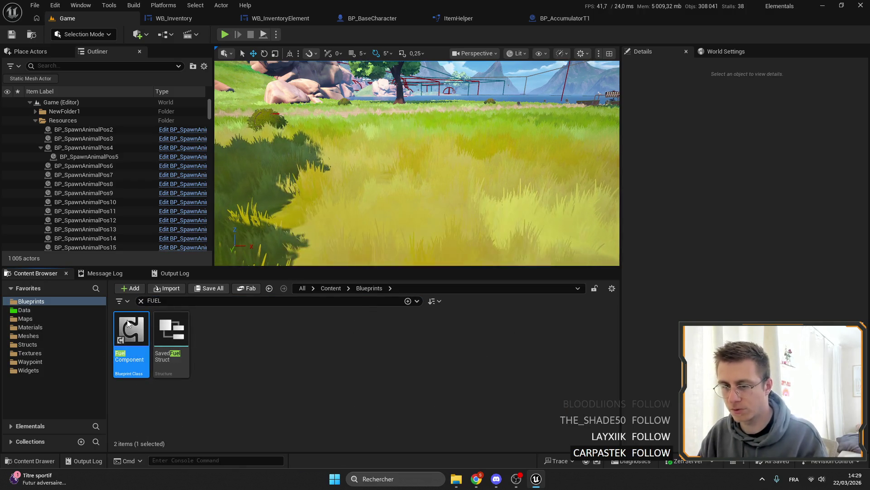
double_click(129, 323)
scroll(185, 186, up, 5)
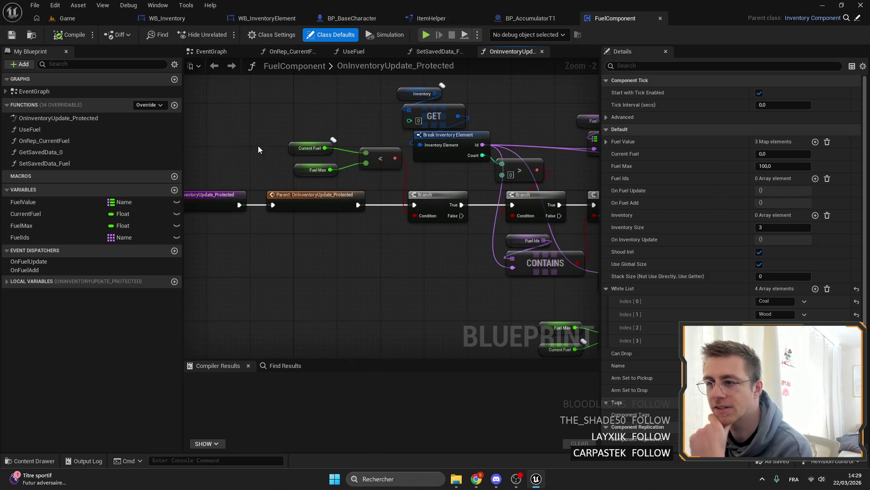
click(28, 226)
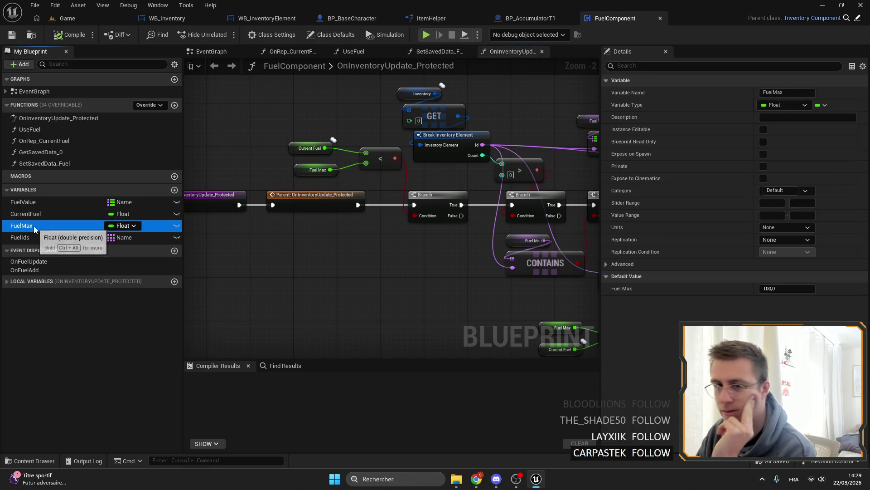
click(37, 216)
click(35, 229)
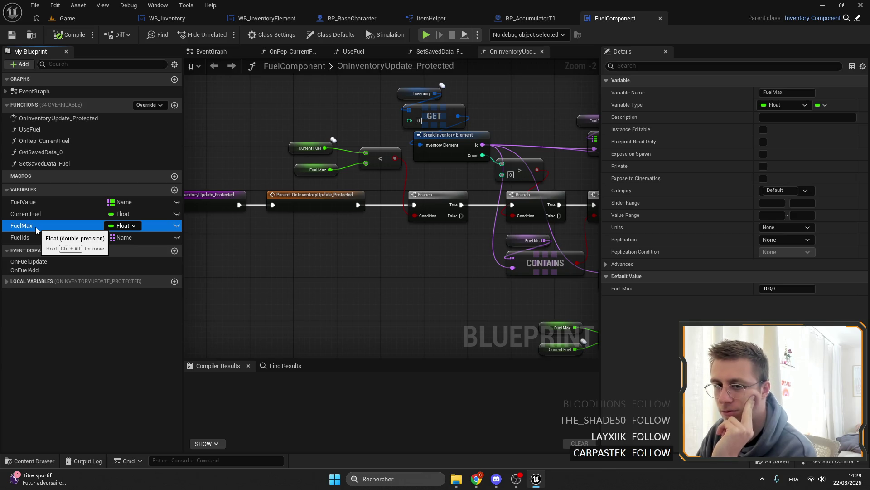
- Find all references to the FuelValue map and jump to its use in the EventGraph
click(27, 202)
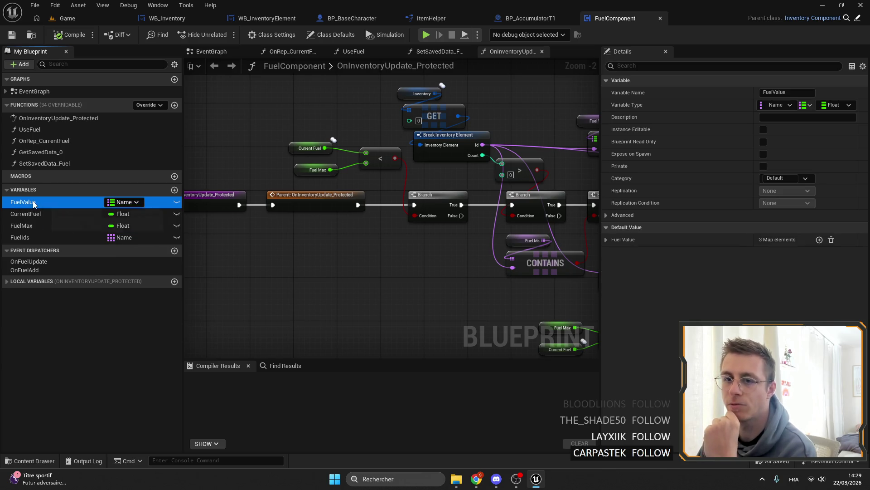
right_click(33, 205)
mouse_move(82, 234)
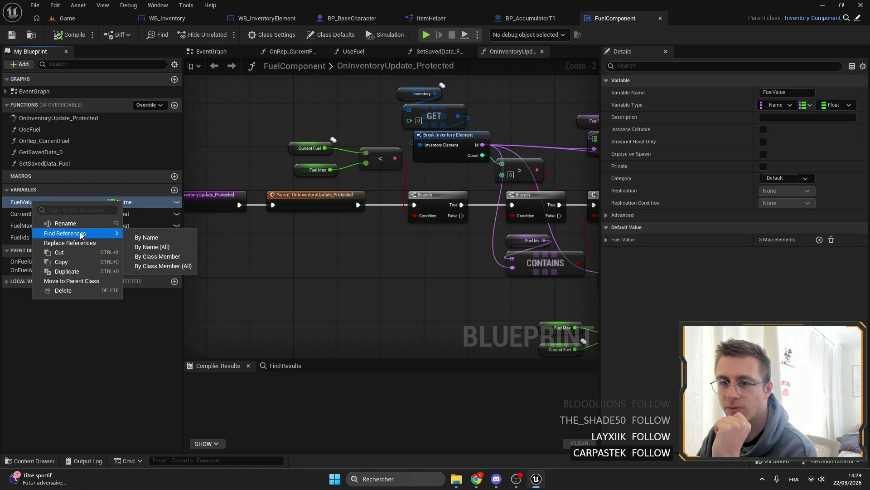
click(140, 238)
scroll(259, 403, down, 1)
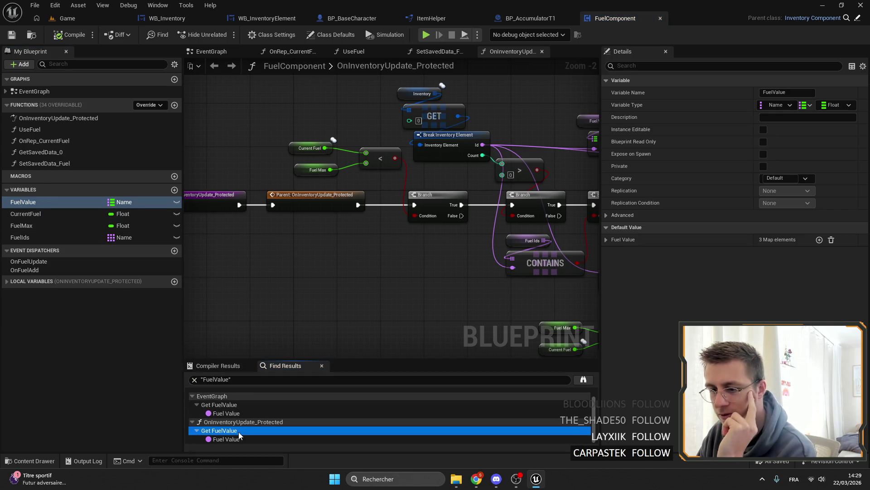
double_click(219, 405)
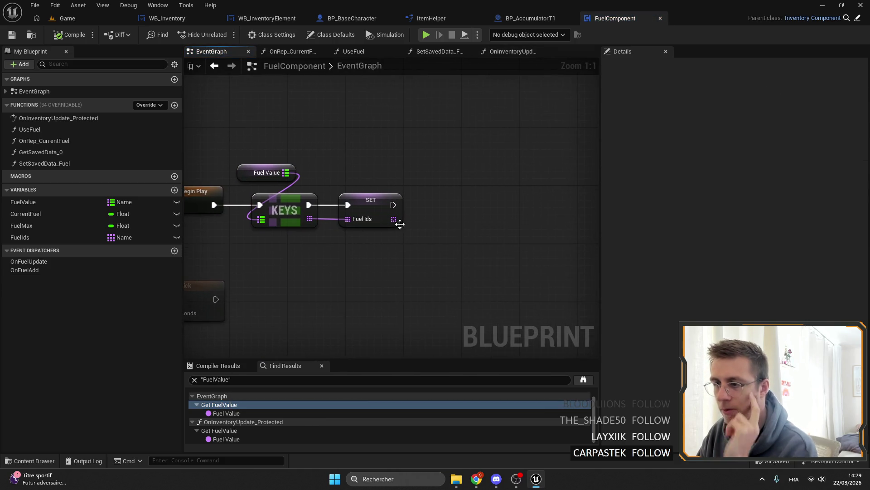
- After SET Fuel Ids, add a VALUES node returning the Fuel Value map's values
mouse_move(394, 219)
mouse_down()
mouse_move(415, 240)
mouse_move(462, 192)
mouse_up()
text(Fo)
key(Return)
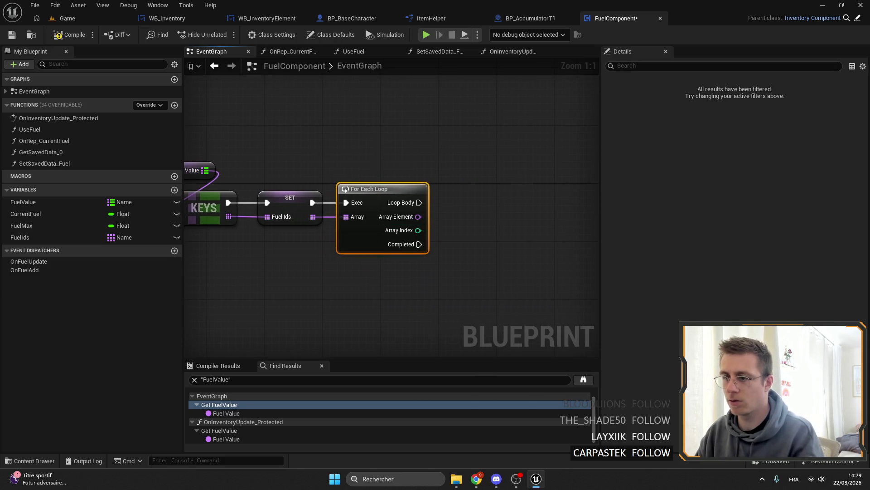
key(Delete)
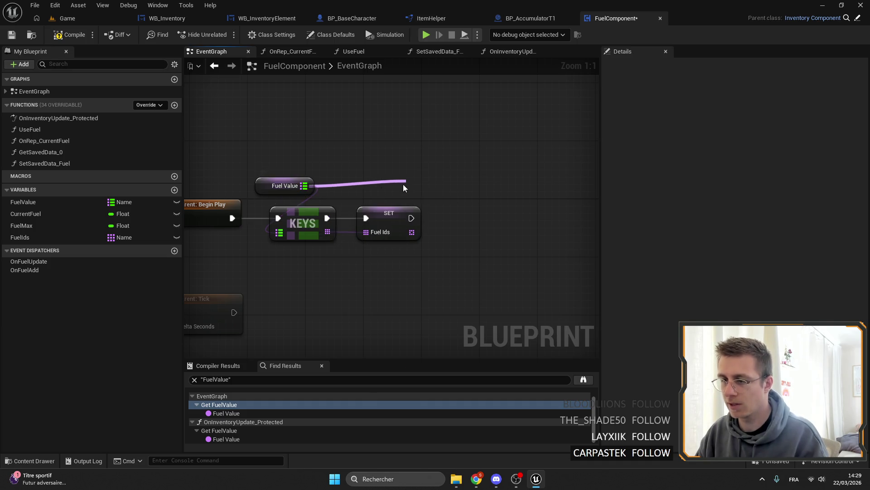
drag(404, 185, 403, 184)
text(VALU)
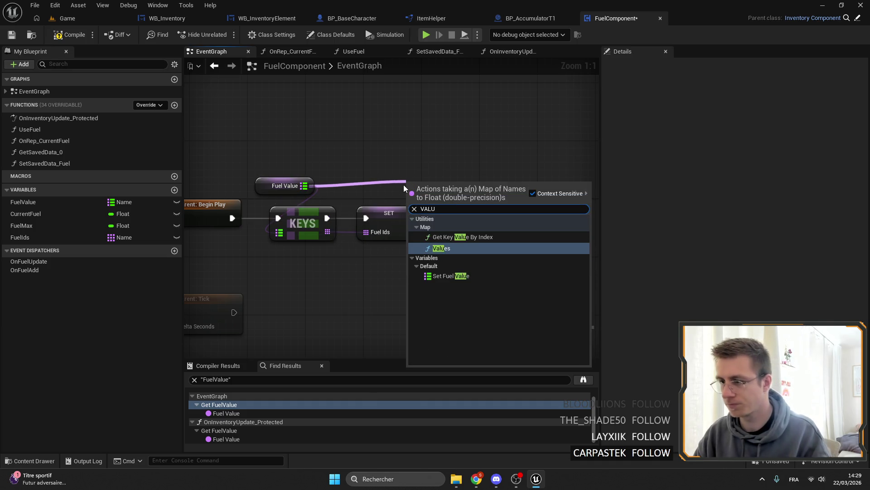
key(Return)
drag(439, 196, 475, 202)
drag(412, 218, 417, 220)
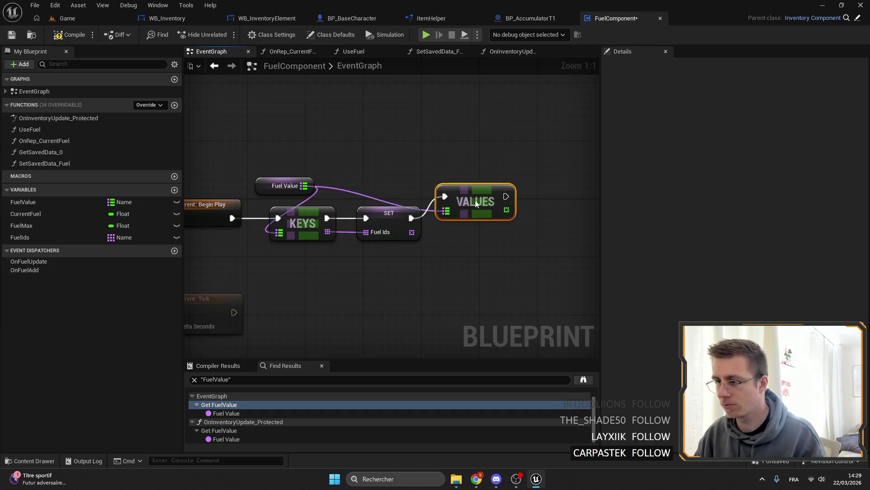
- Feed the values into Max Of Float Array, set Fuel Max from the result, and compile and save
drag(352, 219, 390, 214)
text(m)
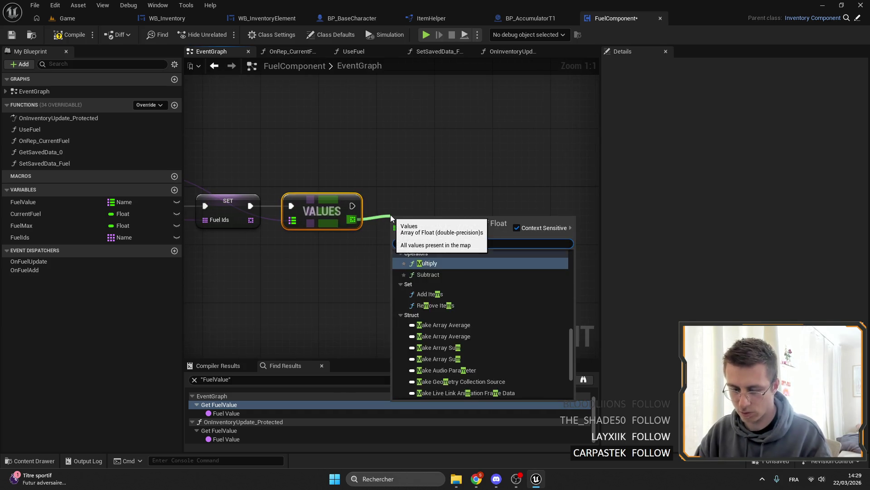
text(ax)
key(Return)
drag(428, 237, 349, 253)
mouse_move(21, 225)
mouse_down()
mouse_move(397, 209)
mouse_move(399, 199)
mouse_move(408, 208)
mouse_up()
click(423, 227)
mouse_move(384, 272)
mouse_down()
mouse_move(452, 258)
mouse_move(459, 210)
mouse_up()
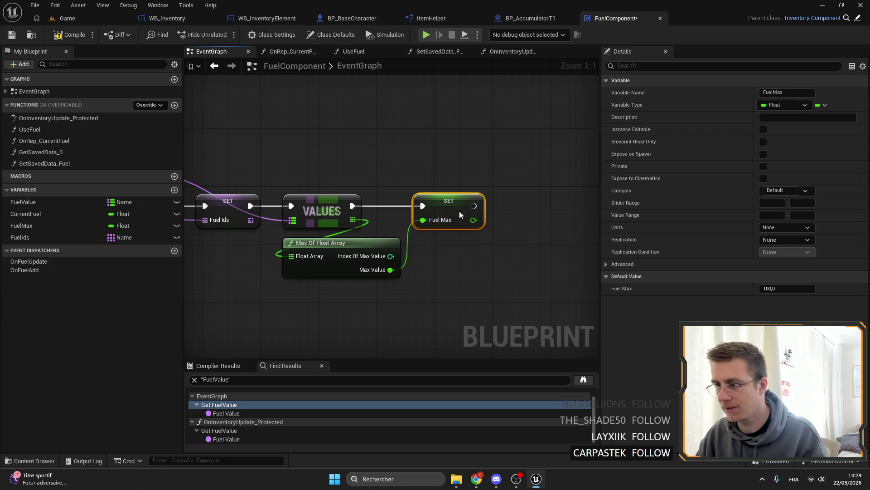
click(12, 35)
- Review the Fuel Value defaults, then delete and undo-restore the new VALUES, Max and SET nodes
click(289, 166)
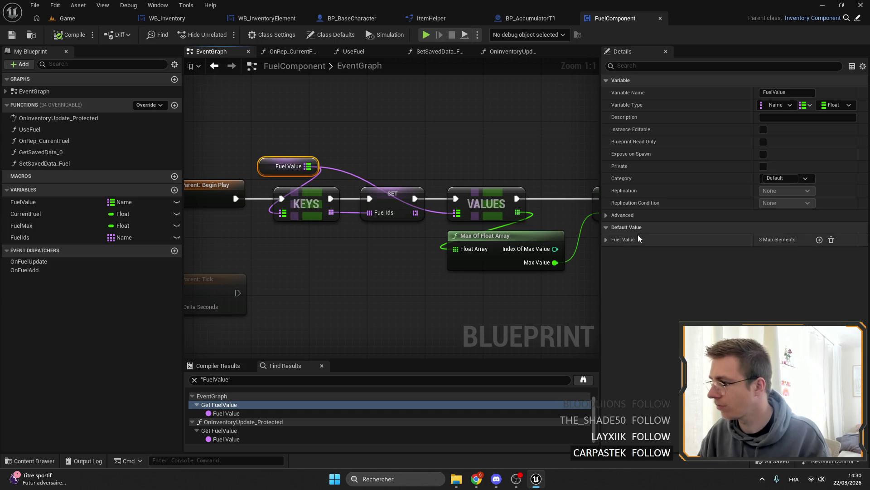
click(607, 239)
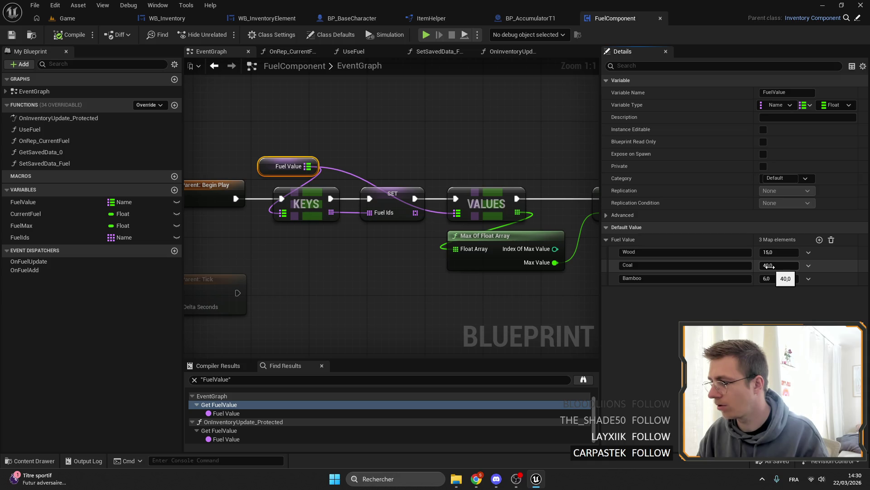
drag(499, 132, 327, 129)
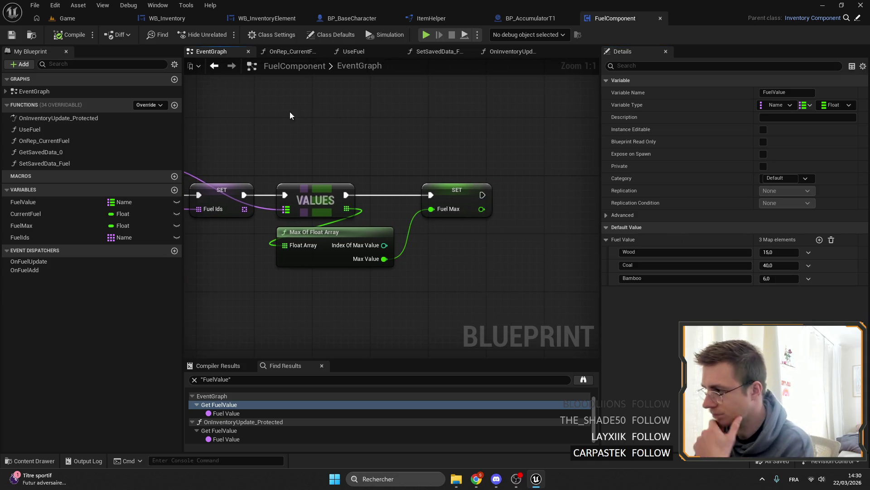
key(Home)
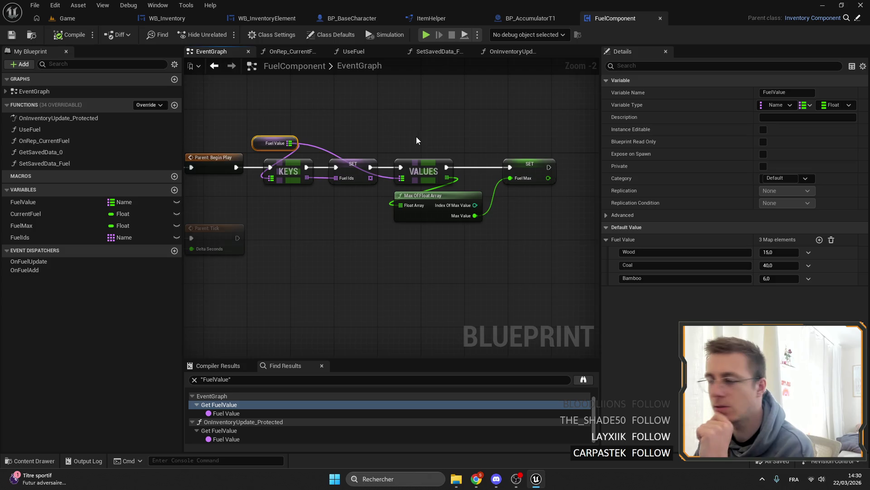
drag(435, 111, 434, 111)
key(Delete)
click(384, 157)
key(Delete)
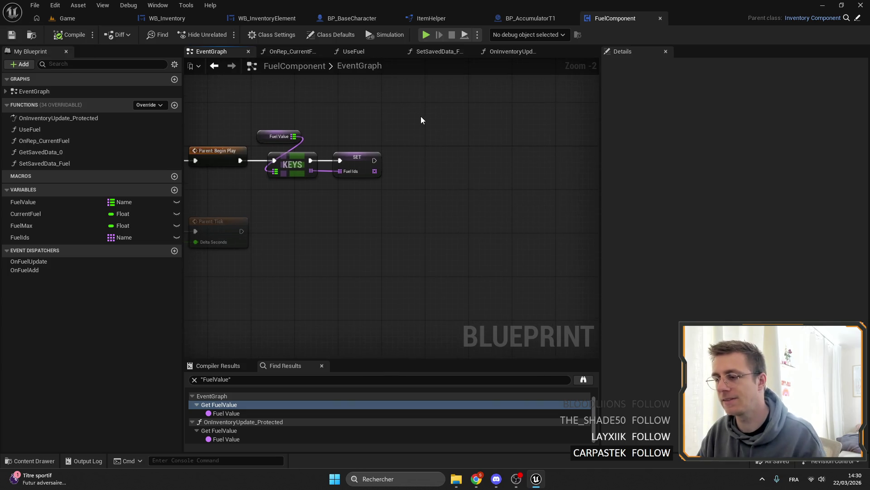
key(ctrl+z)
key(ctrl+z)
- Move the Event Tick nodes down out of the way and open OnInventoryUpdate_Protected
drag(380, 127, 375, 127)
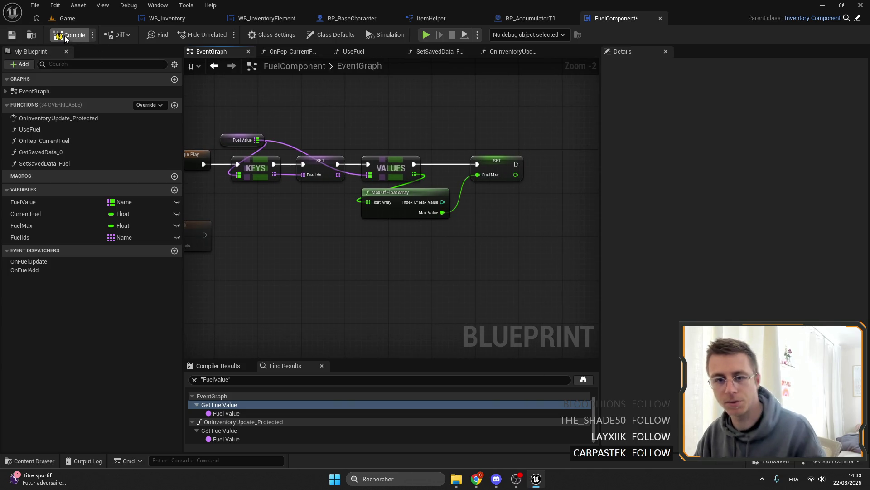
mouse_move(240, 276)
mouse_down()
mouse_move(317, 257)
mouse_move(365, 257)
mouse_move(204, 190)
mouse_move(234, 279)
mouse_up()
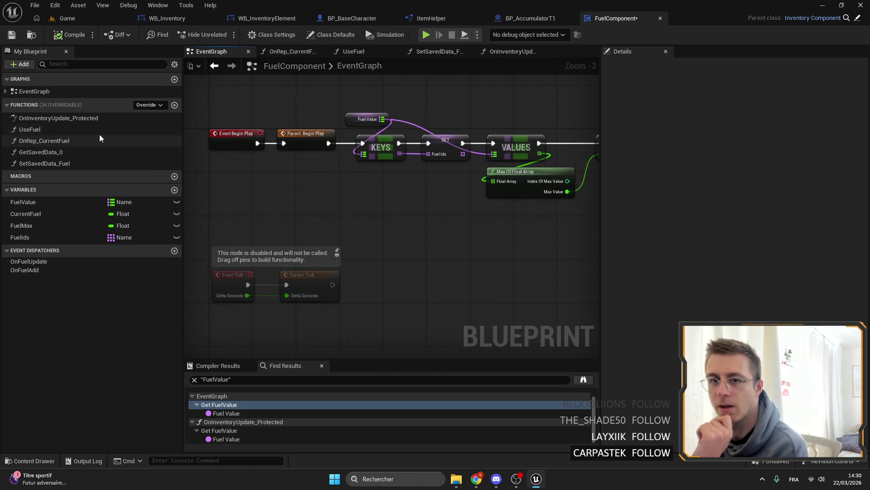
double_click(68, 119)
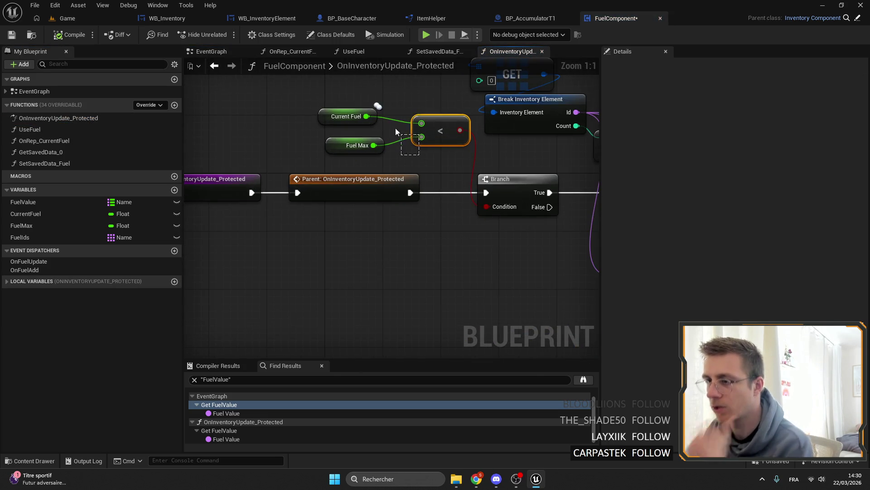
- Replace the old < Fuel Max comparison with a <= check on Current Fuel feeding the Branch
mouse_move(395, 131)
mouse_down()
mouse_move(384, 98)
mouse_move(399, 119)
mouse_move(354, 140)
mouse_move(490, 215)
mouse_move(486, 207)
mouse_up()
key(Delete)
text(<)
click(461, 189)
mouse_move(357, 136)
mouse_down()
mouse_move(372, 143)
mouse_move(435, 136)
mouse_up()
- Shift the function entry, Parent and Branch nodes to the left
scroll(435, 136, down, 3)
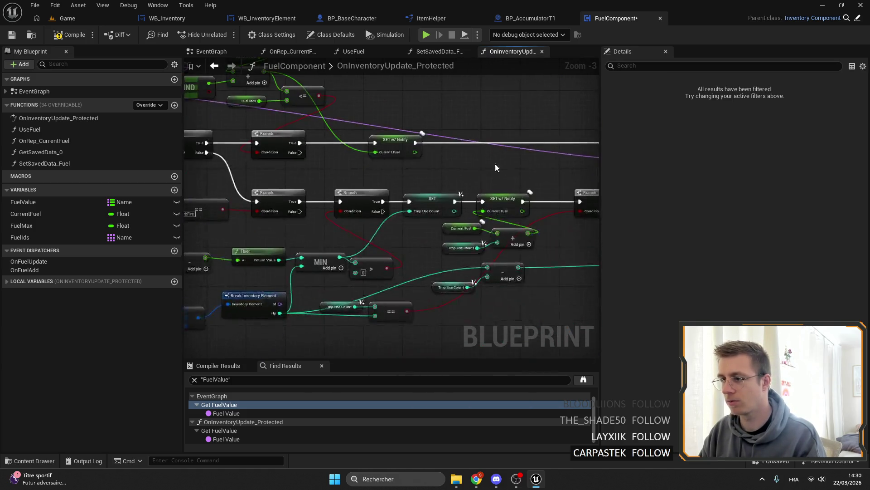
mouse_move(495, 168)
mouse_down()
mouse_move(322, 214)
mouse_move(388, 168)
mouse_move(420, 200)
mouse_up()
drag(373, 131, 509, 196)
mouse_move(488, 239)
mouse_down()
mouse_move(478, 196)
mouse_move(323, 198)
mouse_up()
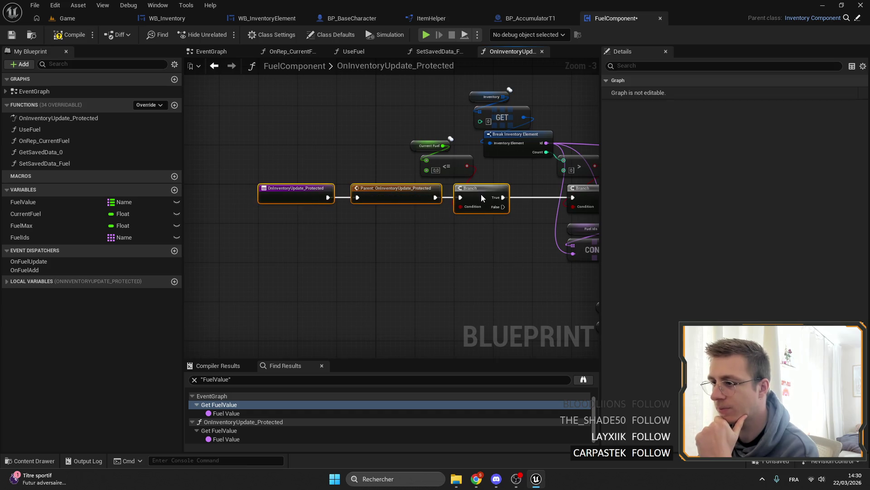
drag(480, 196, 451, 200)
drag(511, 206, 388, 207)
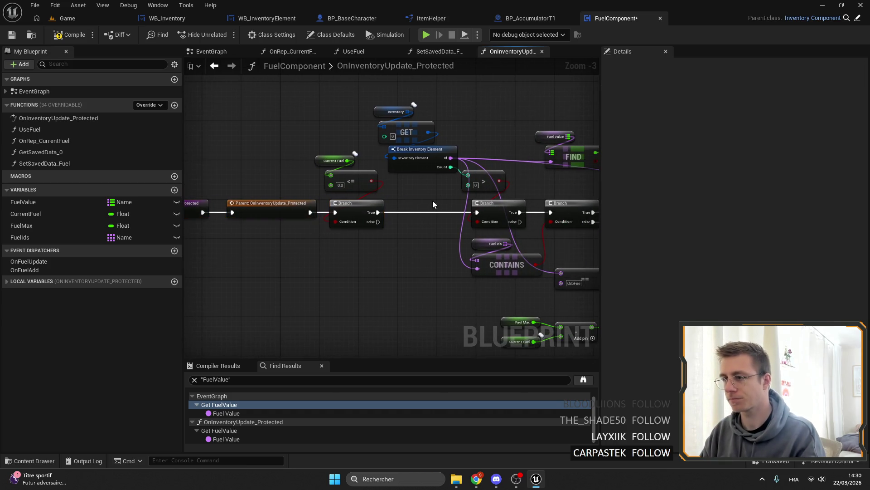
mouse_move(451, 197)
mouse_down()
mouse_move(437, 186)
mouse_move(308, 198)
mouse_up()
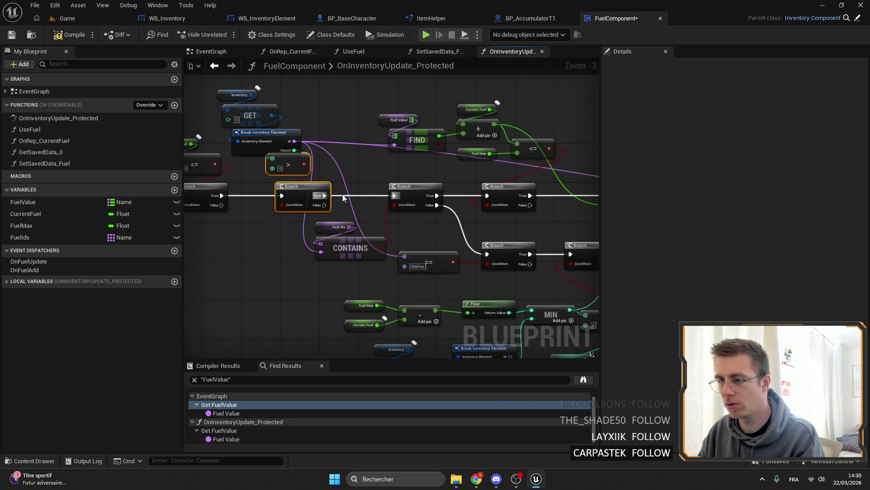
- Move the > and Branch, Fuel Ids and CONTAINS nodes left and select the Fuel Max/subtract/Floor group
drag(404, 193, 359, 193)
click(352, 238)
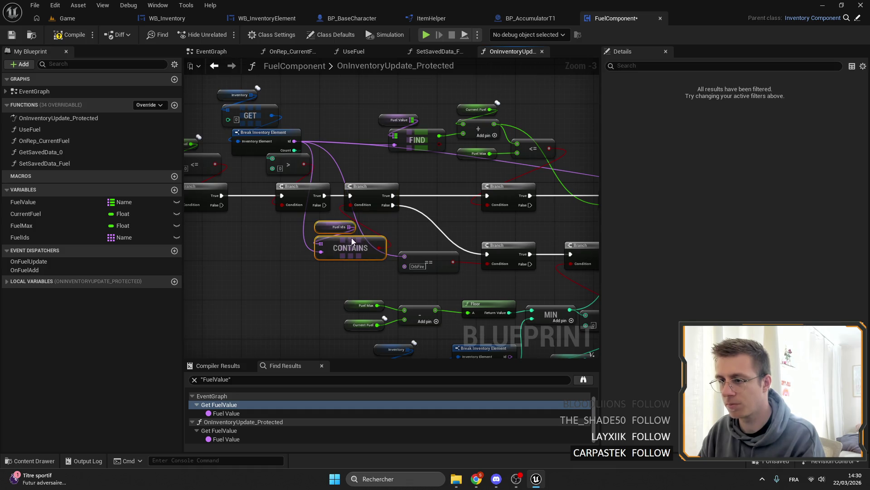
drag(352, 238, 322, 241)
drag(430, 239, 394, 245)
drag(411, 211, 403, 232)
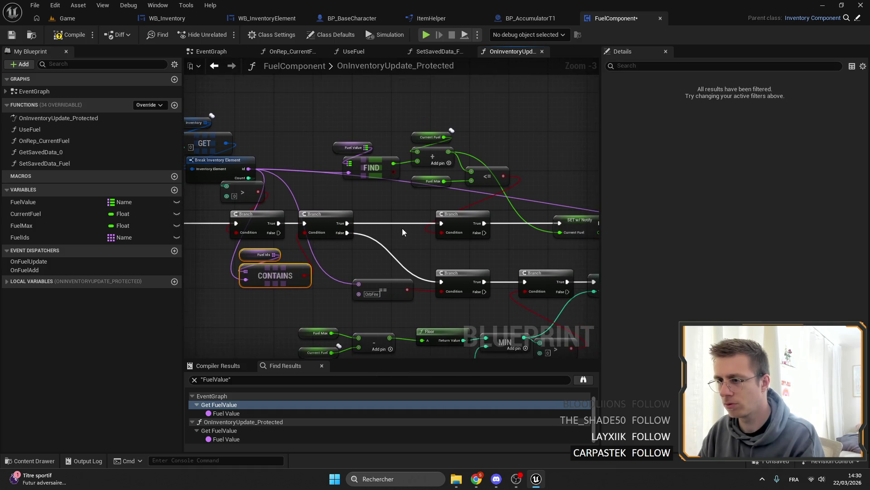
drag(336, 272, 335, 182)
scroll(466, 246, up, 2)
drag(466, 246, 282, 200)
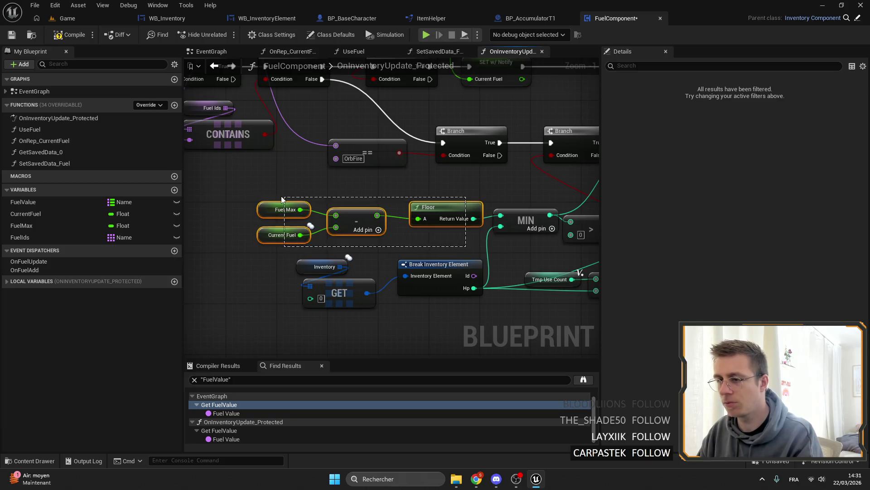
scroll(421, 206, down, 3)
scroll(495, 230, up, 2)
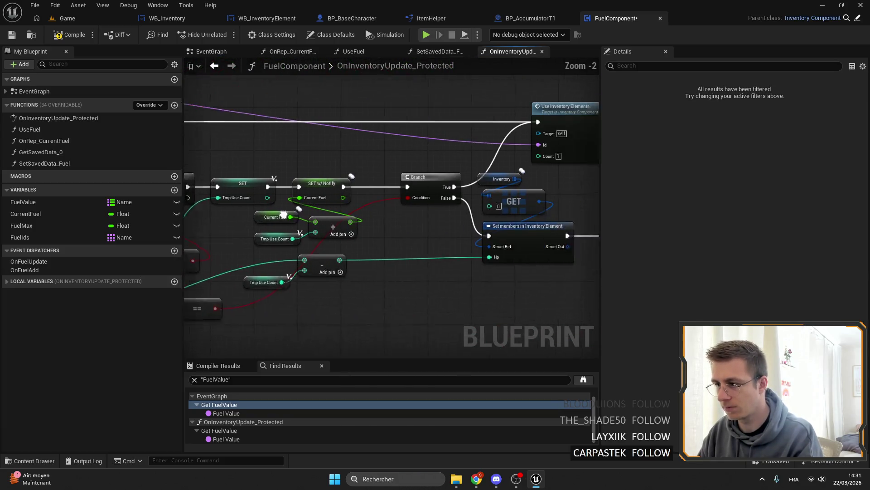
scroll(495, 230, up, 2)
- On the Set members in Inventory Element node, hide the Hp pin and expose Count
click(495, 230)
click(763, 129)
click(763, 118)
scroll(418, 246, down, 2)
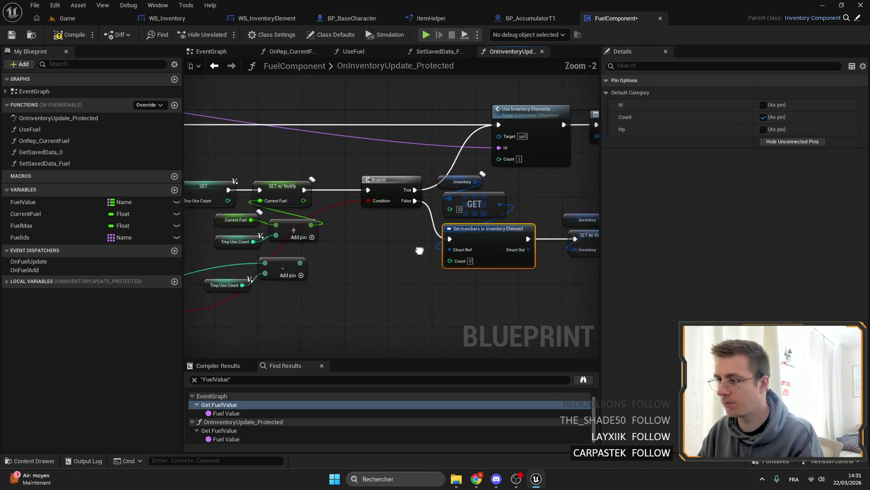
- Delete the Inventory getter, GET and Set members nodes, then select the Current Fuel getter
mouse_move(447, 236)
mouse_down()
mouse_move(376, 189)
mouse_move(371, 176)
mouse_move(416, 200)
mouse_move(490, 191)
mouse_move(408, 202)
mouse_up()
key(Delete)
scroll(301, 176, down, 2)
scroll(340, 167, up, 4)
click(354, 163)
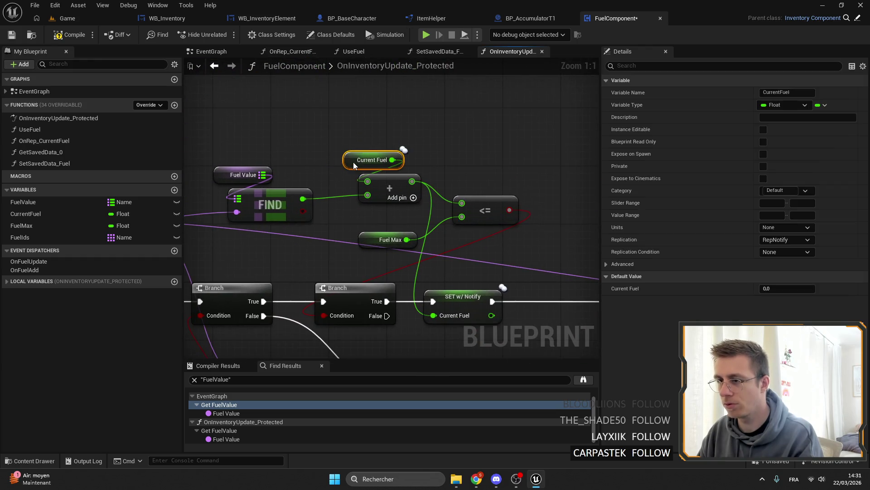
- Add a fourth FuelValue default entry, OrbFire worth 100, and compile FuelComponent
click(231, 176)
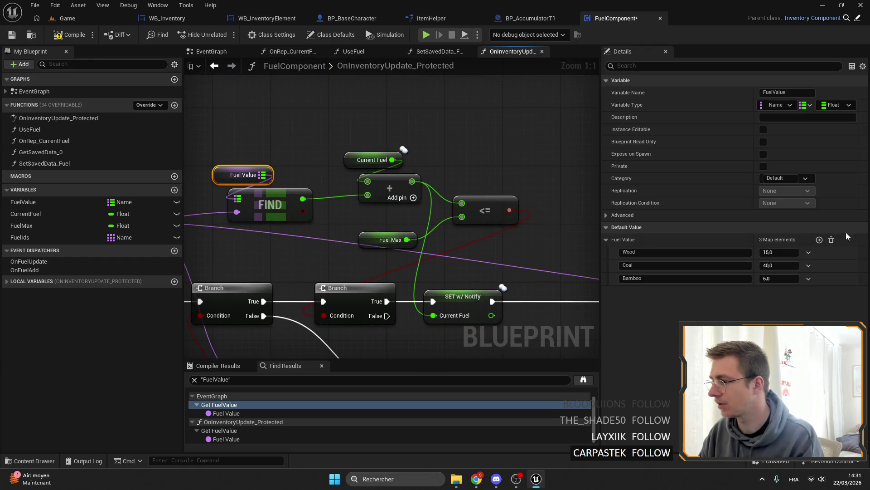
click(820, 240)
mouse_move(191, 351)
mouse_down()
mouse_move(301, 271)
mouse_move(461, 226)
mouse_up()
key(ctrl+c)
click(745, 292)
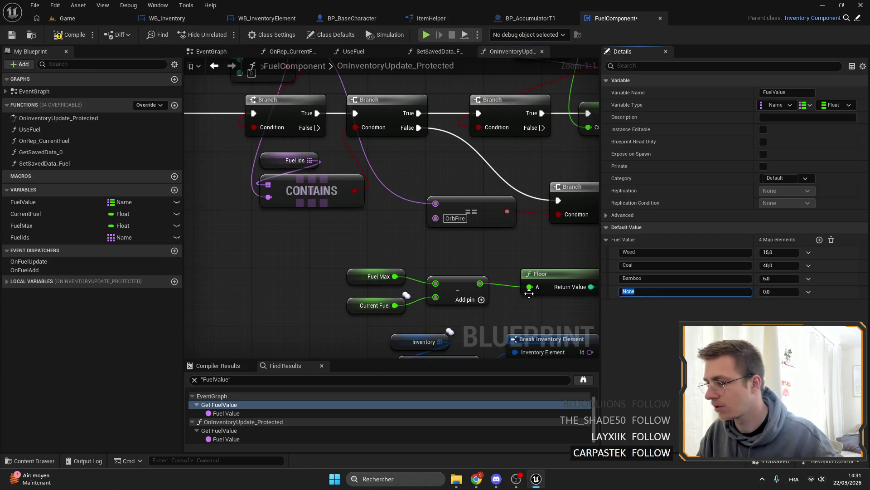
key(ctrl+v)
text(100)
key(Return)
click(420, 183)
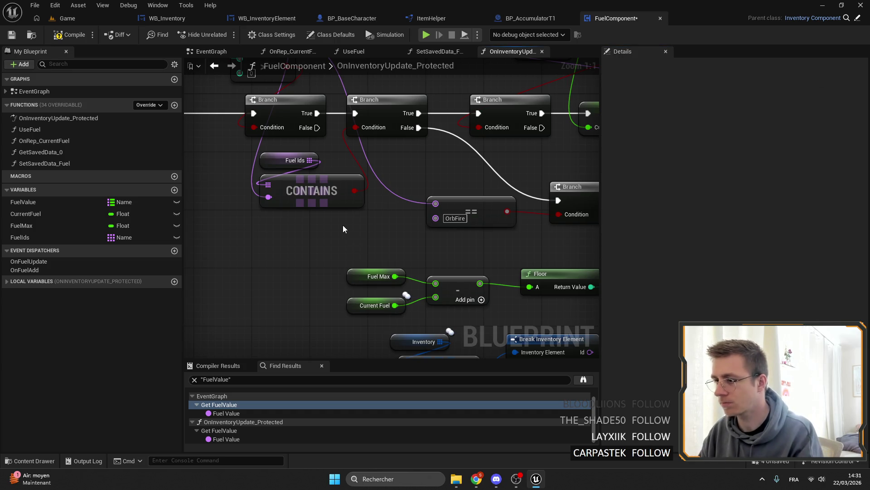
scroll(343, 225, down, 3)
click(14, 35)
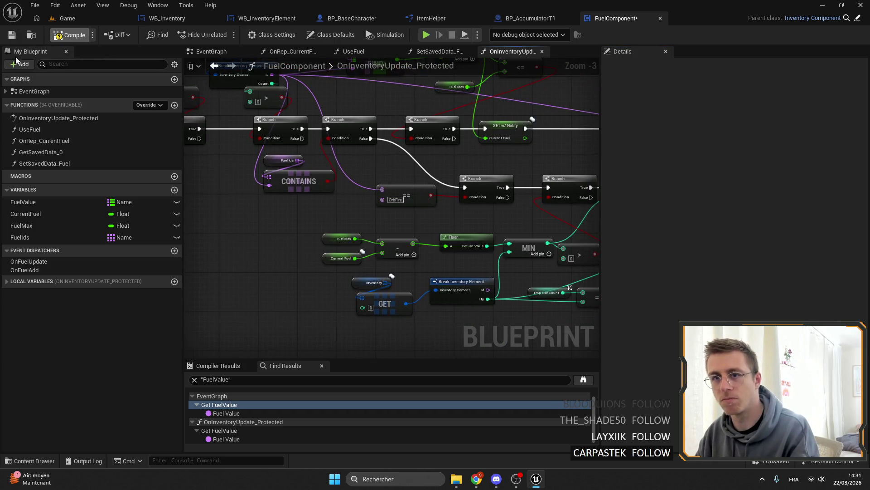
- Delete the OrbFire comparison with its Branch and the leftover Floor/MIN node group
key(Delete)
scroll(408, 209, down, 2)
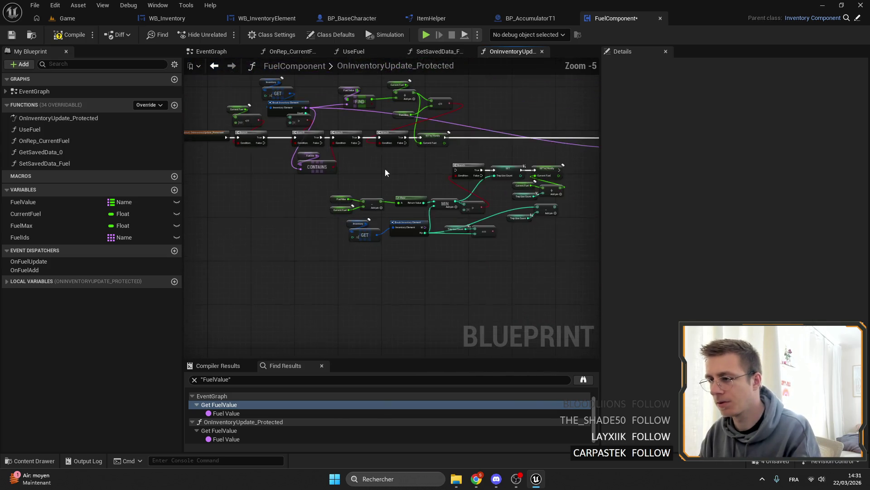
drag(556, 247, 388, 158)
key(Delete)
scroll(467, 226, up, 2)
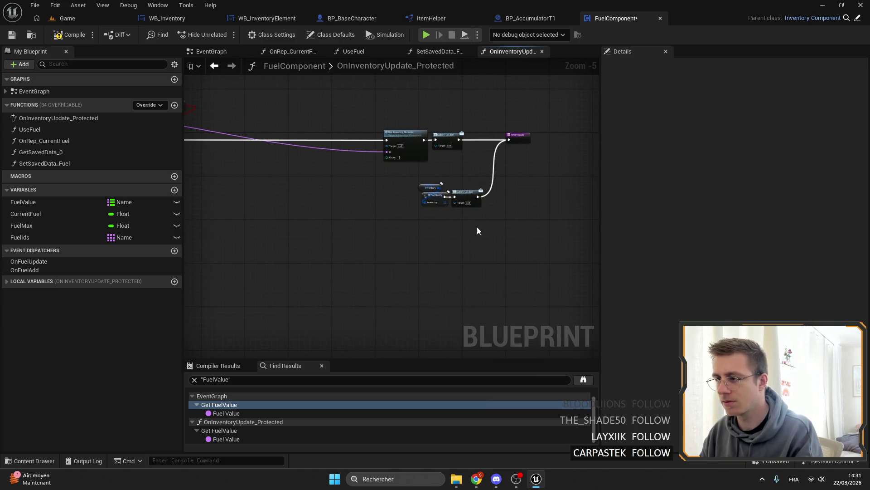
scroll(474, 222, up, 1)
- Select the Use Inventory Elements, Call On Fuel Add and Return nodes, reposition Fuel Max, and return to the Game level
mouse_move(474, 222)
mouse_down()
mouse_move(402, 255)
mouse_move(469, 140)
mouse_up()
scroll(402, 255, down, 2)
mouse_move(446, 177)
mouse_down()
mouse_move(326, 154)
mouse_move(197, 149)
mouse_up()
scroll(362, 172, up, 5)
scroll(275, 146, down, 1)
scroll(272, 136, down, 1)
drag(272, 136, 393, 124)
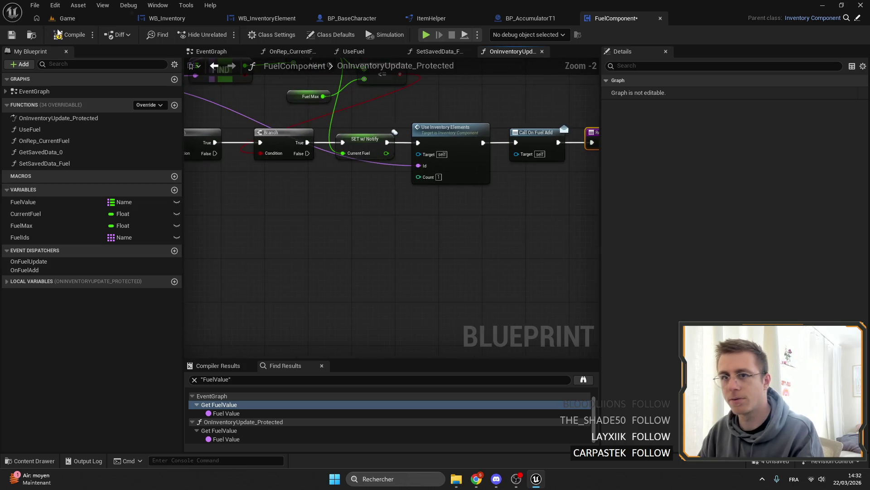
scroll(317, 154, down, 3)
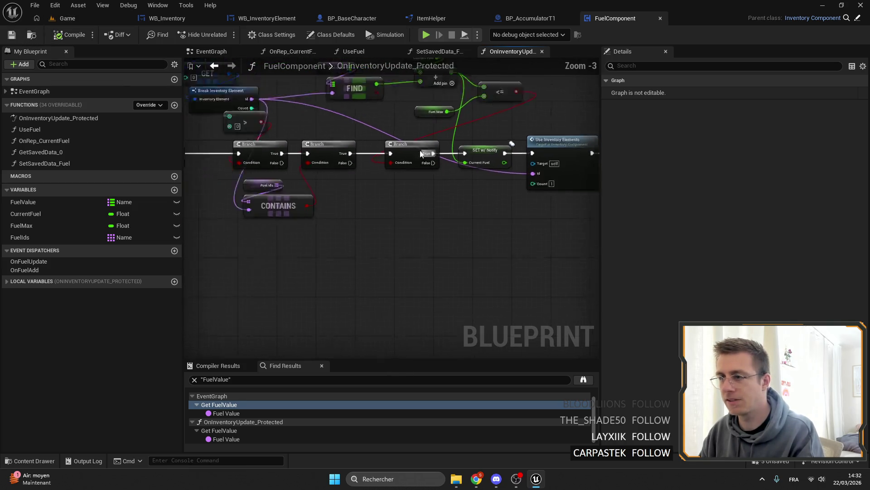
scroll(352, 153, up, 5)
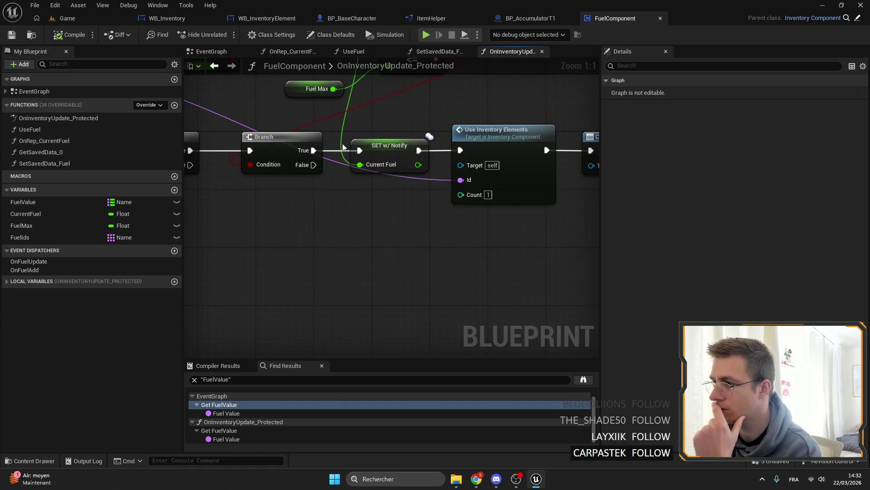
scroll(343, 147, down, 2)
drag(411, 155, 416, 144)
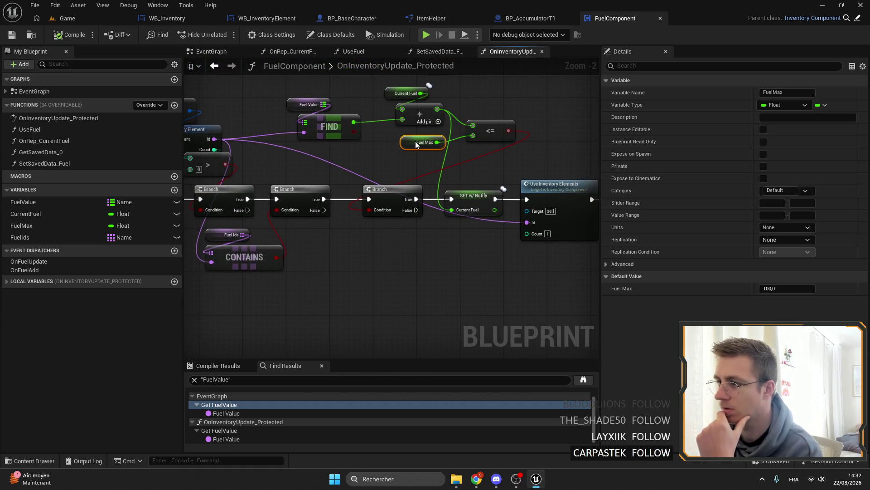
click(83, 20)
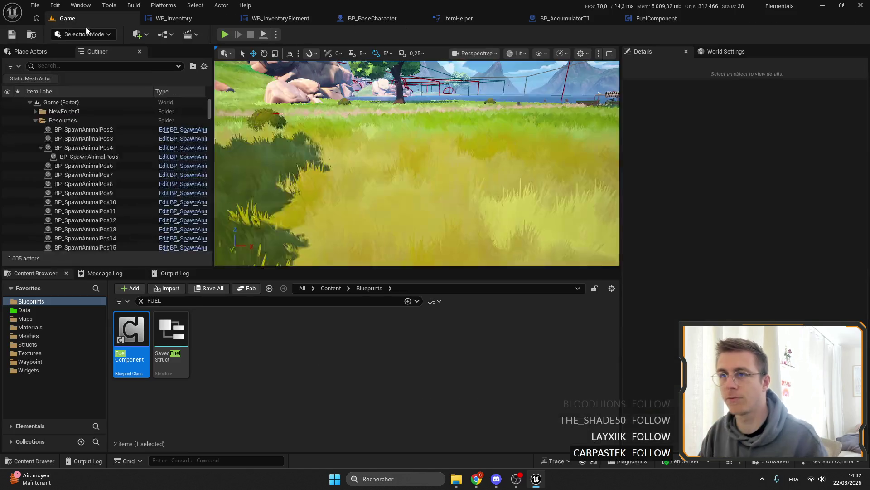
- Start a fullscreen playtest, load wood stacks into the furnace's Fuel slot, then close the Furnace window
click(225, 35)
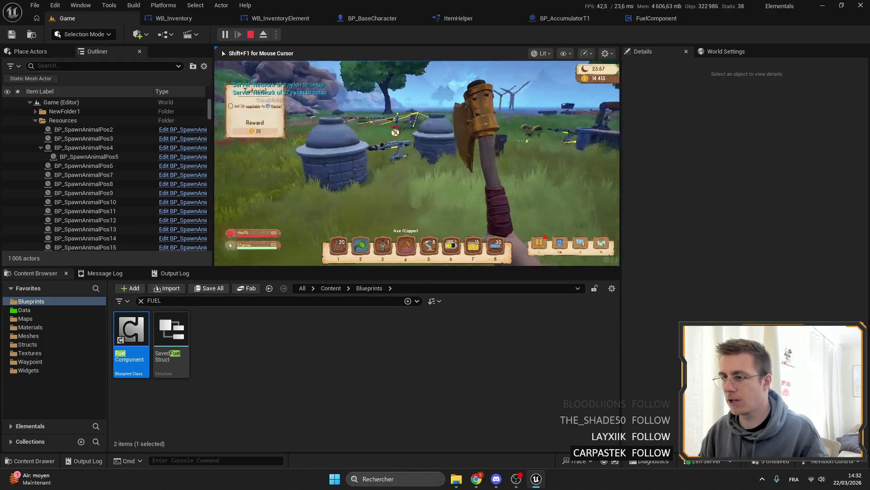
key(F11)
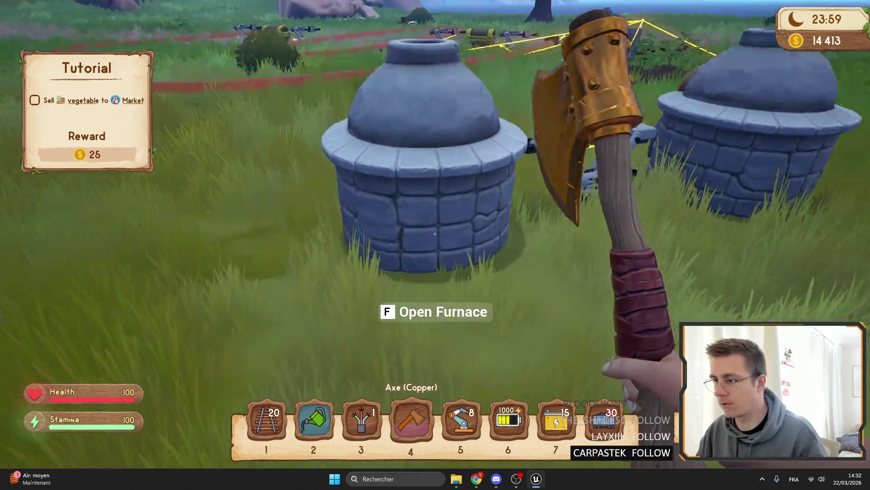
key(f)
mouse_move(407, 295)
mouse_down()
mouse_move(397, 323)
mouse_move(398, 204)
mouse_up()
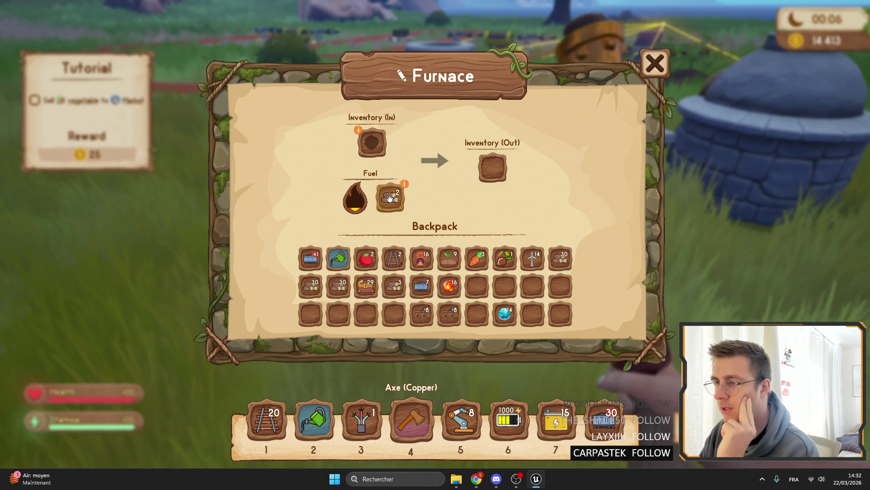
drag(395, 309, 394, 311)
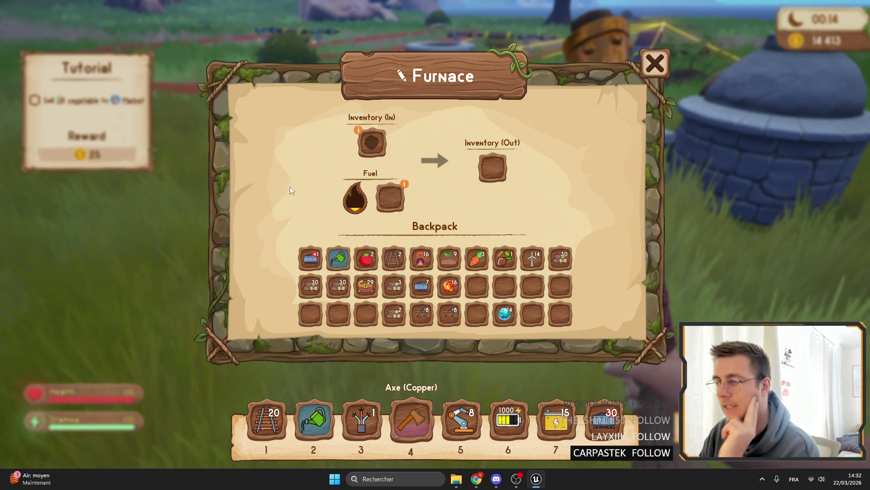
click(393, 314)
click(392, 287)
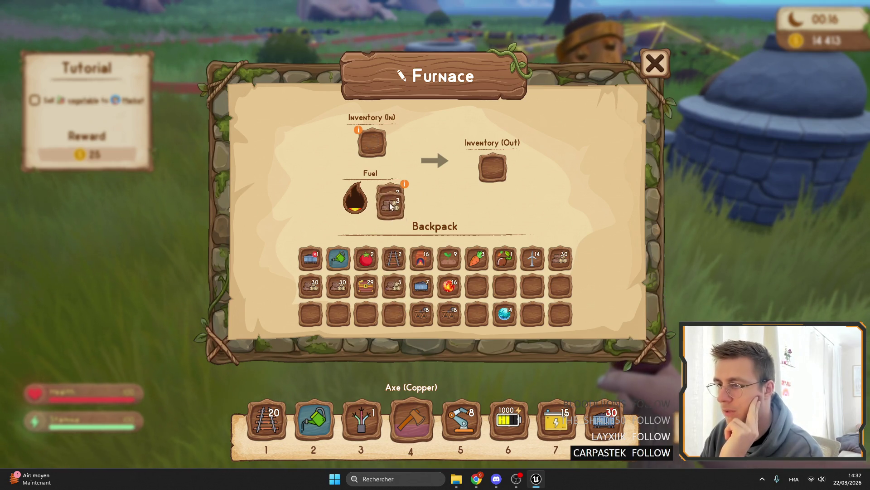
click(655, 63)
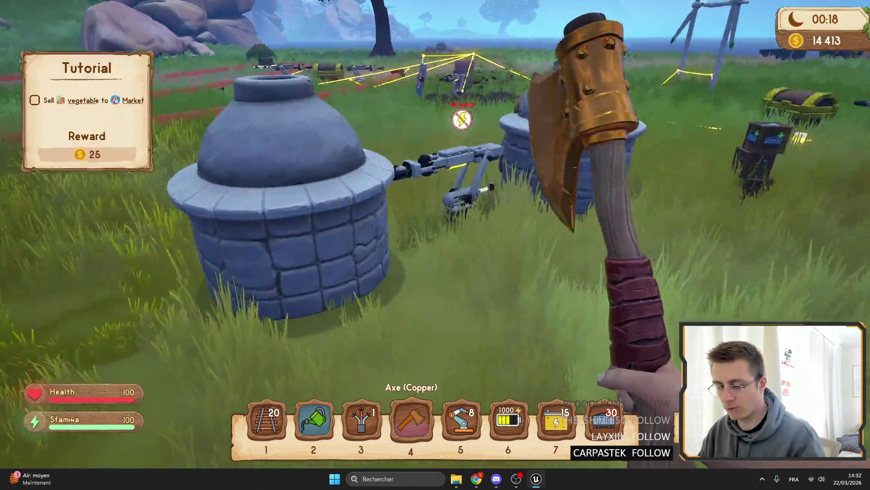
- Scroll through the list of all game items, then close it
key(Tab)
scroll(105, 117, down, 15)
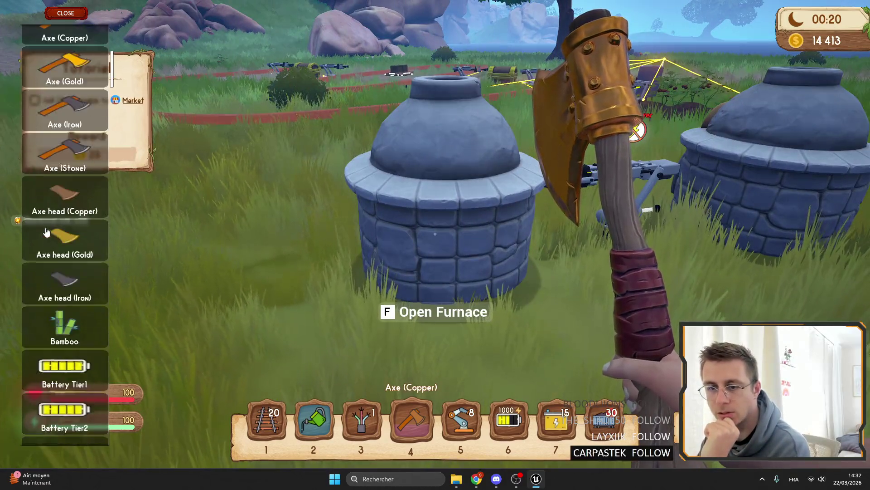
scroll(115, 129, down, 15)
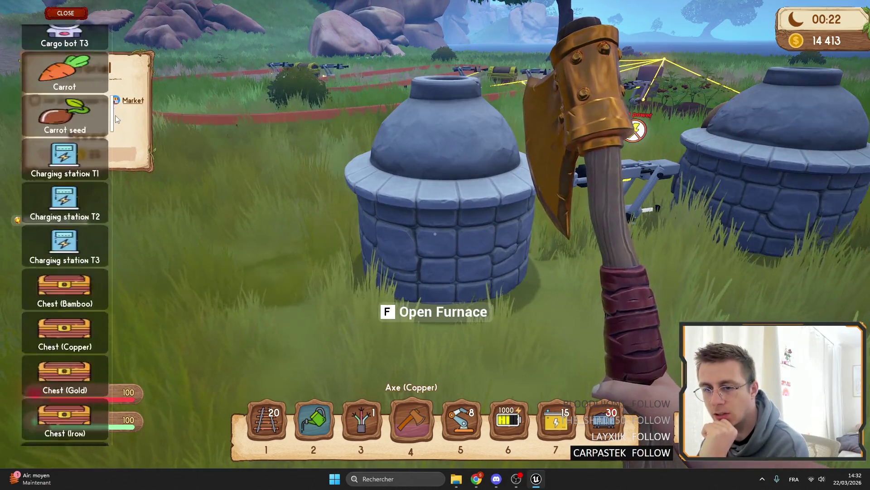
scroll(116, 129, down, 10)
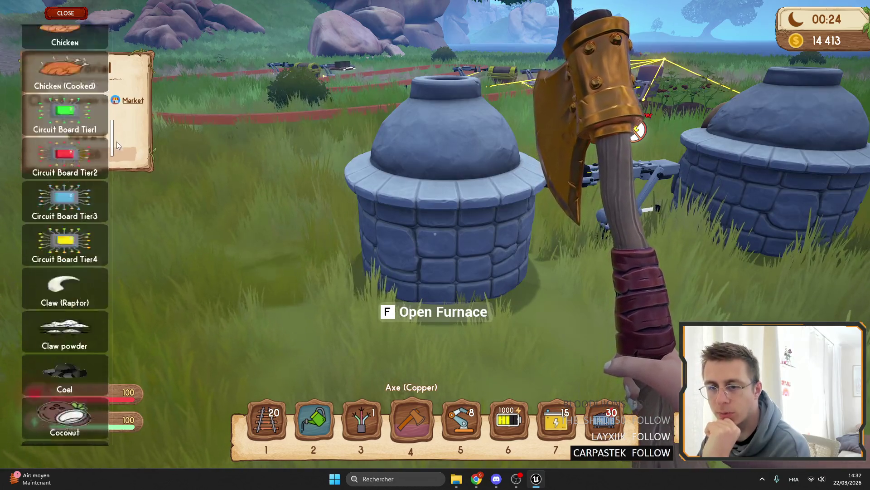
scroll(122, 147, down, 8)
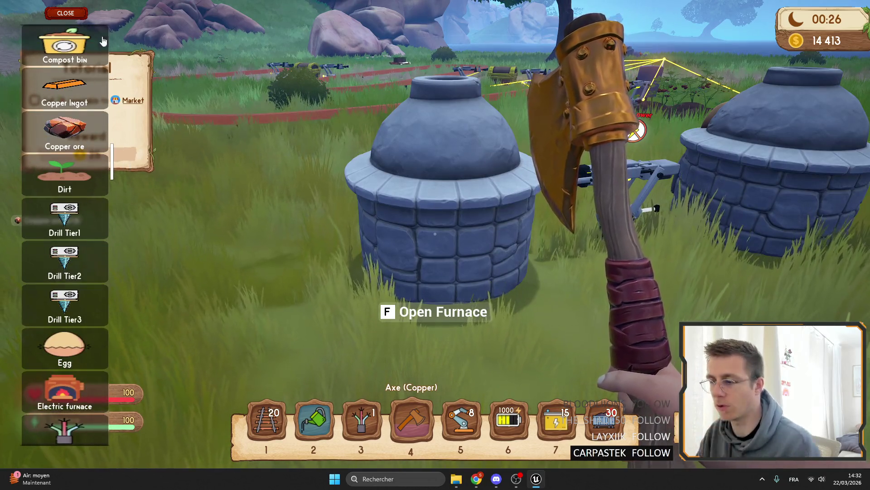
click(68, 14)
- At the furnace, load copper ore as input and swap the wood fuel for 16 fire items
key(f)
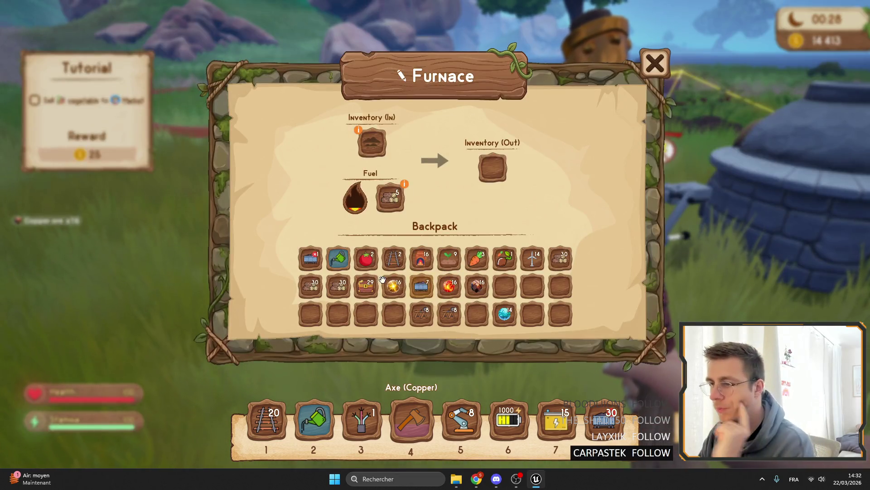
mouse_move(476, 285)
mouse_down()
mouse_move(405, 227)
mouse_move(371, 142)
mouse_up()
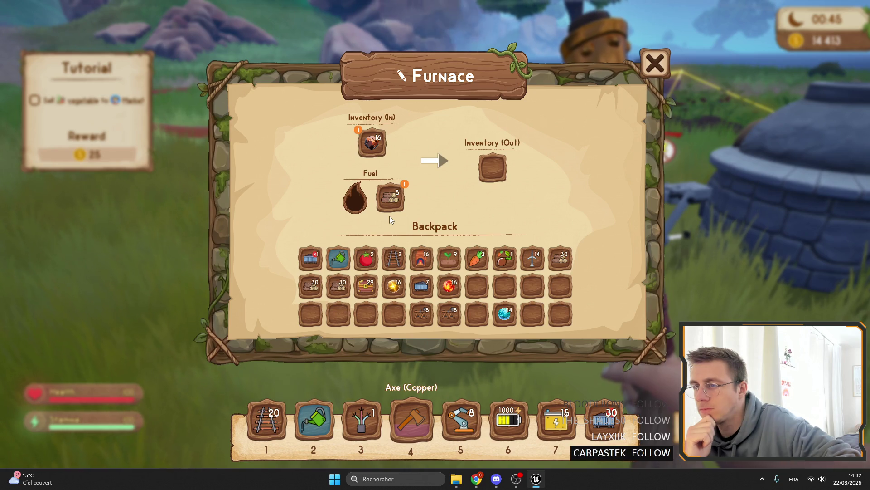
mouse_move(405, 184)
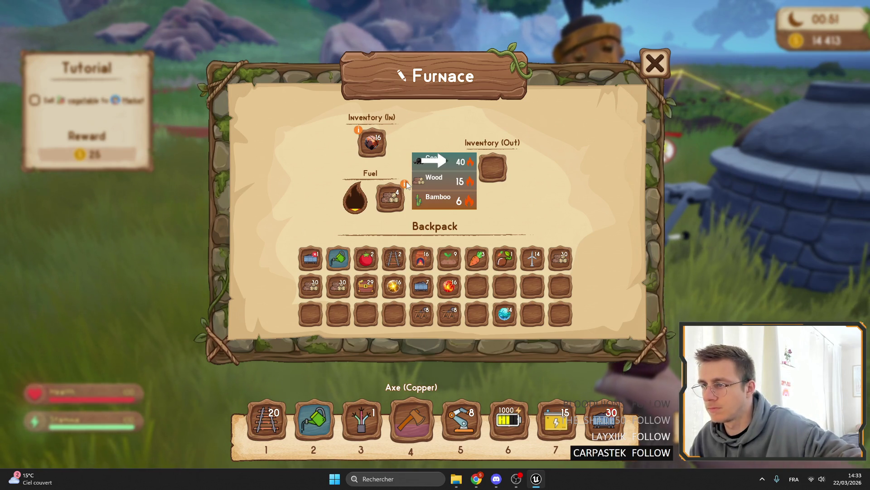
click(390, 197)
click(449, 286)
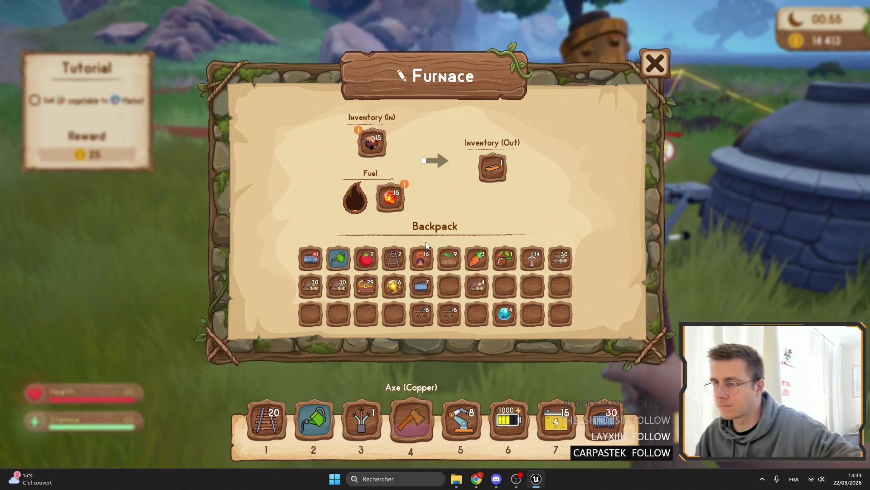
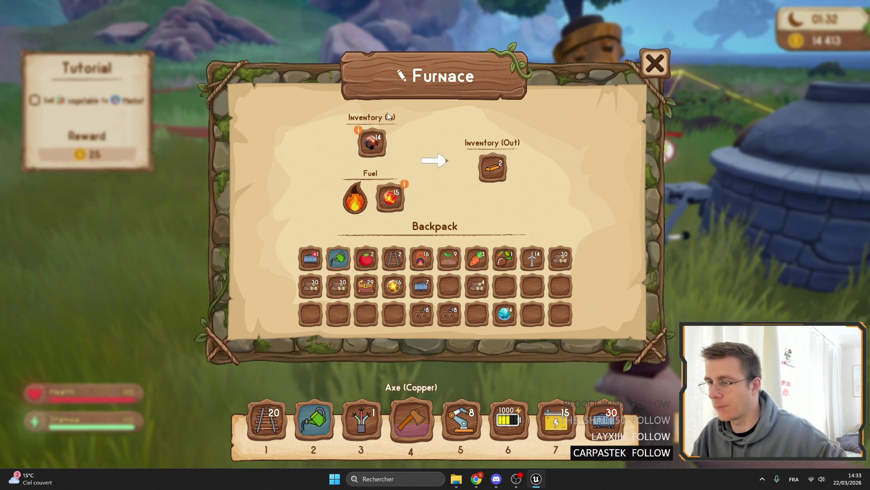
- Move the 15-fuel stack from the Furnace Fuel slot back into the backpack and stop playing
mouse_move(389, 196)
mouse_down()
mouse_move(459, 296)
mouse_move(394, 205)
mouse_up()
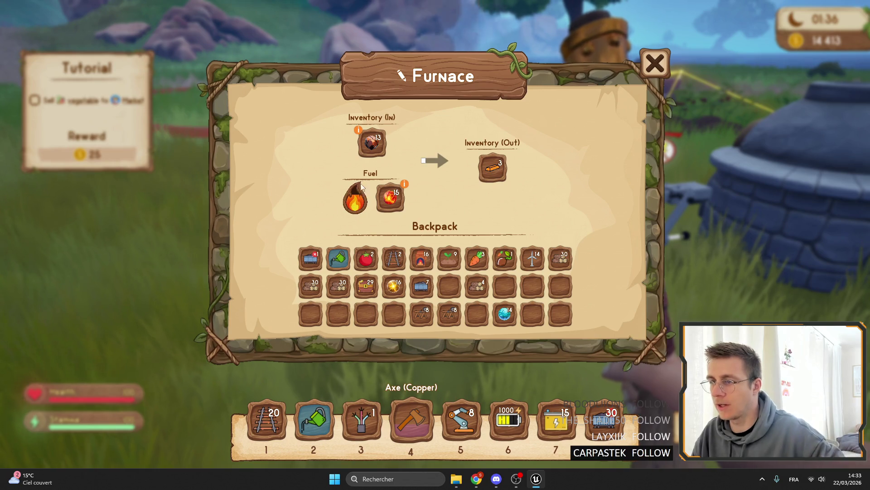
drag(383, 205, 449, 286)
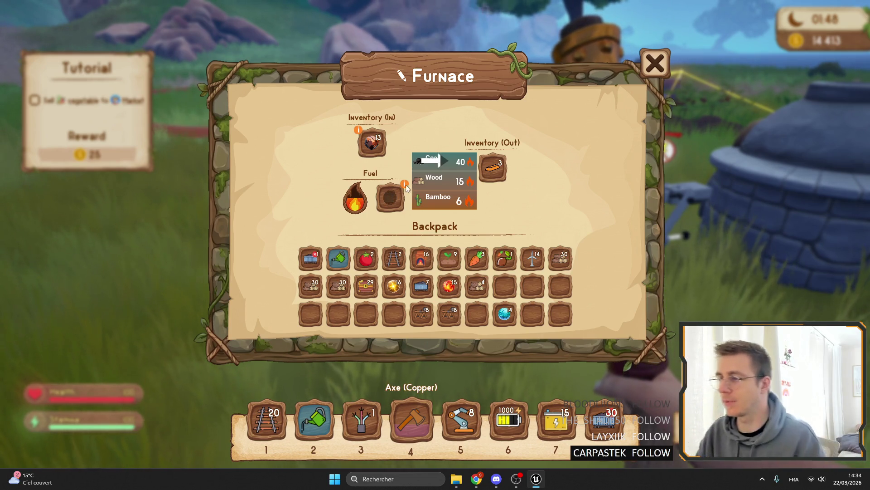
key(Escape)
key(Escape)
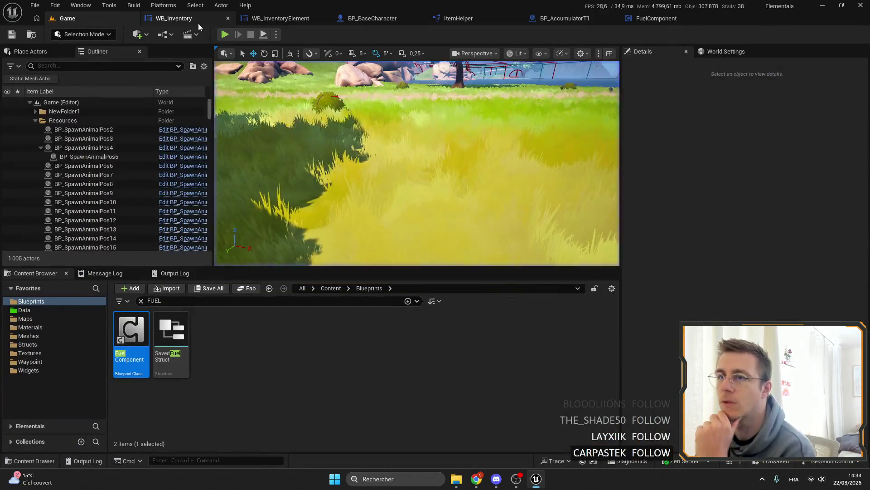
- In FuelComponent, set the fuel values to Coal 60, Bamboo 20 and Wood 30
click(196, 20)
click(629, 19)
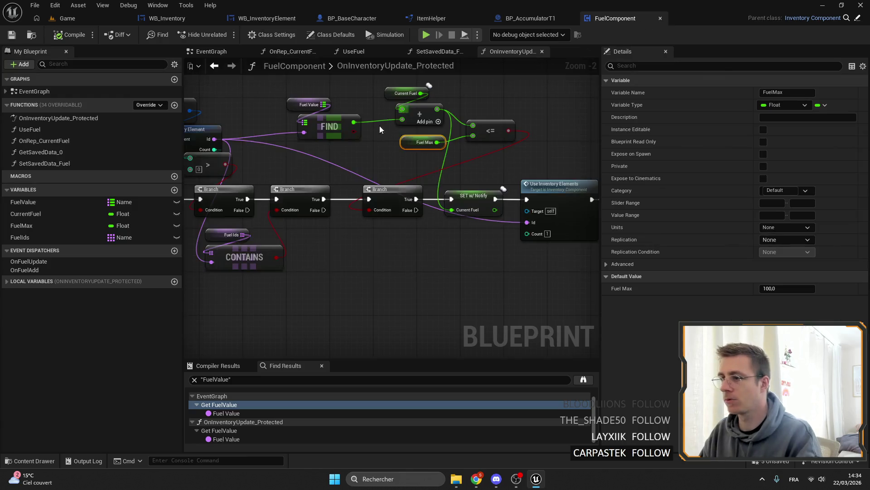
click(780, 266)
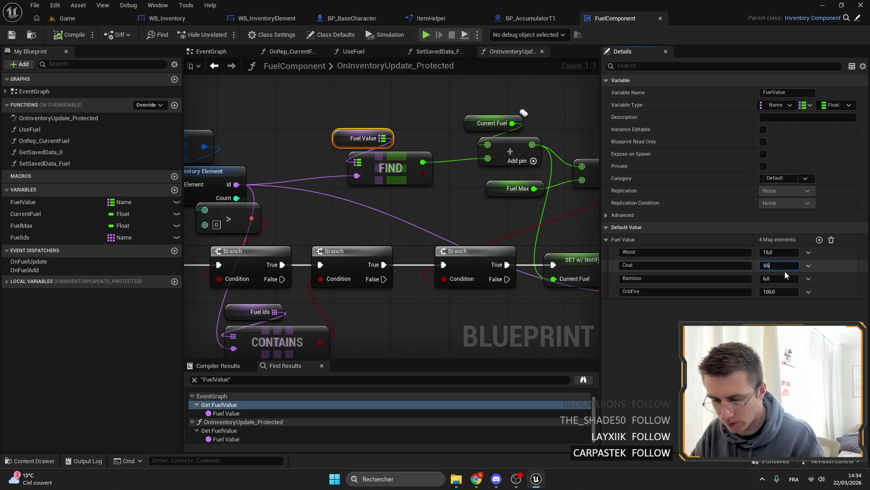
text(60)
click(778, 278)
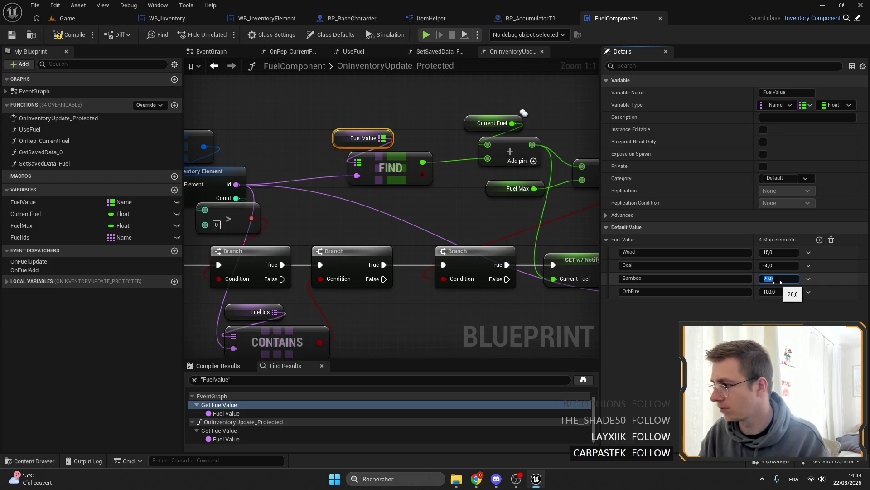
key(Return)
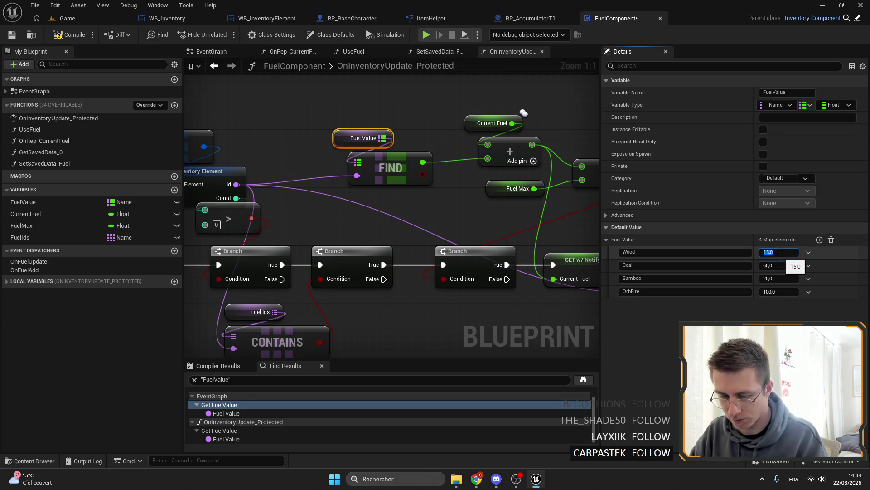
text(30)
key(Return)
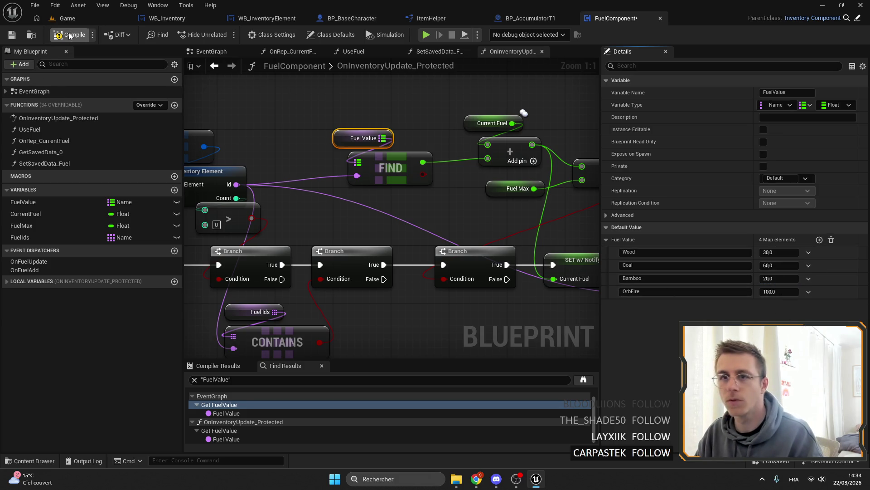
- Compile and save FuelComponent, then return to the Game level
click(69, 37)
click(11, 35)
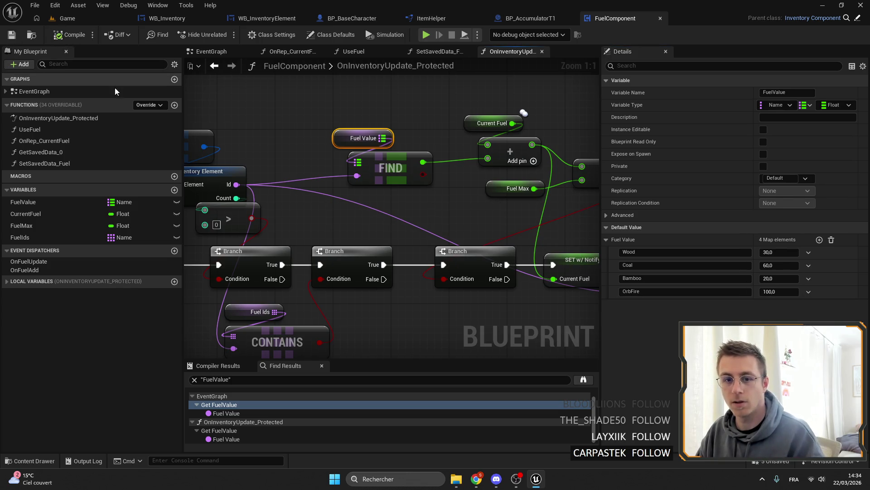
click(68, 19)
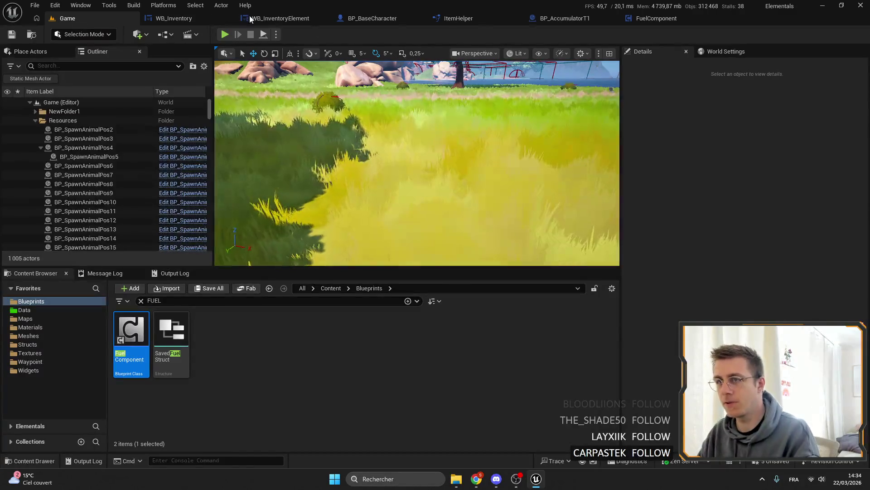
click(224, 32)
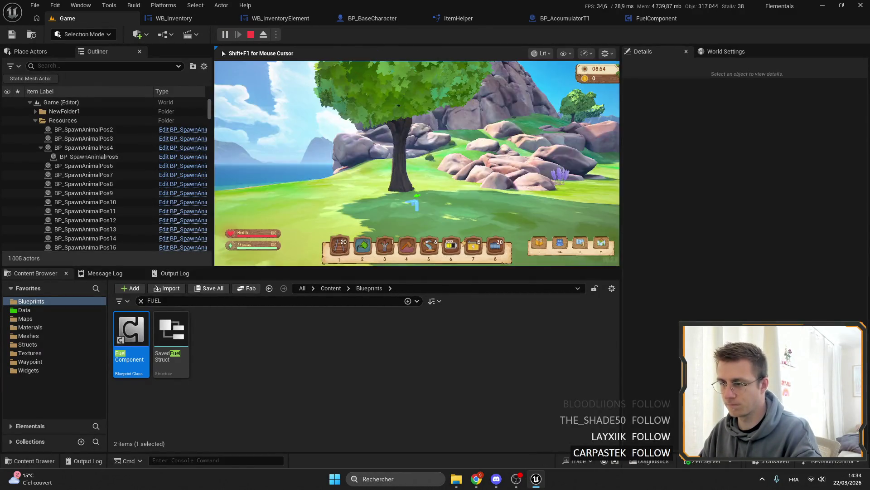
key(F11)
key(i)
key(i)
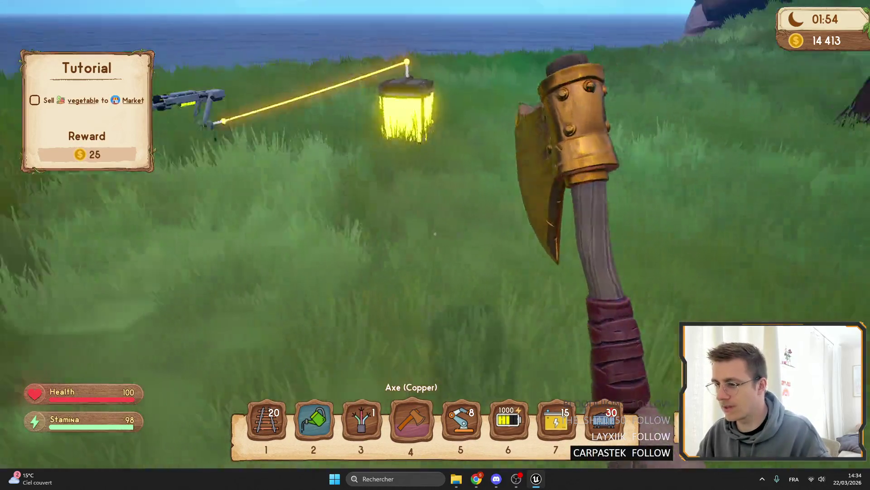
key(e)
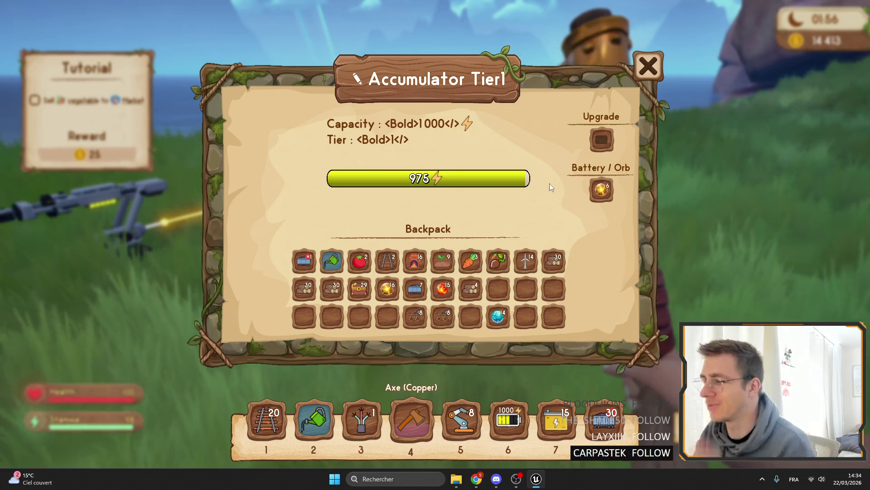
key(Escape)
key(shift+w)
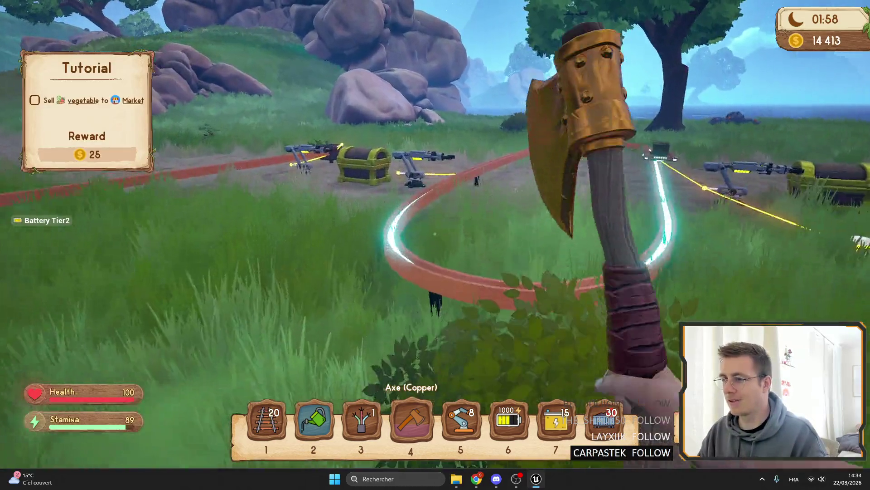
key(e)
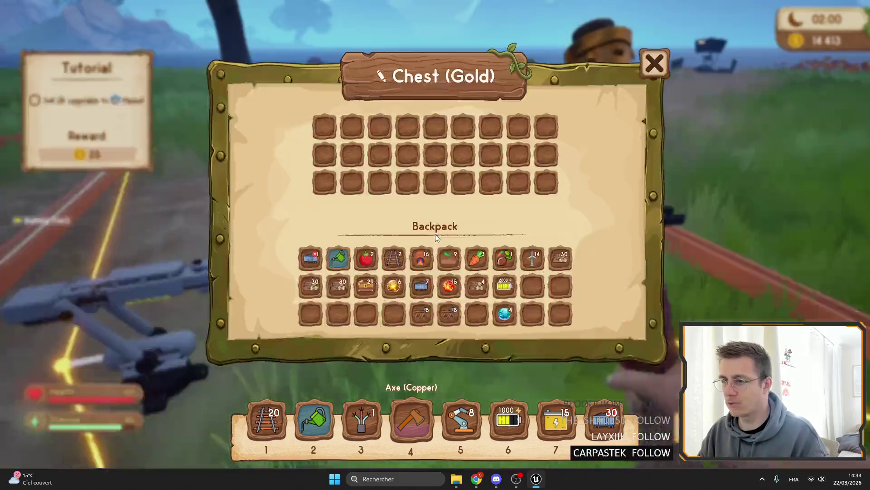
key(Escape)
key(shift+w)
key(e)
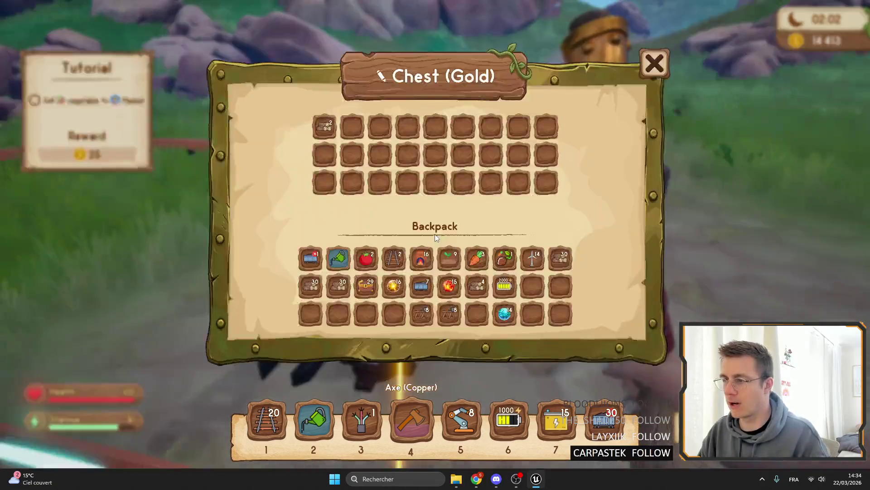
key(Escape)
key(f)
key(Escape)
key(shift+w)
key(w)
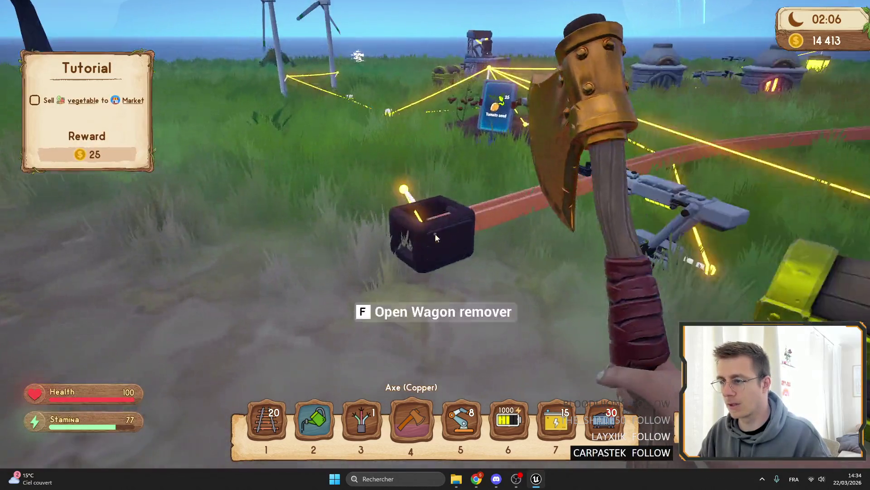
key(f)
click(535, 196)
click(518, 224)
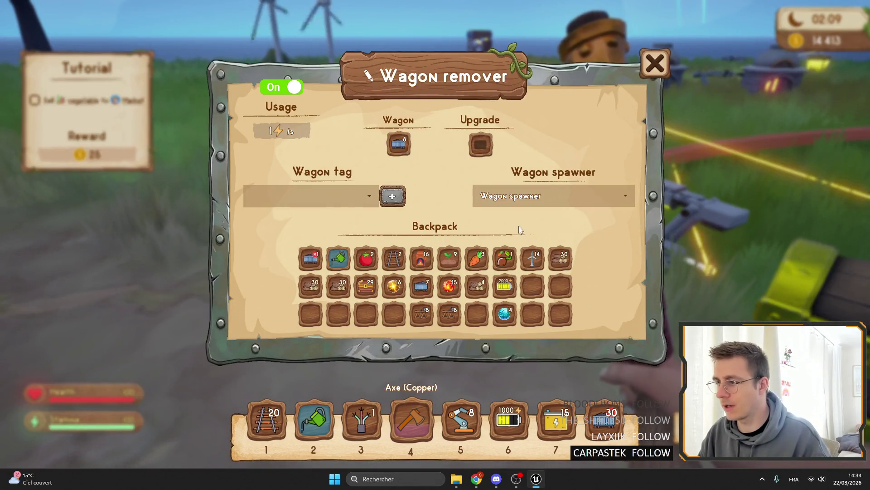
key(Escape)
key(f)
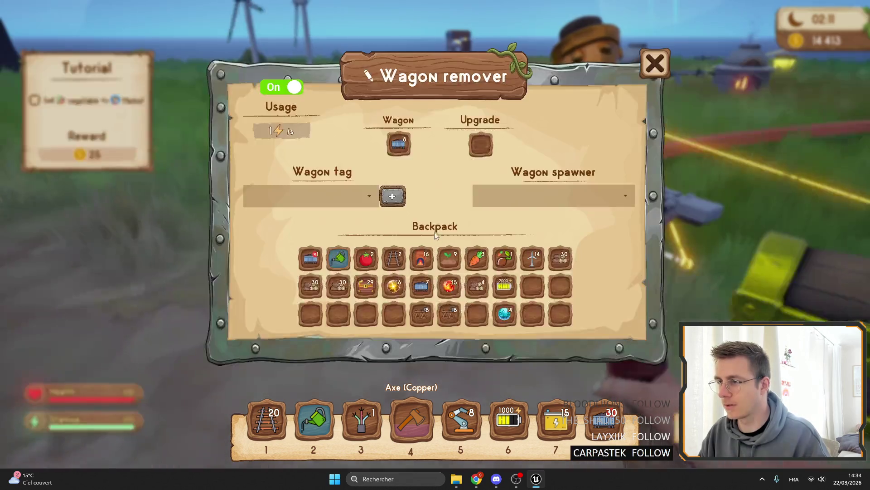
click(547, 205)
click(524, 225)
click(524, 202)
click(530, 219)
click(531, 199)
click(531, 224)
key(Escape)
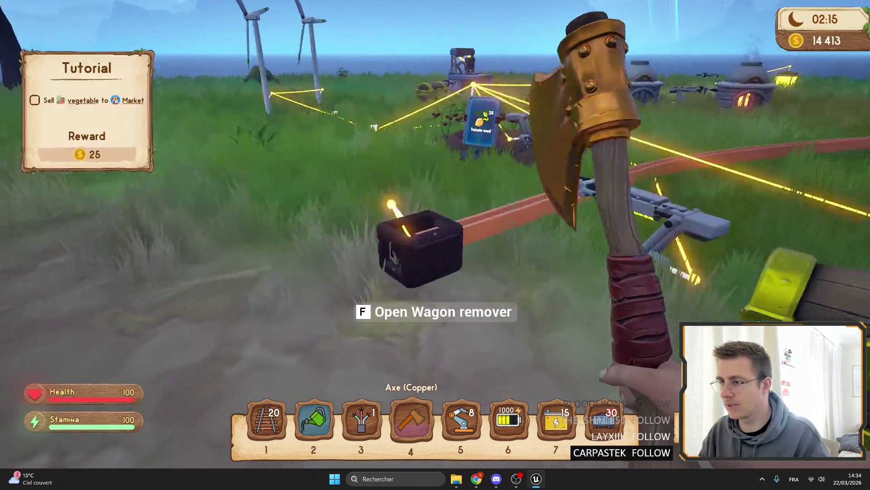
key(f)
click(524, 202)
click(519, 224)
click(519, 199)
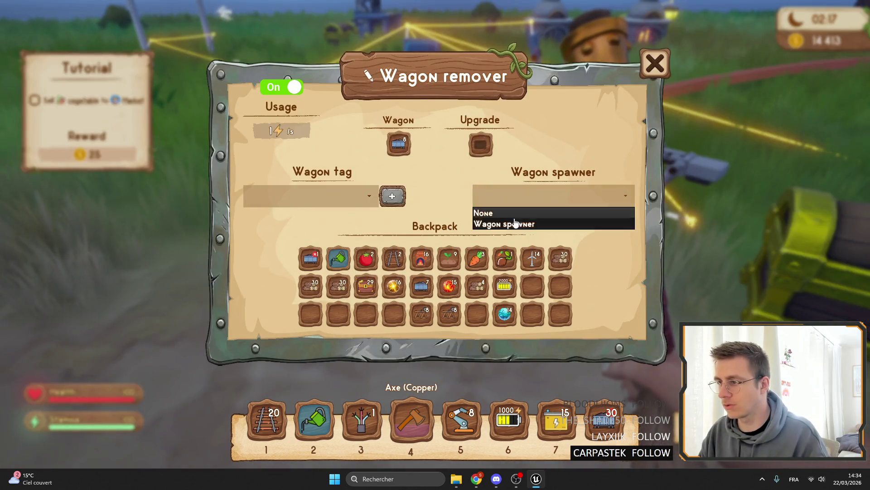
click(519, 224)
click(518, 196)
click(520, 222)
click(519, 202)
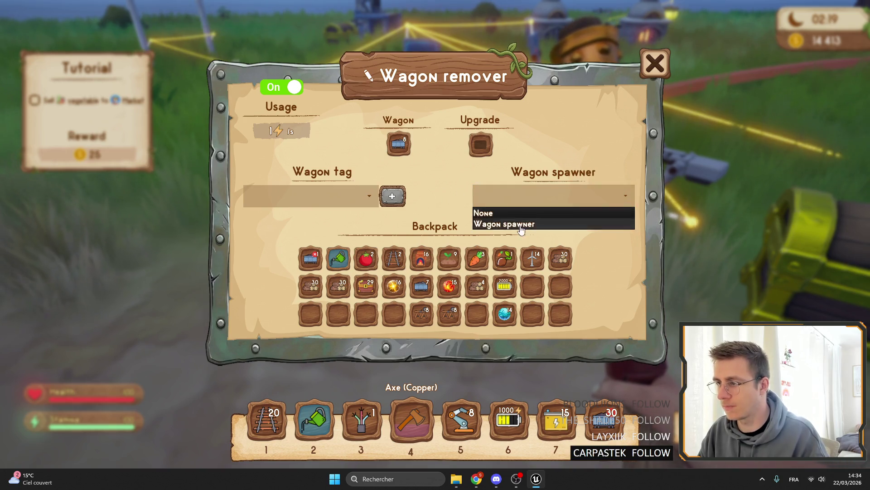
key(Escape)
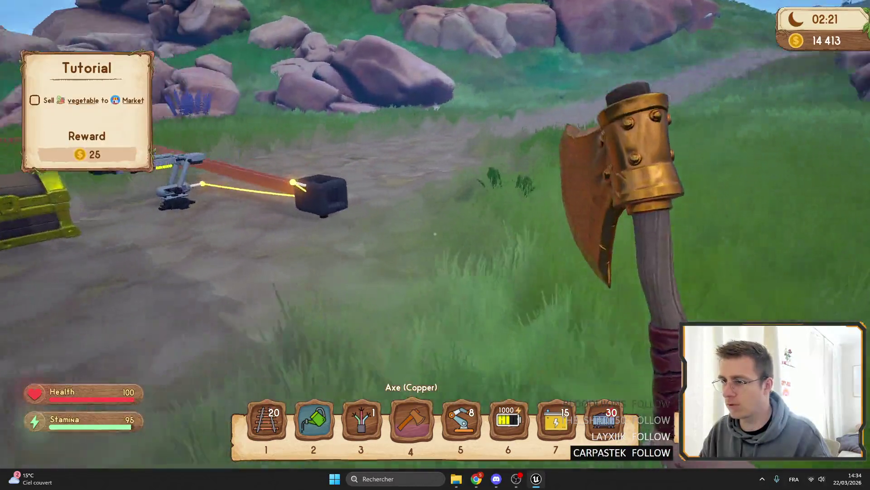
key(f)
key(Escape)
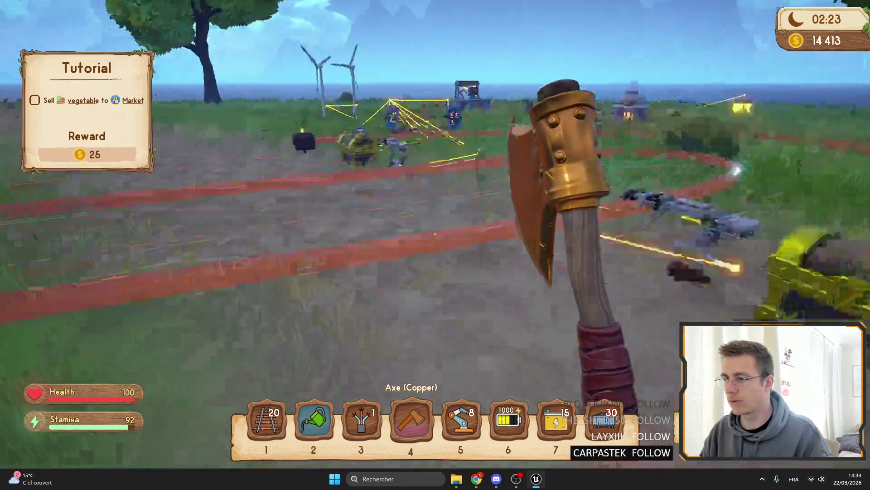
key(w)
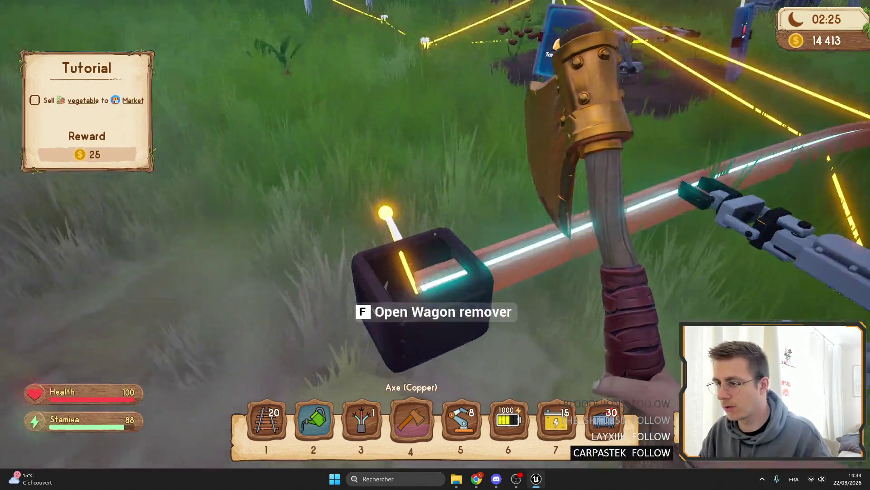
key(f)
key(Escape)
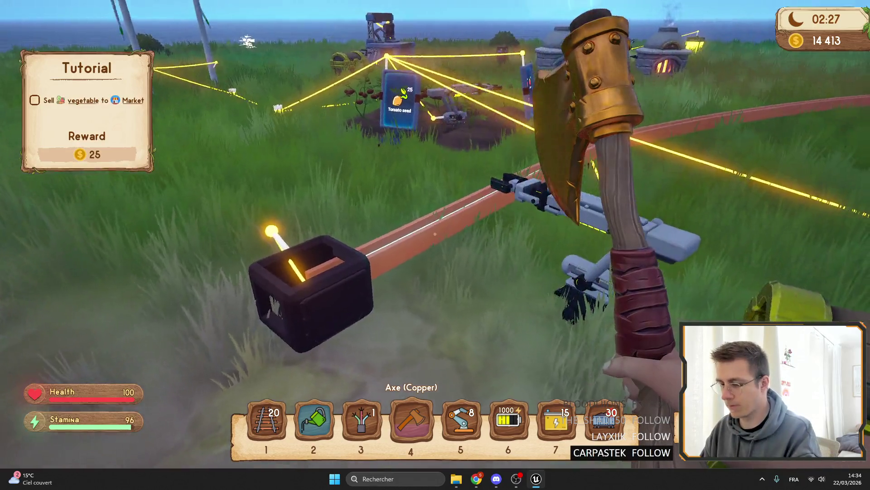
key(F11)
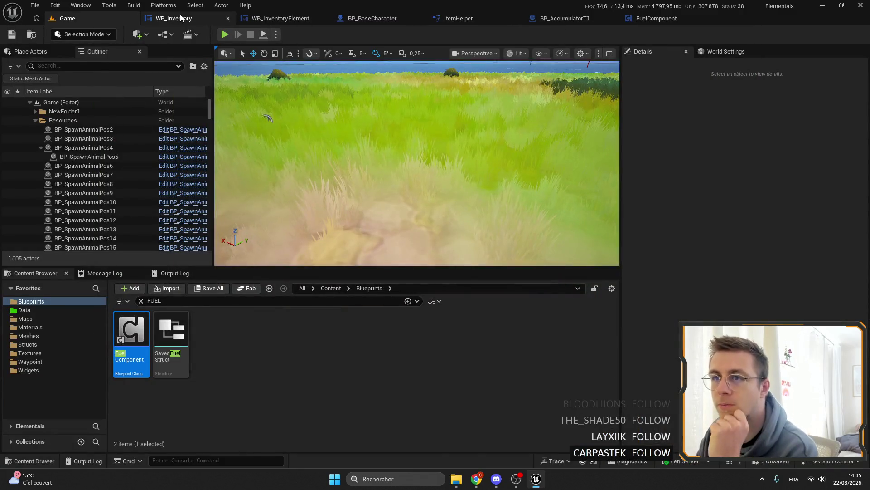
- Close the BP_AccumulatorT1 editor tab, leaving the other editors open
click(181, 16)
click(573, 20)
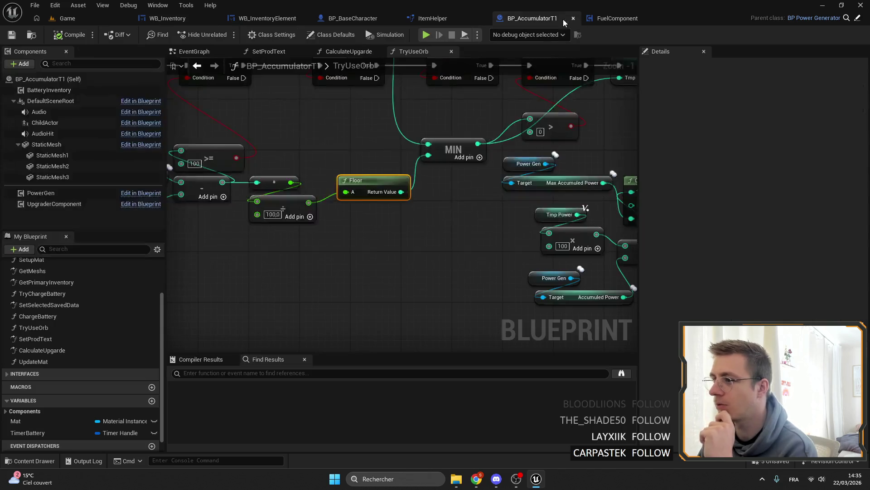
click(573, 19)
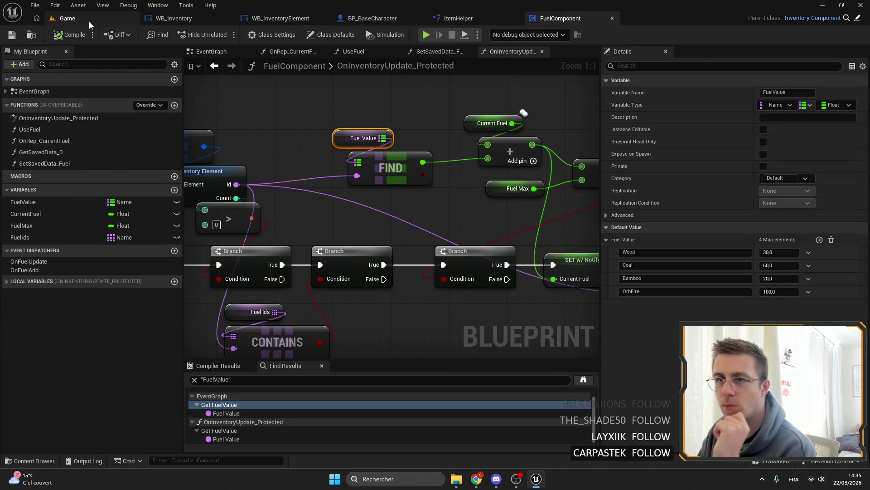
right_click(90, 21)
click(131, 80)
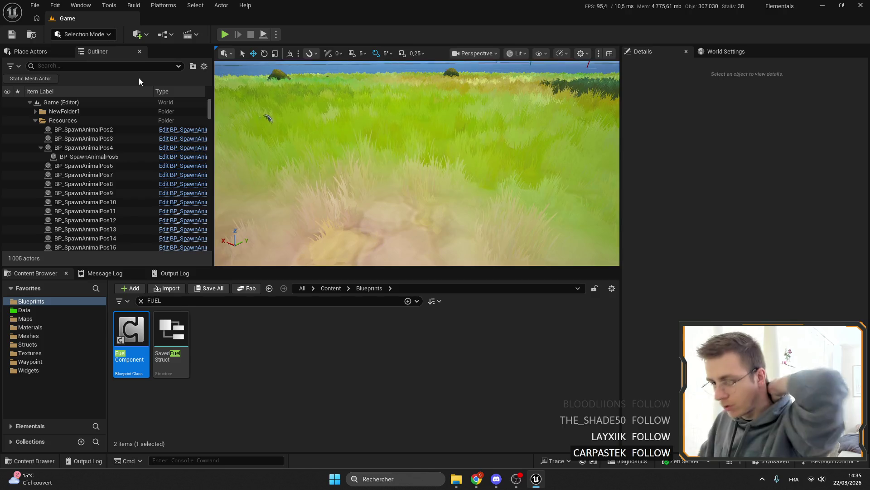
- Replace the FUEL asset search with REMOVER and open WB_WagonRemover from the Widgets folder
click(141, 301)
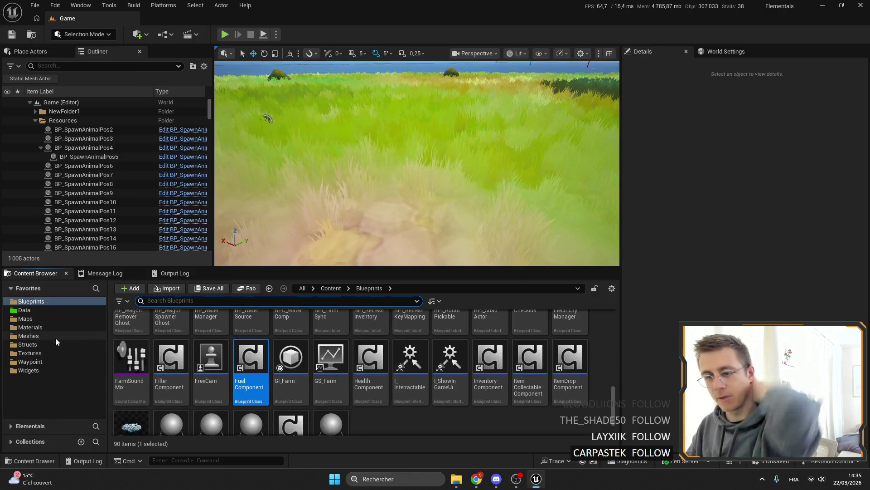
scroll(149, 371, down, 1)
click(224, 304)
text(REMOVER)
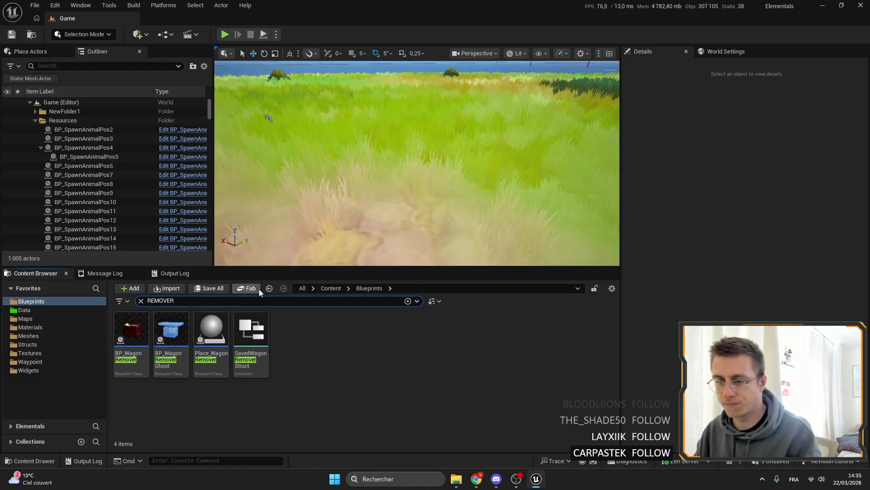
click(29, 370)
double_click(131, 334)
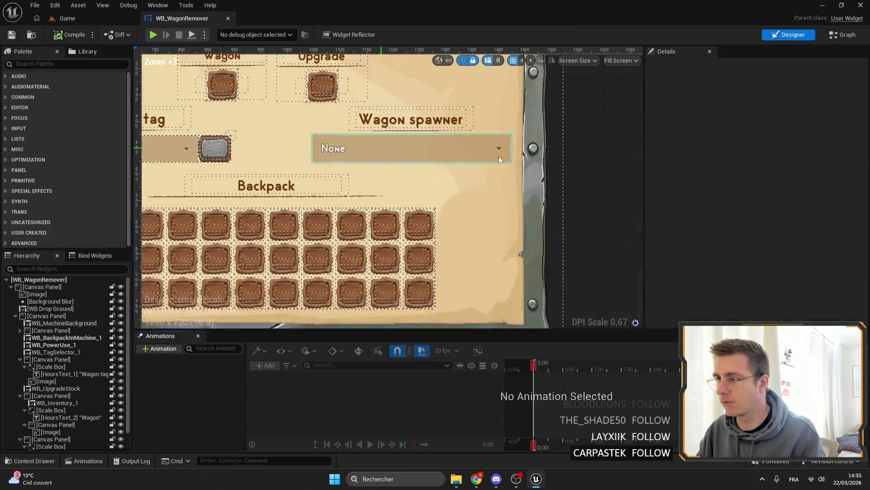
- Add an On Selection Changed event for ComboBoxString_Spawner and find free space for it in the graph
click(499, 156)
scroll(788, 174, down, 15)
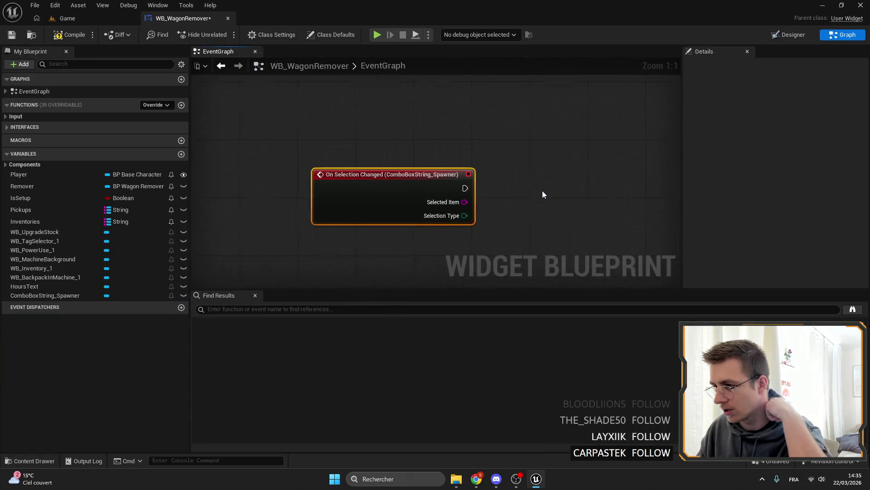
scroll(542, 193, down, 6)
mouse_move(460, 223)
mouse_down()
mouse_move(466, 64)
mouse_move(501, 74)
mouse_move(490, 132)
mouse_move(414, 177)
mouse_move(398, 234)
mouse_up()
scroll(414, 177, down, 2)
scroll(398, 233, up, 4)
scroll(363, 200, down, 2)
scroll(353, 202, up, 2)
scroll(413, 206, down, 2)
scroll(323, 154, up, 2)
scroll(342, 173, down, 2)
mouse_move(358, 170)
mouse_down()
mouse_move(336, 75)
mouse_move(295, 118)
mouse_move(317, 136)
mouse_move(312, 100)
mouse_up()
scroll(414, 177, up, 4)
mouse_move(354, 180)
mouse_down()
mouse_move(410, 272)
mouse_move(345, 183)
mouse_move(336, 132)
mouse_move(367, 302)
mouse_move(394, 190)
mouse_move(363, 229)
mouse_move(349, 191)
mouse_move(274, 149)
mouse_up()
scroll(349, 192, up, 2)
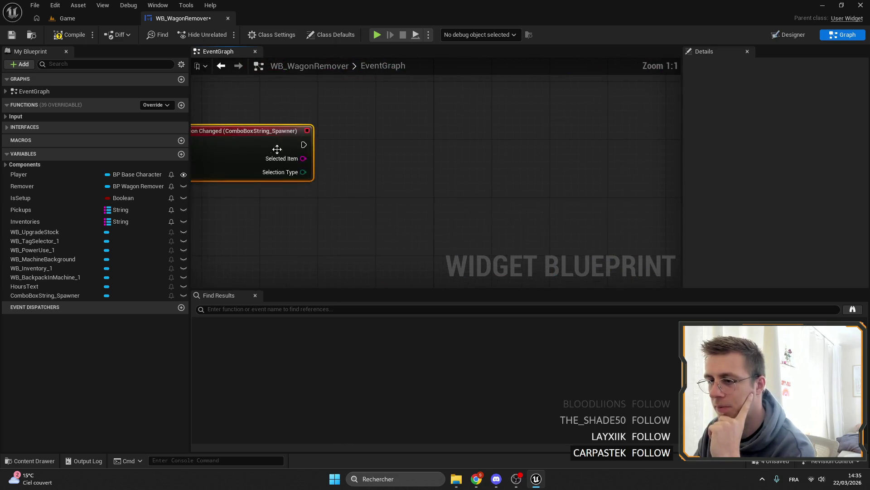
- Add a Player getter calling Server Set Spawner in Remover next to the new event
scroll(518, 177, down, 3)
drag(18, 174, 407, 116)
click(364, 139)
text(remover)
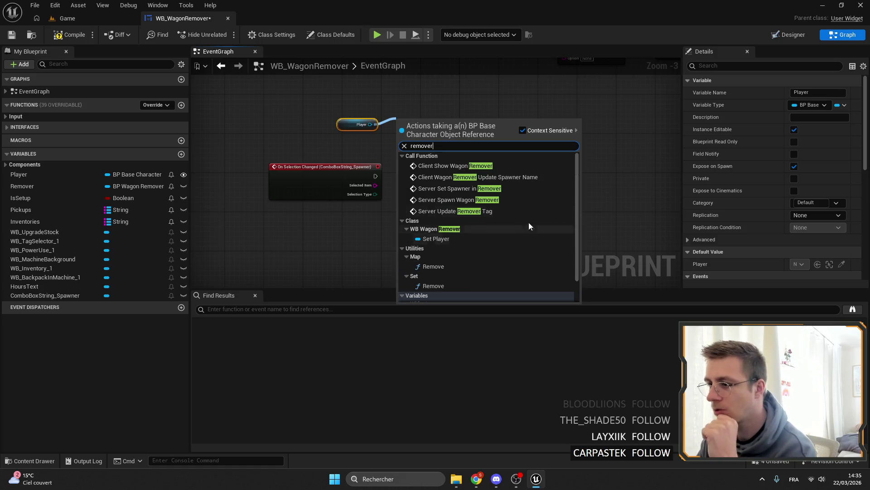
click(480, 188)
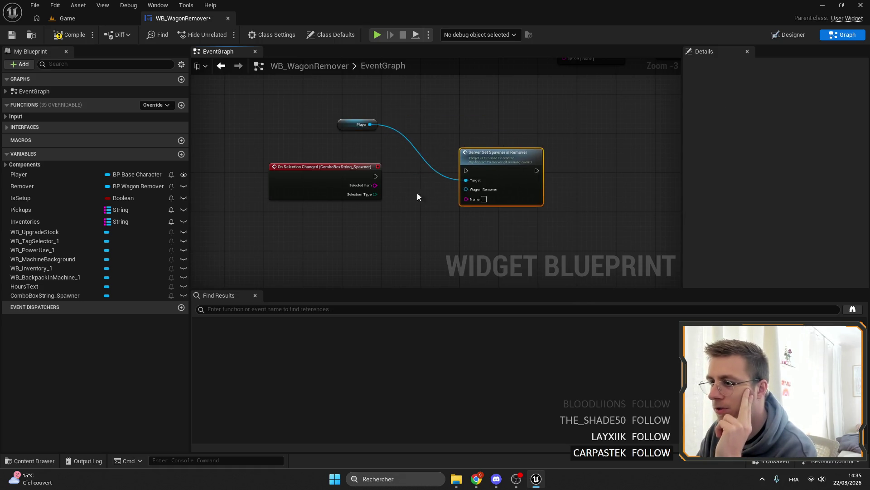
scroll(385, 187, up, 2)
drag(516, 163, 484, 177)
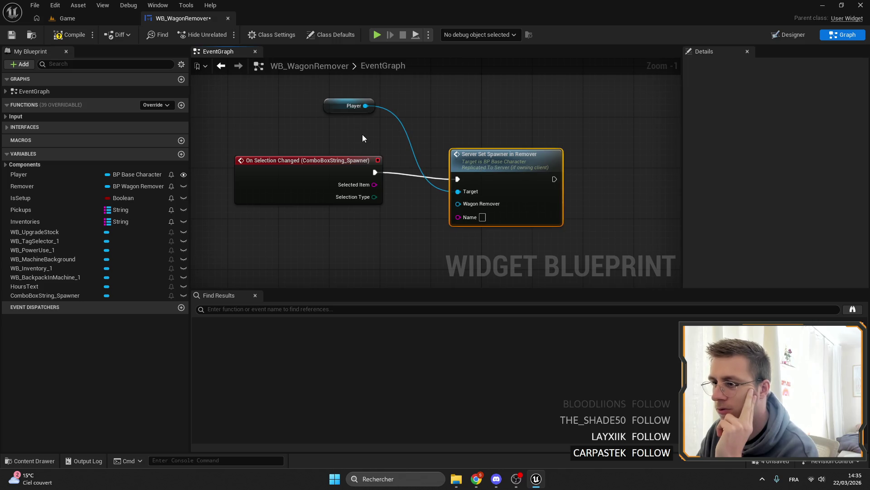
drag(343, 107, 464, 139)
ctrl+click(490, 168)
drag(489, 168, 483, 161)
- Feed Selected Item into the call's Name input and Remover into Wagon Remover
drag(374, 184, 452, 210)
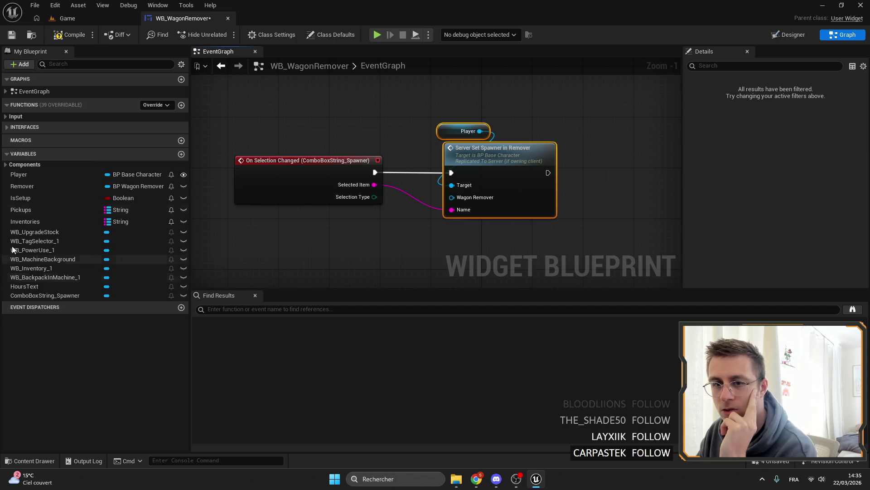
mouse_move(26, 186)
mouse_down()
mouse_move(472, 195)
mouse_move(451, 197)
mouse_up()
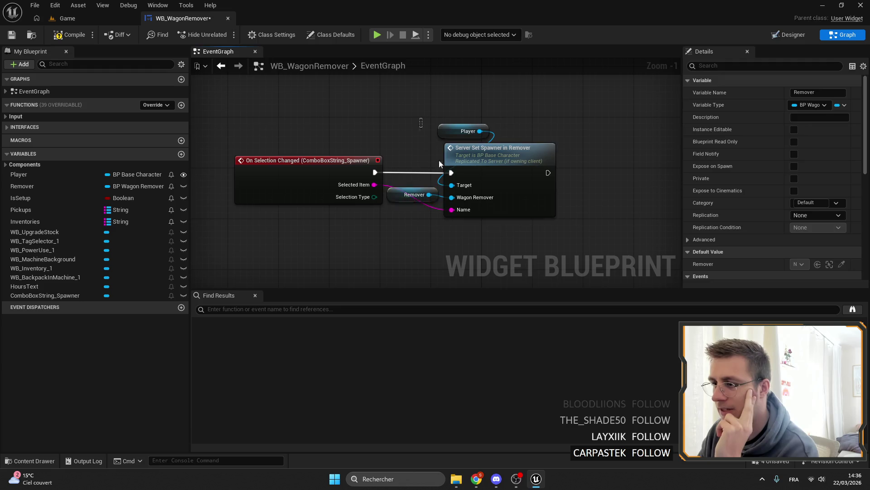
drag(431, 145, 449, 127)
drag(480, 160, 499, 167)
scroll(425, 210, down, 6)
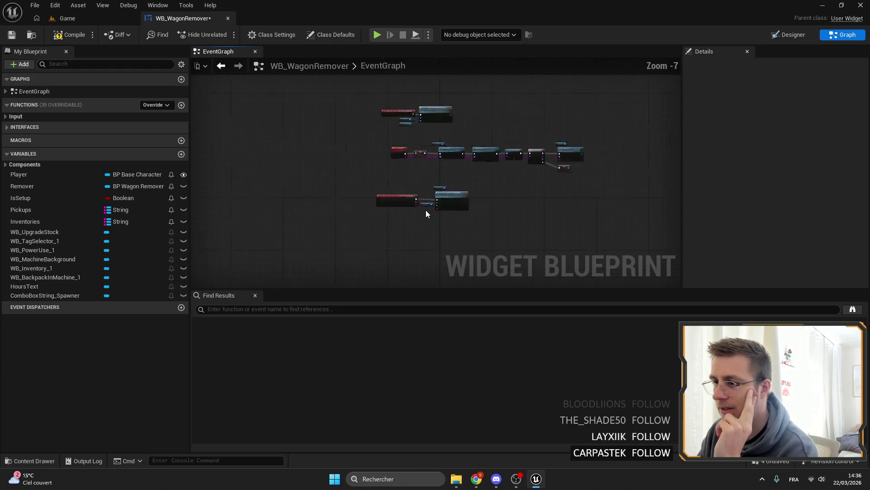
scroll(417, 164, up, 4)
- Replace the SET Is Setup node with a Branch on Is Setup gating the spawner call
click(385, 120)
scroll(389, 161, up, 4)
key(Delete)
drag(338, 238, 384, 230)
text(branch)
key(Return)
right_drag(442, 174, 372, 128)
mouse_move(371, 128)
mouse_down()
mouse_move(443, 165)
mouse_move(567, 165)
mouse_up()
drag(323, 222, 440, 231)
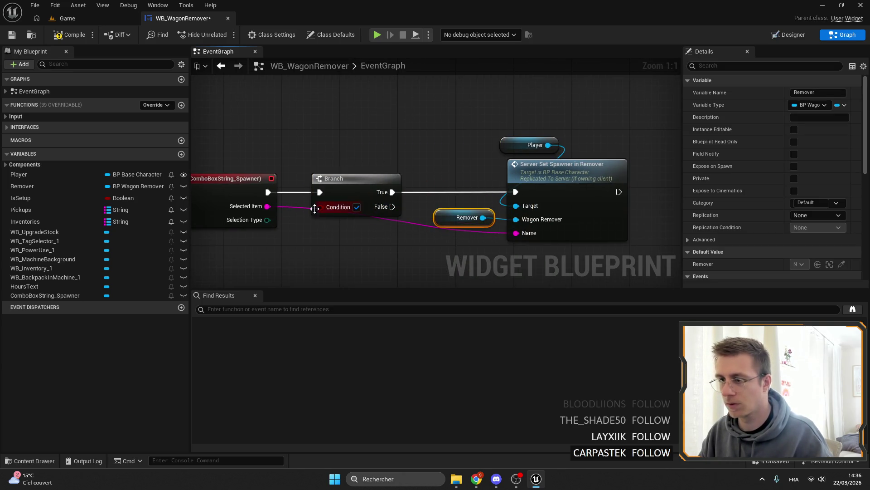
drag(315, 215, 330, 215)
mouse_move(305, 227)
mouse_down()
mouse_move(336, 207)
mouse_move(364, 240)
mouse_up()
click(366, 242)
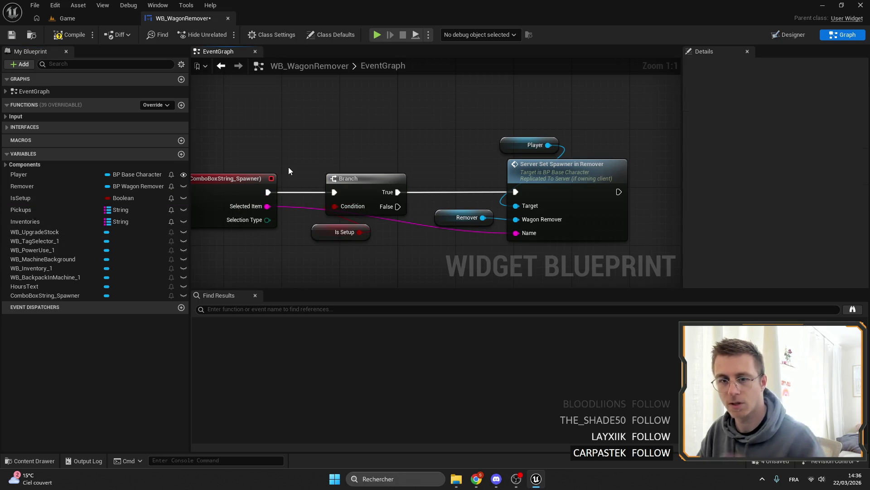
- Compile and save the WB_WagonRemover widget blueprint
click(69, 34)
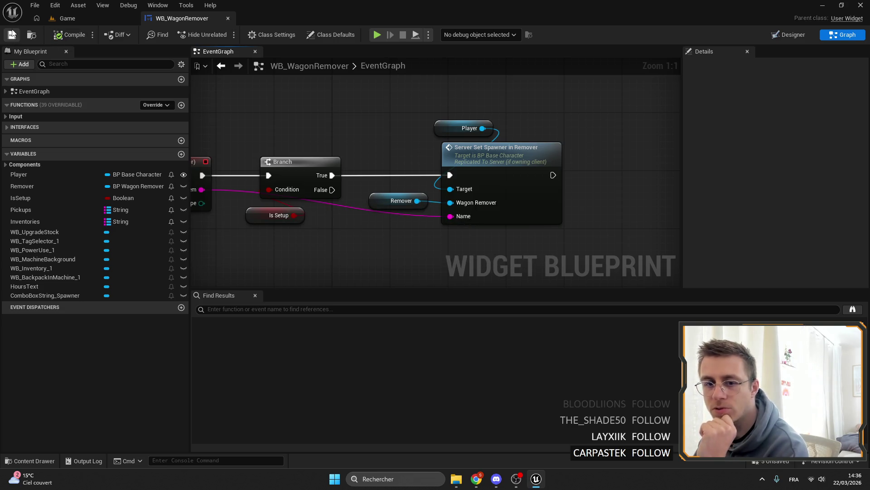
click(11, 34)
drag(301, 126, 336, 129)
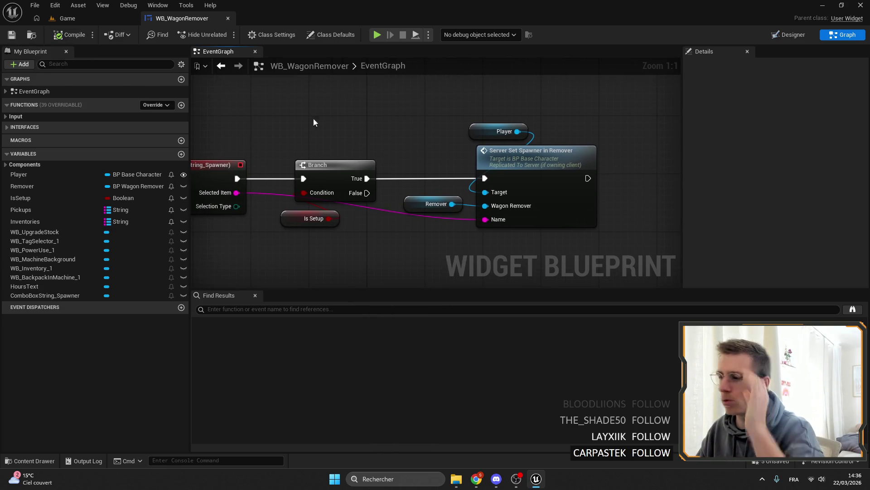
- Play the Game level fullscreen and set the wagon remover's spawner to Wagon spawner
click(93, 19)
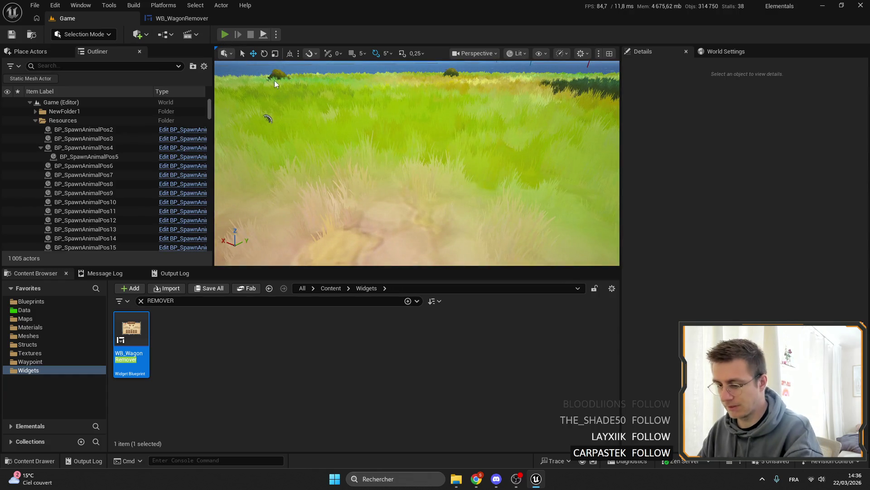
key(alt+p)
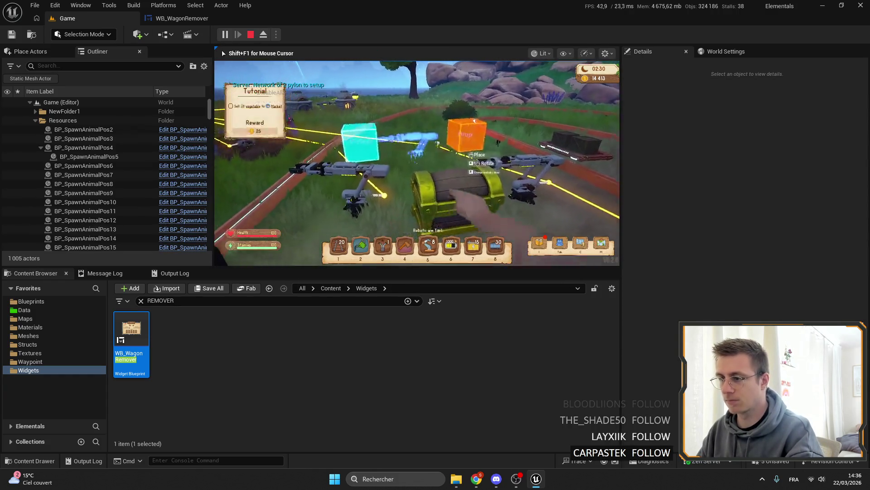
key(F11)
key(f)
click(518, 200)
click(506, 223)
key(Escape)
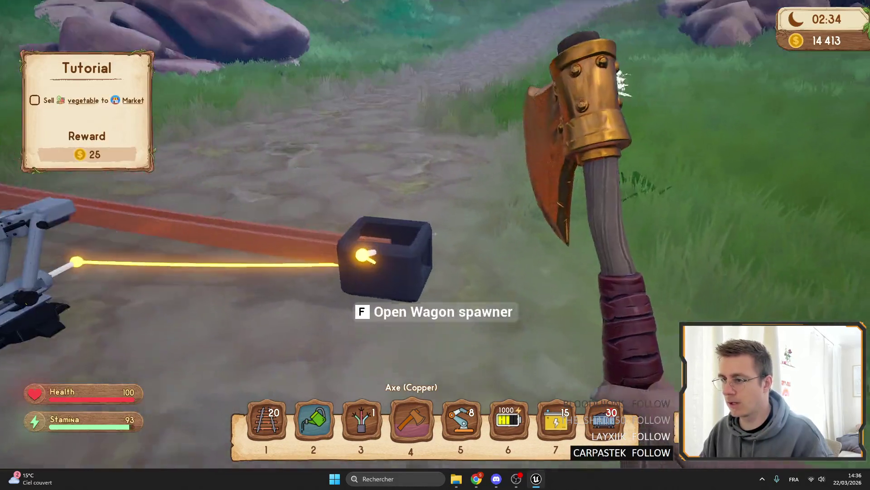
key(f)
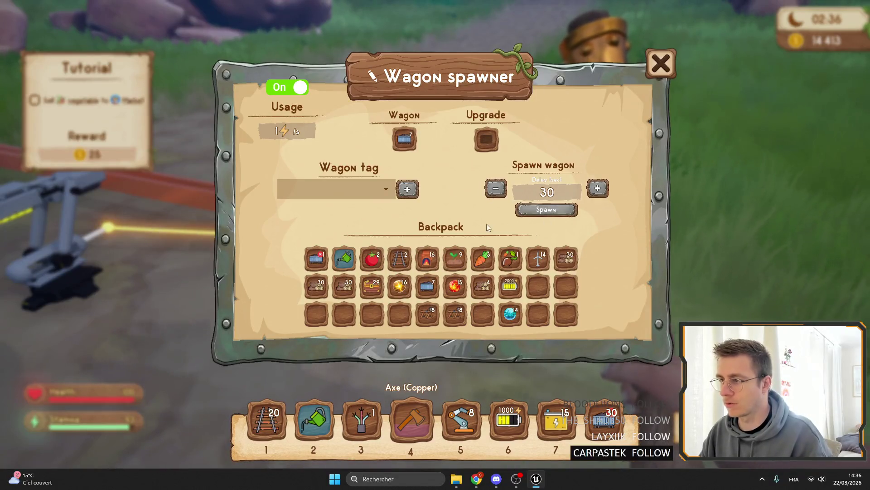
key(Escape)
- At the furnace, test the fire item and then the wood stack as fuel
key(shift+w)
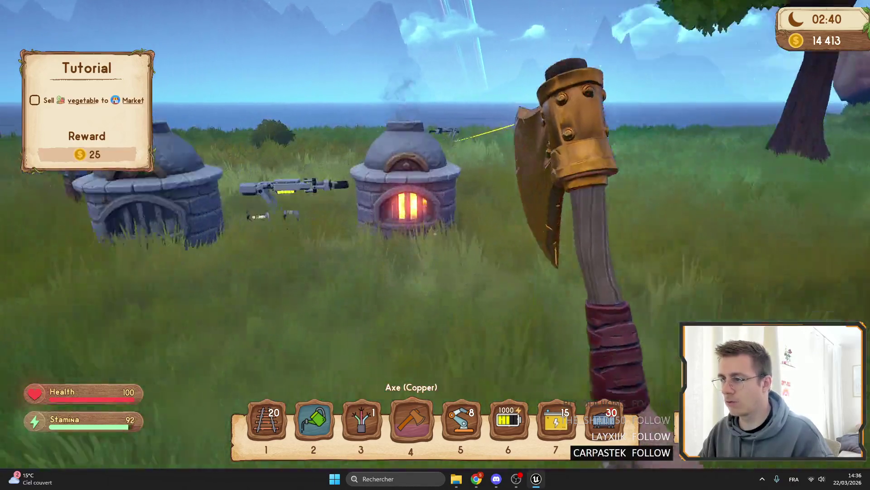
key(f)
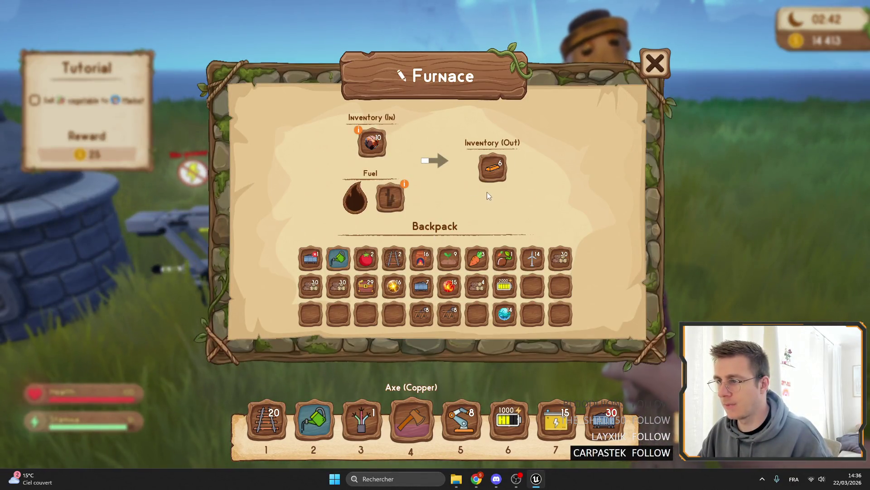
drag(449, 286, 390, 198)
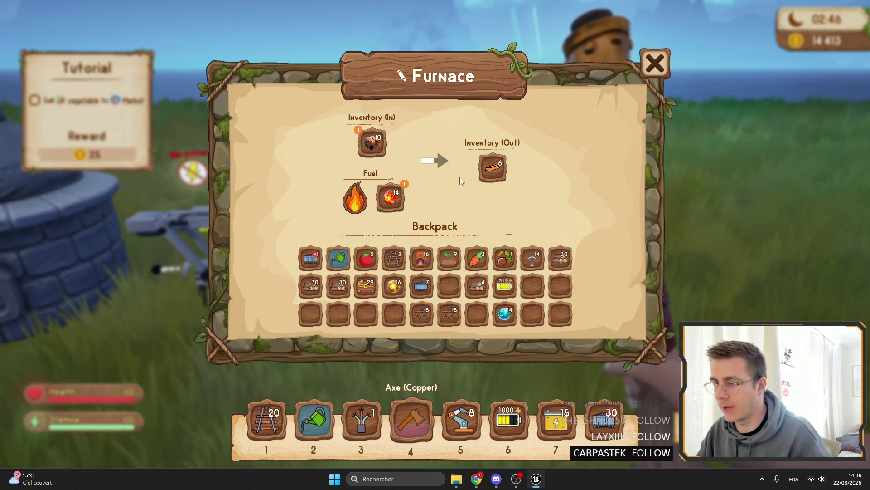
drag(390, 198, 450, 286)
key(Escape)
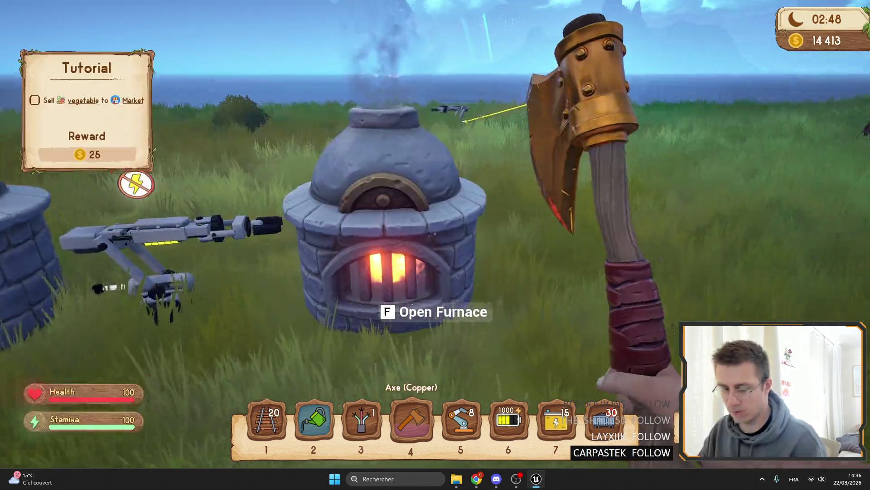
key(f)
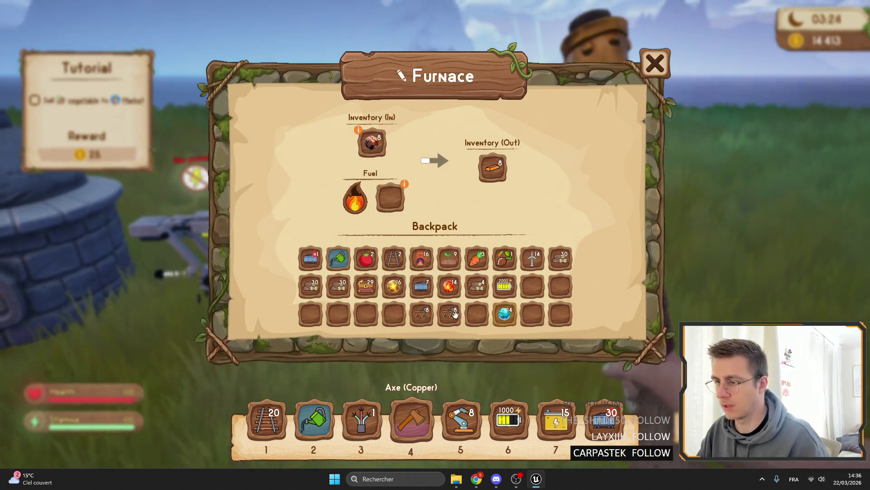
mouse_move(338, 285)
mouse_down()
mouse_move(390, 197)
mouse_move(346, 294)
mouse_up()
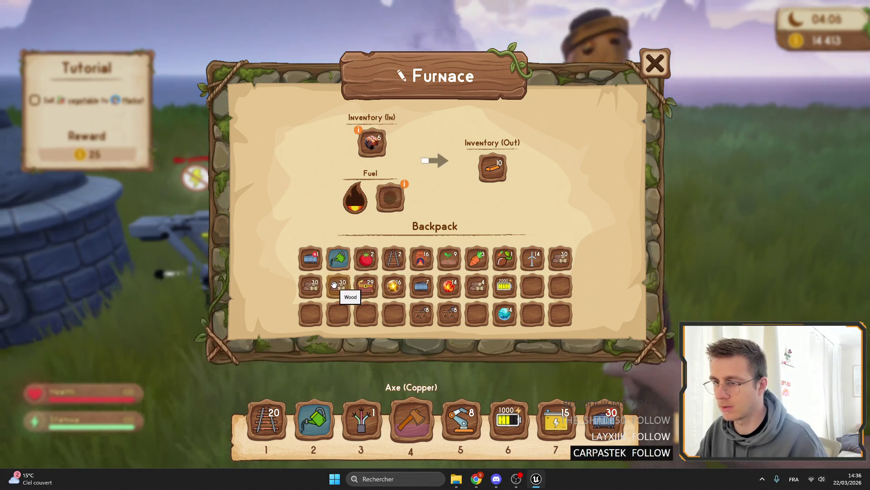
key(Escape)
- Recheck the furnace, now at 11 output items, then exit fullscreen and stop playing
key(f)
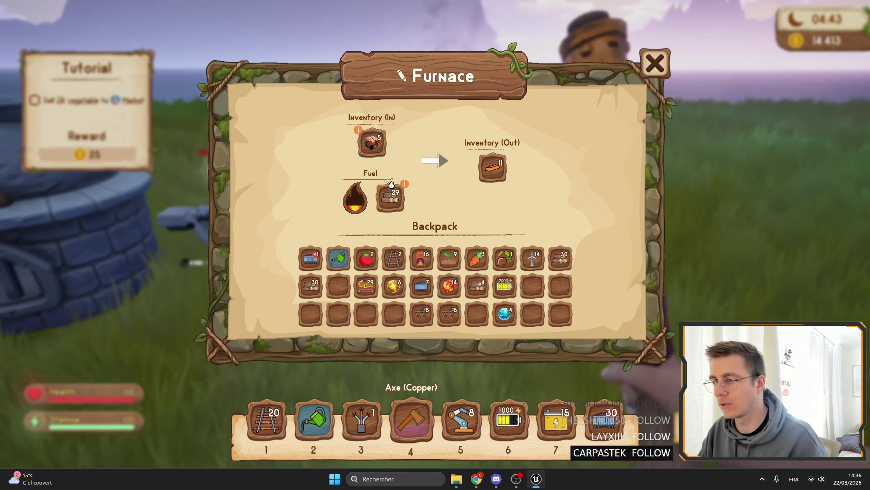
key(Escape)
key(f)
key(Escape)
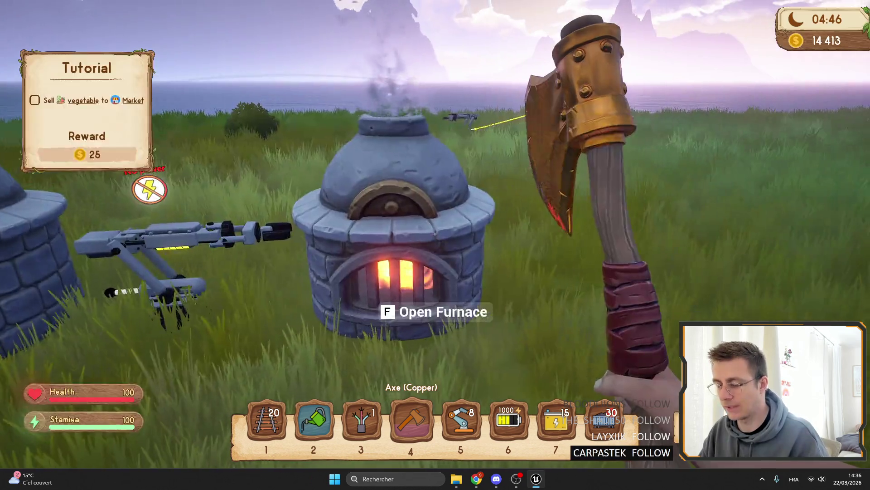
key(F11)
key(Escape)
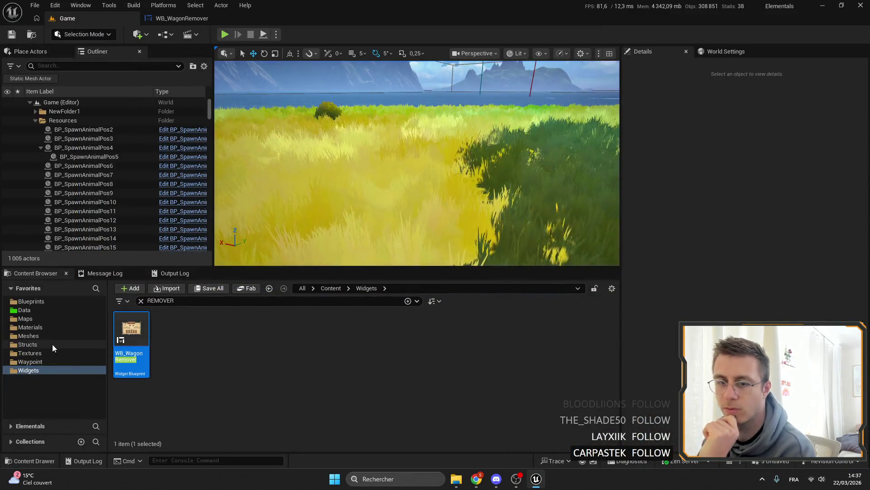
- Open FuelComponent from a 'fuel' search and review its FuelValue defaults, including OrbFire at 100
click(57, 301)
key(ctrl+f)
text(fuel)
click(140, 329)
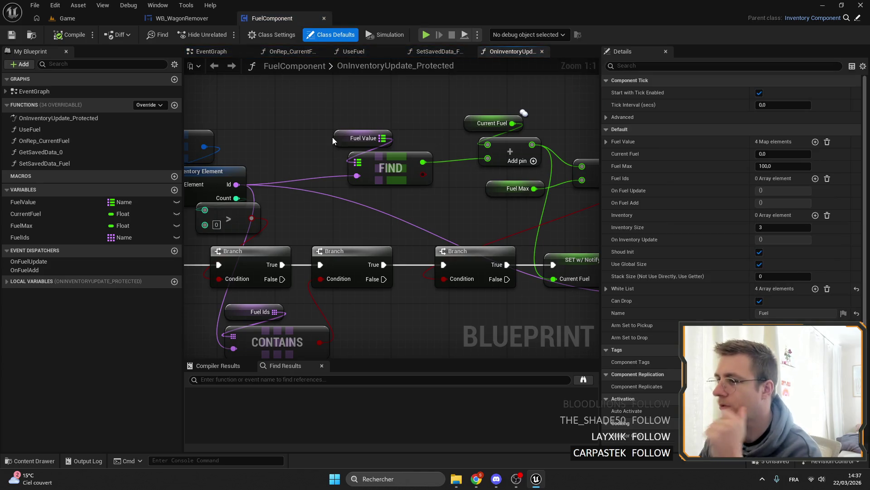
click(333, 138)
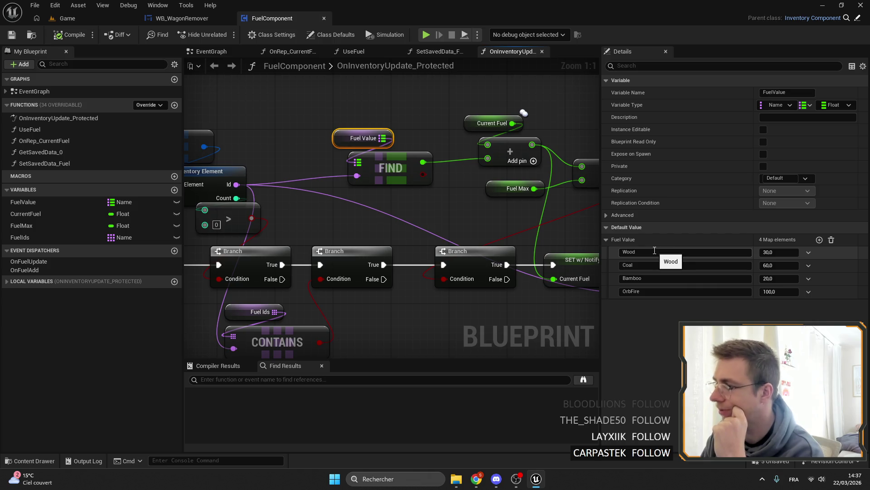
click(783, 252)
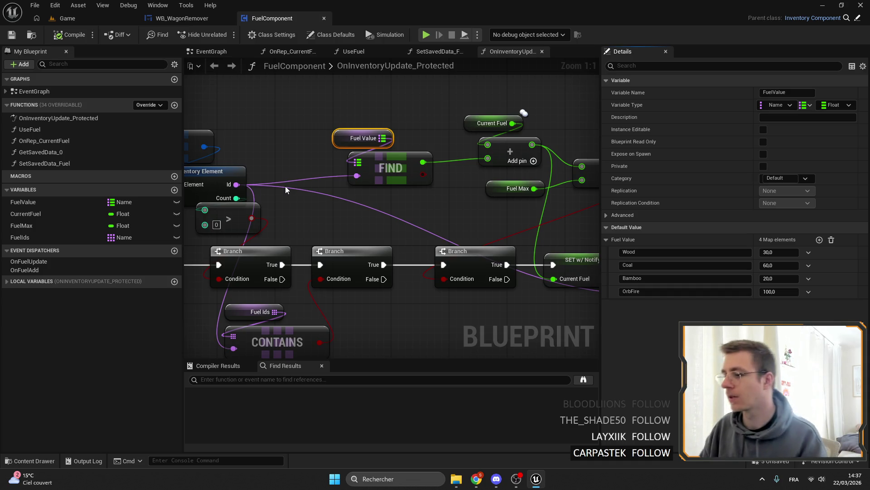
drag(340, 96, 204, 119)
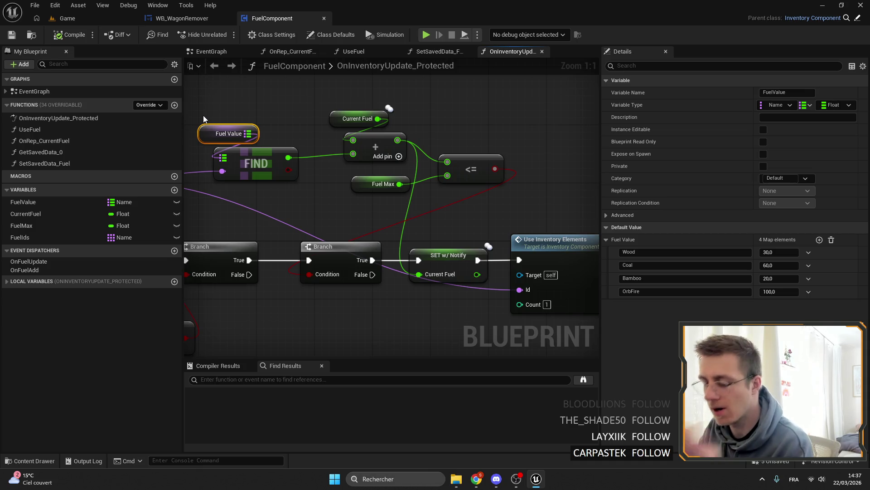
scroll(306, 134, down, 4)
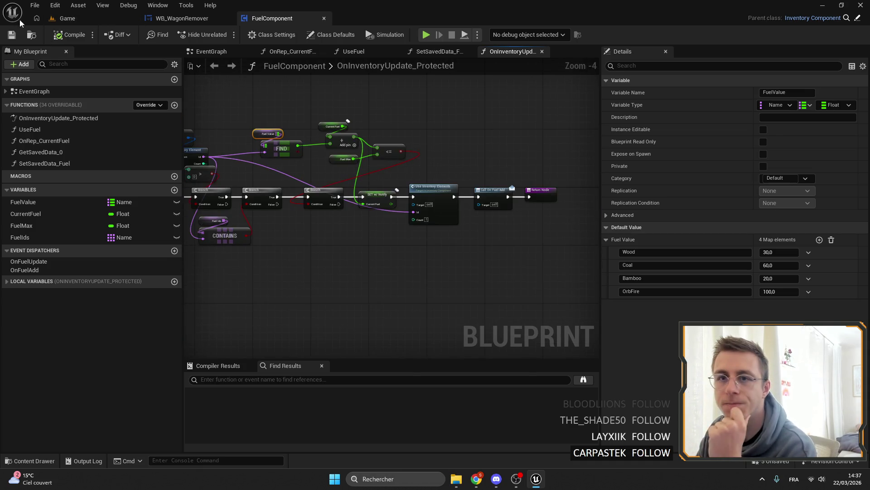
- Close the FuelComponent and WB_WagonRemover tabs, back to the Game level viewport
click(323, 19)
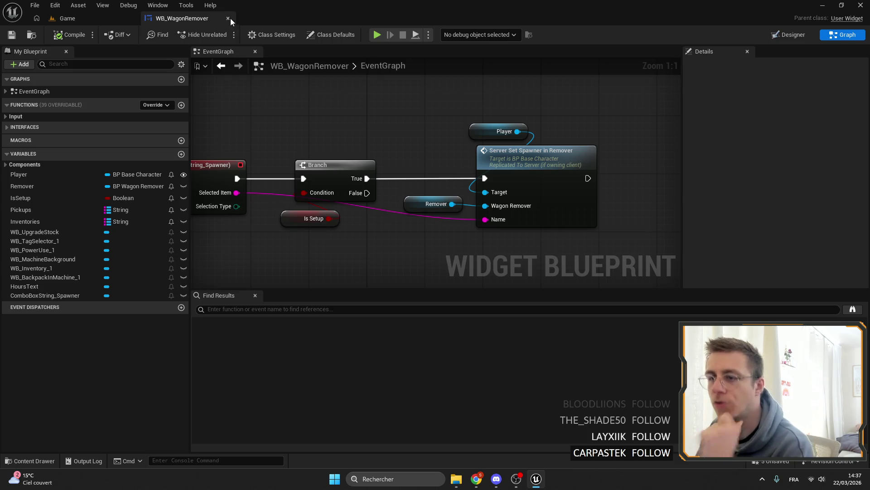
click(228, 18)
drag(300, 146, 300, 146)
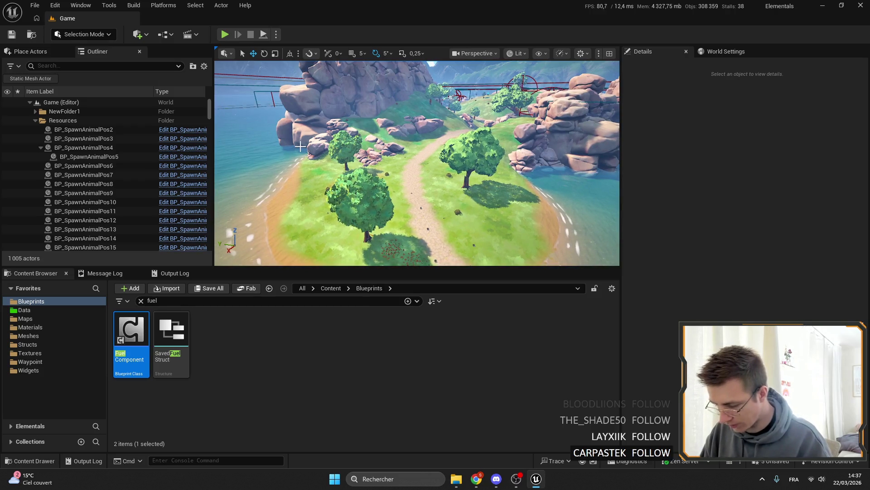
- Clear the fuel asset search and show the Widgets folder
click(142, 301)
click(28, 370)
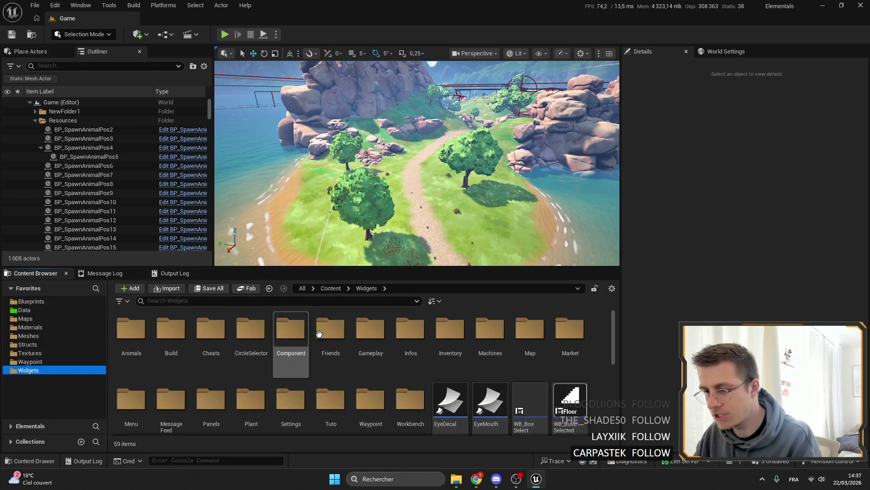
scroll(317, 328, down, 3)
scroll(331, 324, up, 3)
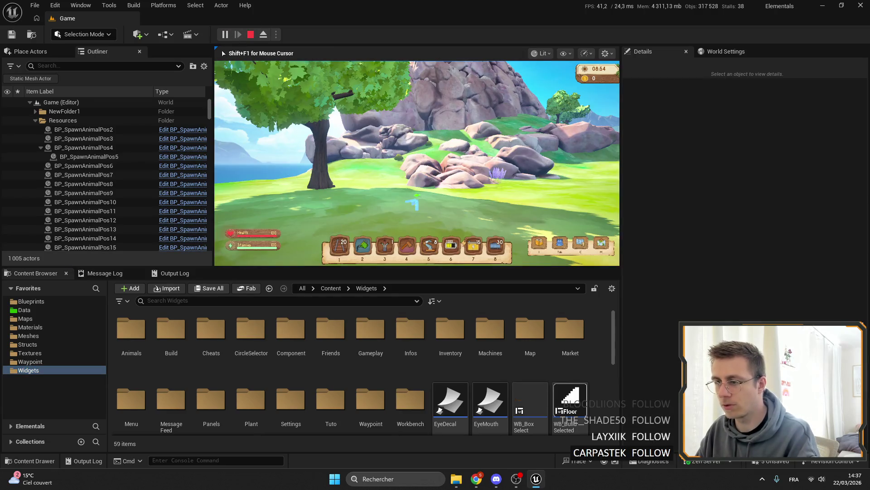
- Play fullscreen, check the harvester and automatic crafter windows, then stop and focus the asset search
key(F11)
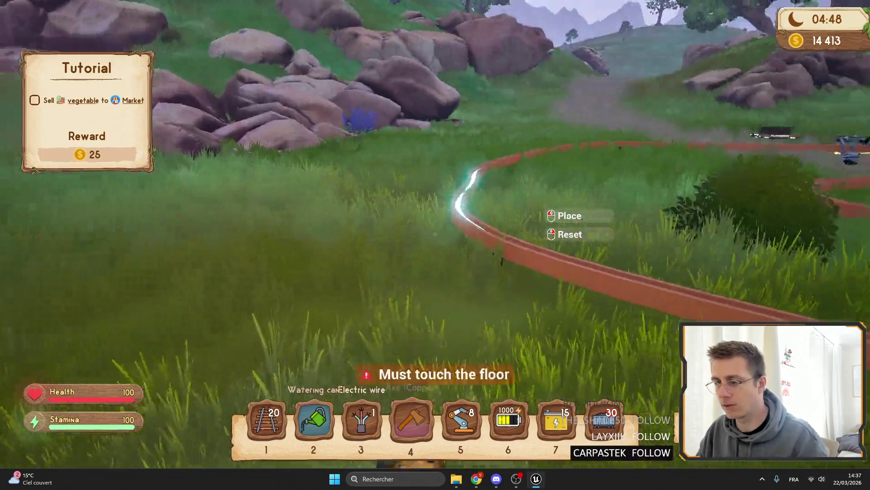
key(4)
key(w)
key(e)
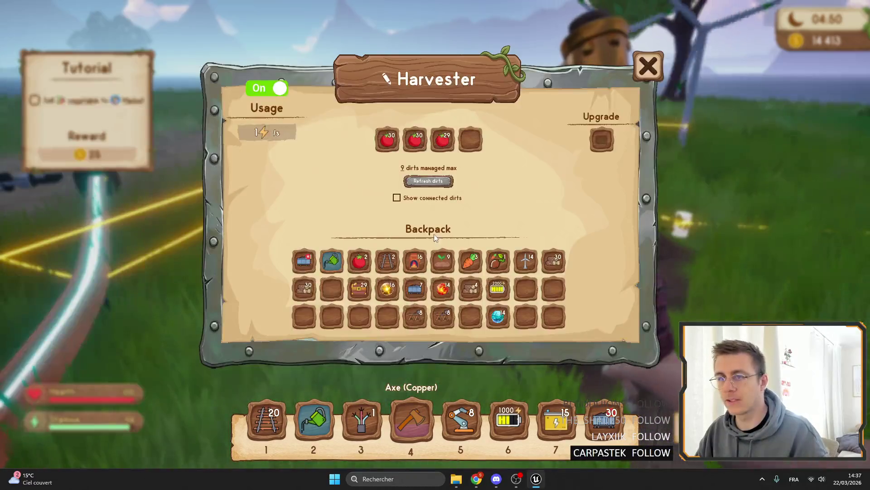
key(Escape)
key(w)
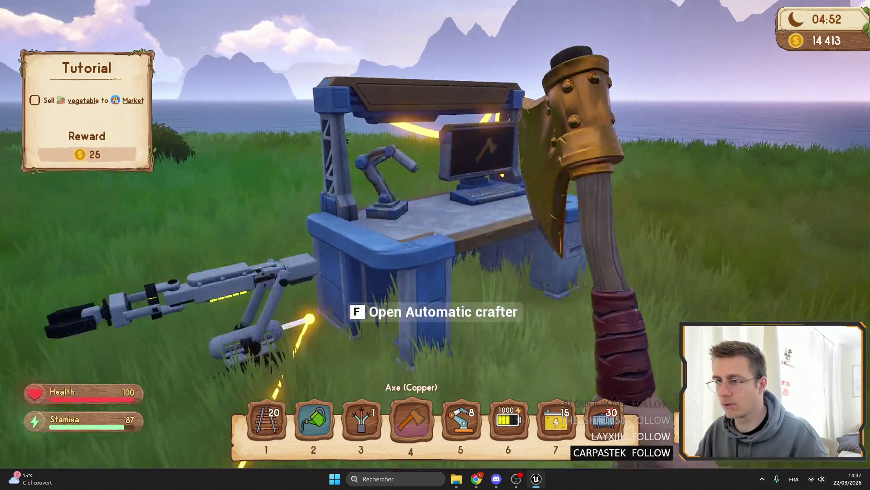
key(f)
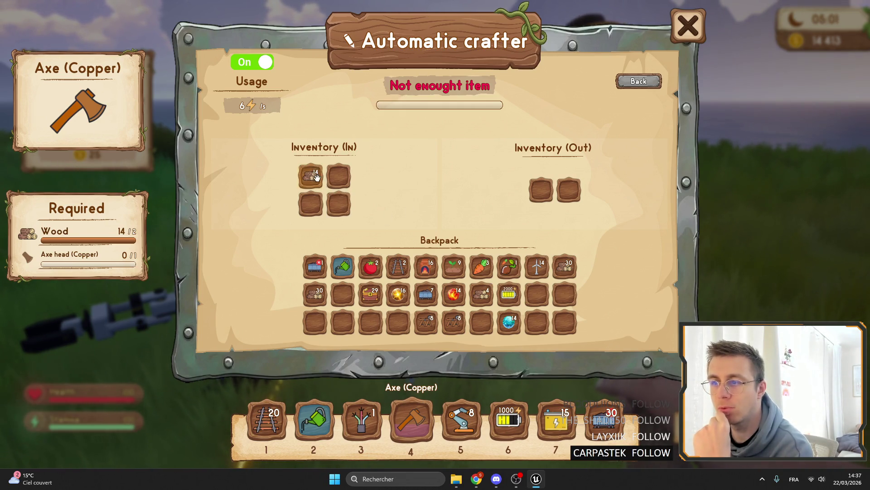
mouse_move(318, 177)
mouse_down()
mouse_move(343, 295)
mouse_move(332, 207)
mouse_up()
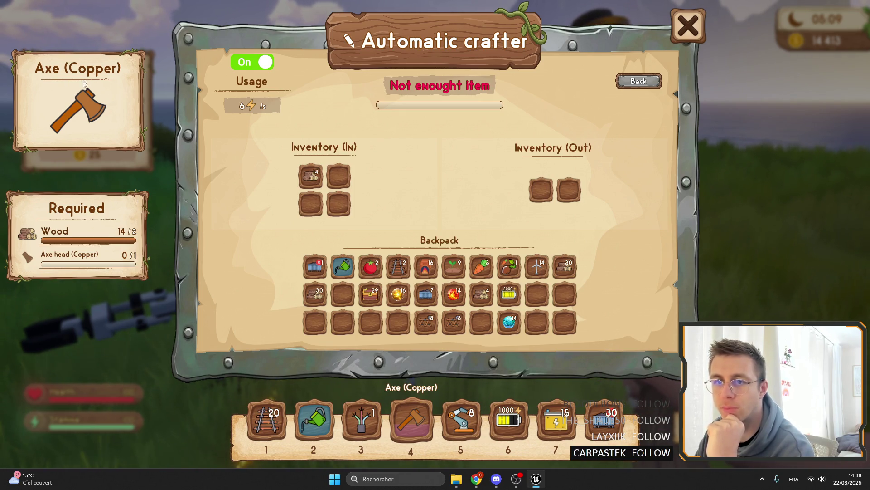
key(Escape)
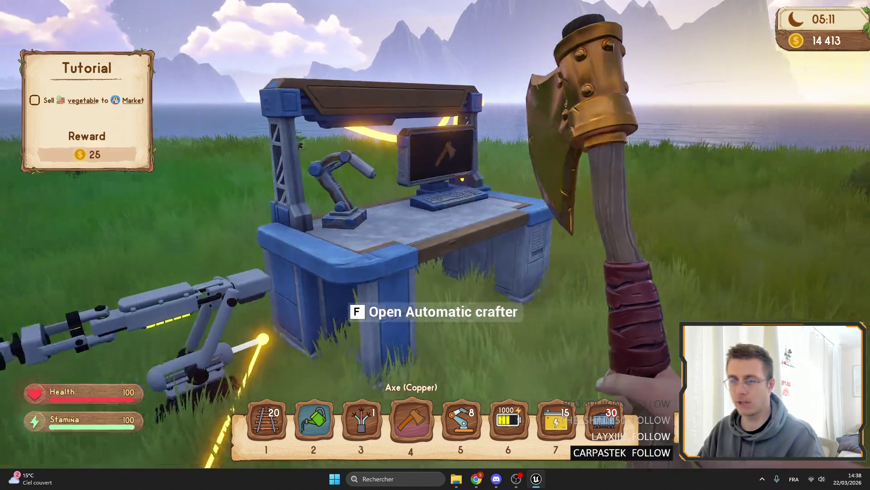
key(shift+F1)
key(Escape)
click(179, 301)
- Open WB_WorkbenchAuto and set PanelItem's Position X to 0
text(to)
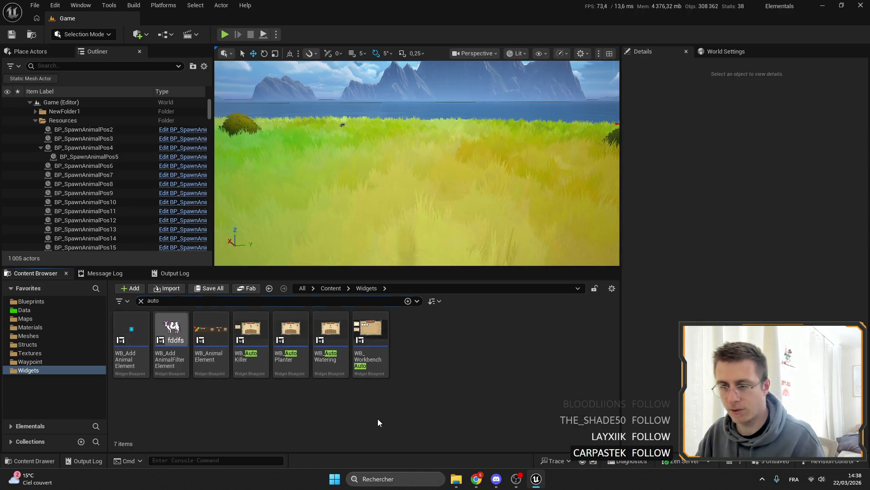
double_click(369, 329)
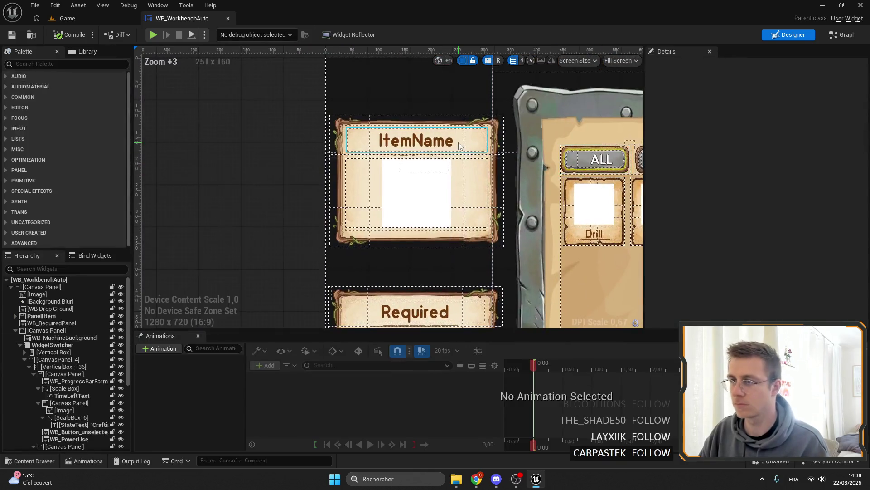
click(381, 151)
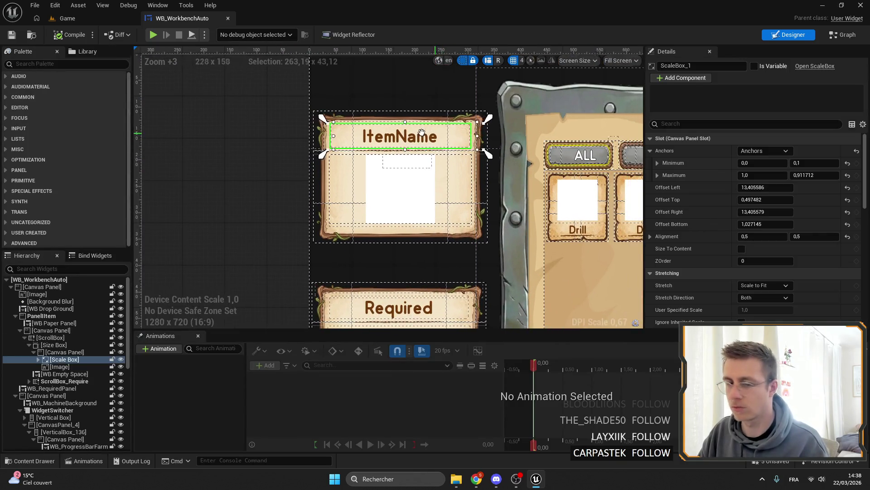
click(23, 316)
click(23, 316)
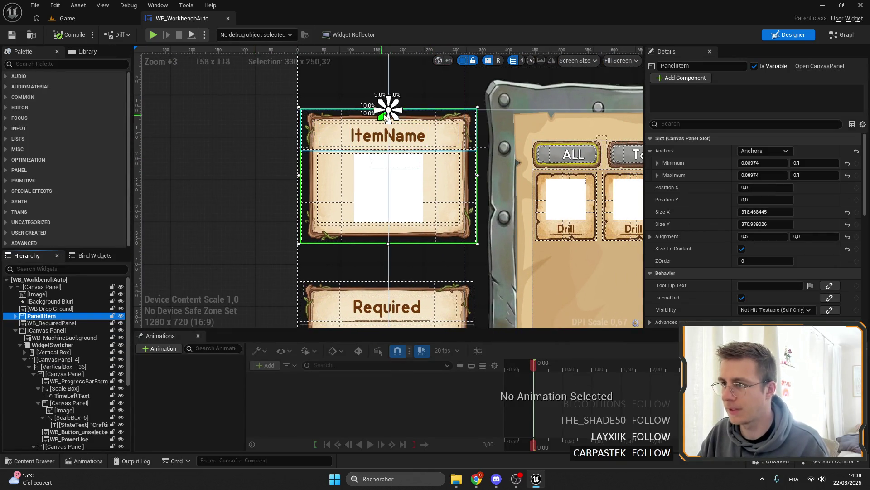
click(721, 187)
text(0,1)
key(Return)
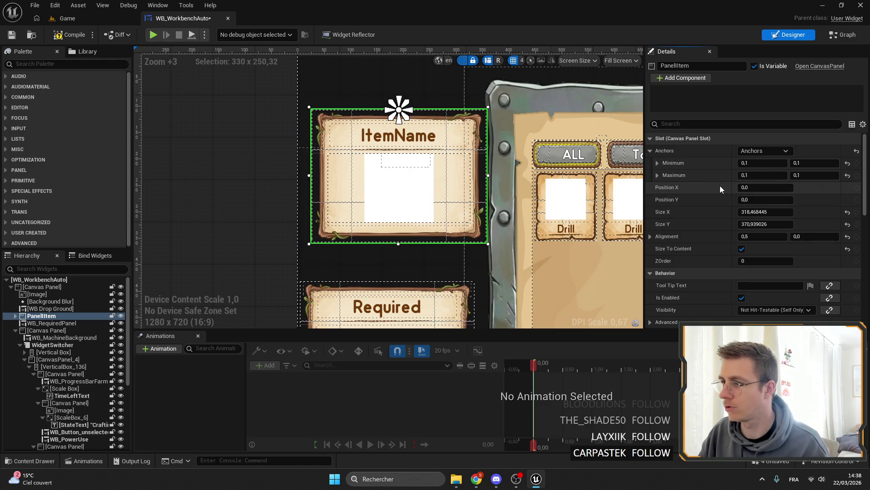
- Re-anchor WB_RequiredPanel to 0.1 and set its Position X to 0
click(46, 330)
click(51, 323)
click(15, 330)
mouse_move(333, 218)
mouse_down()
mouse_move(338, 223)
mouse_move(341, 213)
mouse_up()
click(720, 187)
text(0)
key(Return)
scroll(283, 134, down, 4)
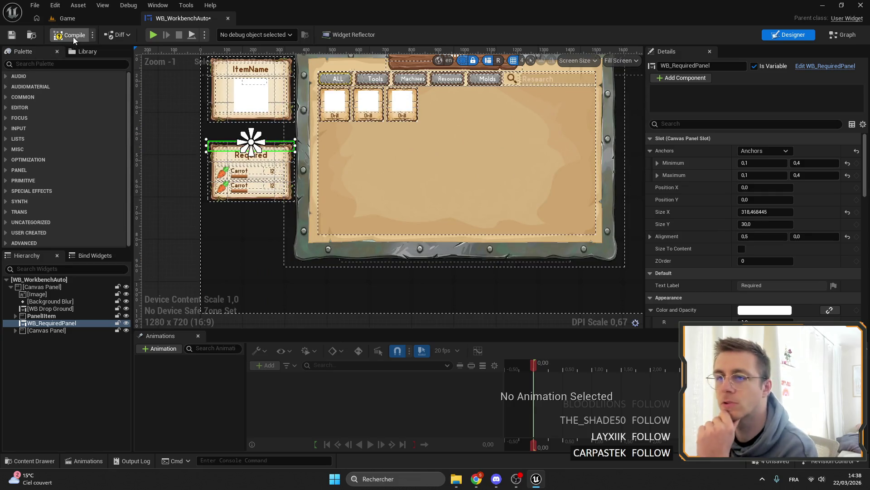
- Compile WB_WorkbenchAuto, then return to the Game level and clear the widget search
click(11, 36)
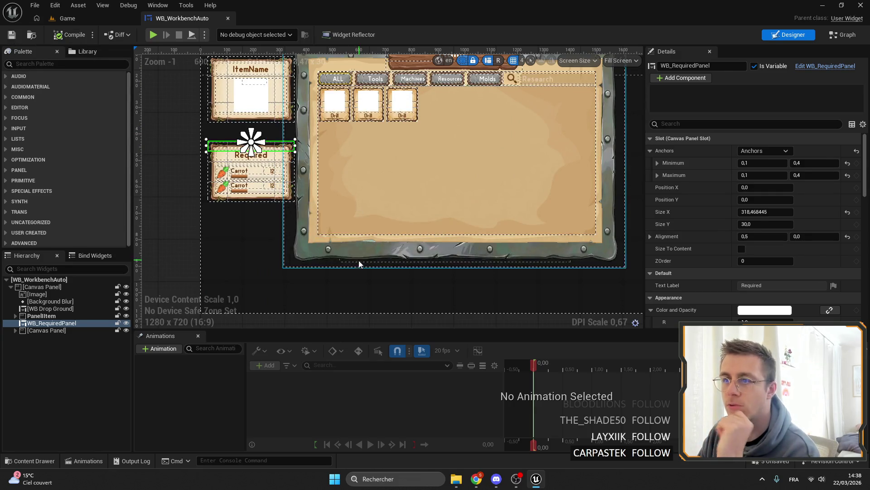
click(319, 267)
drag(232, 92, 247, 75)
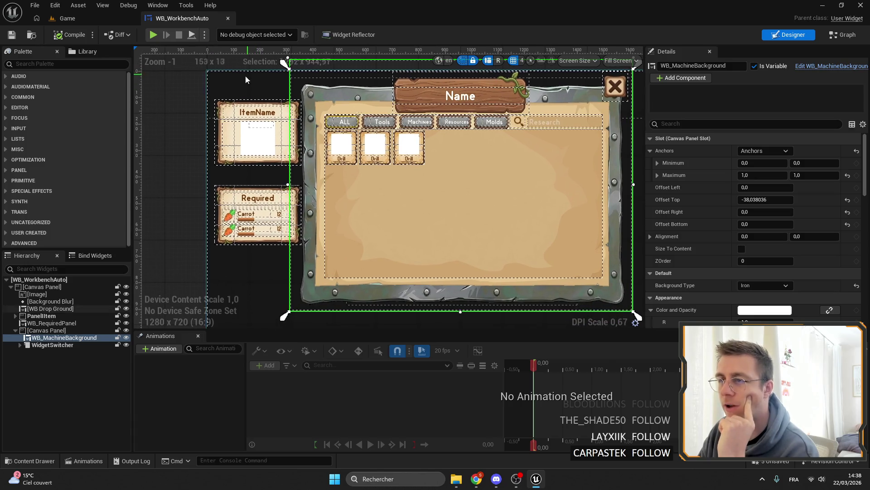
drag(302, 105, 193, 104)
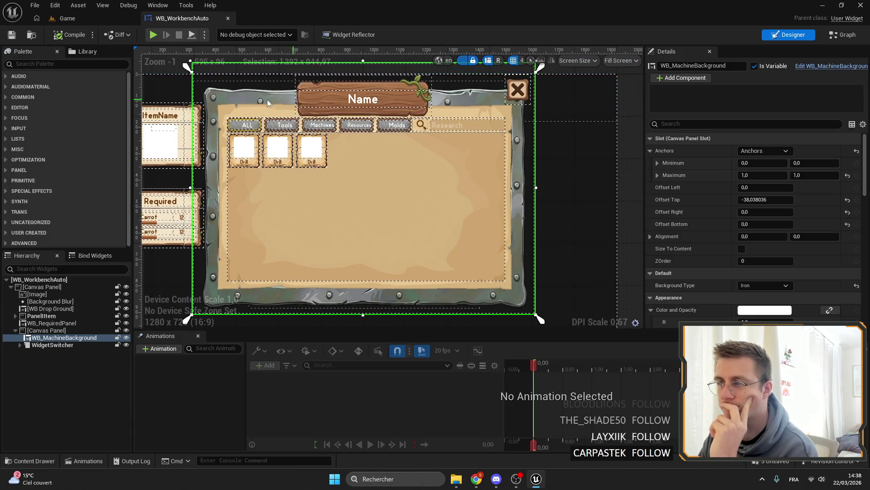
drag(281, 103, 357, 60)
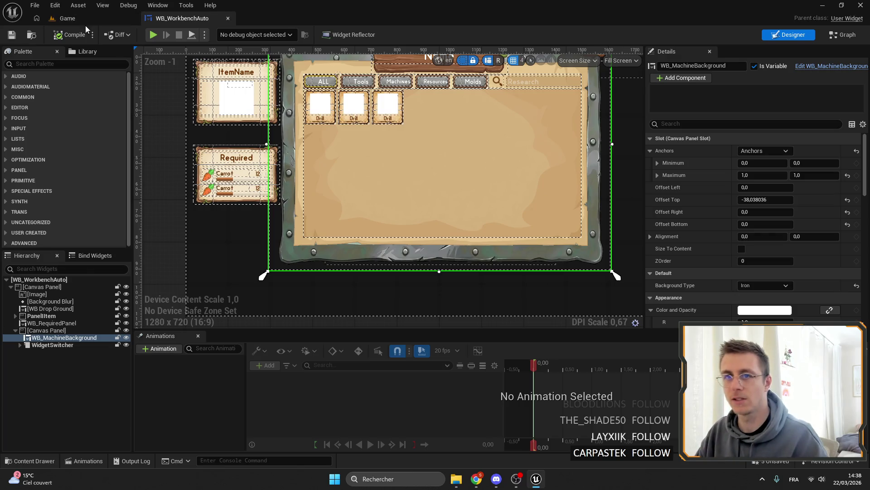
click(87, 19)
click(189, 301)
key(BackSpace)
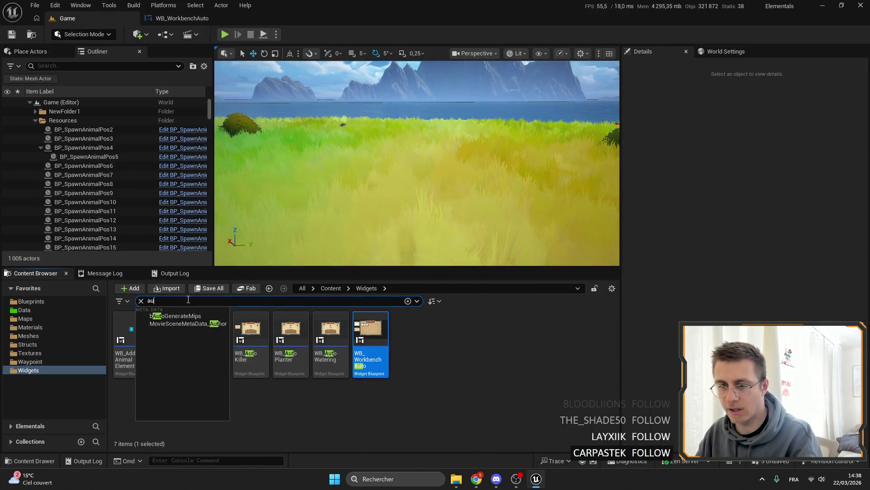
- Open WB_Gameplay, delete its background image widget, and save and compile it
scroll(288, 332, down, 6)
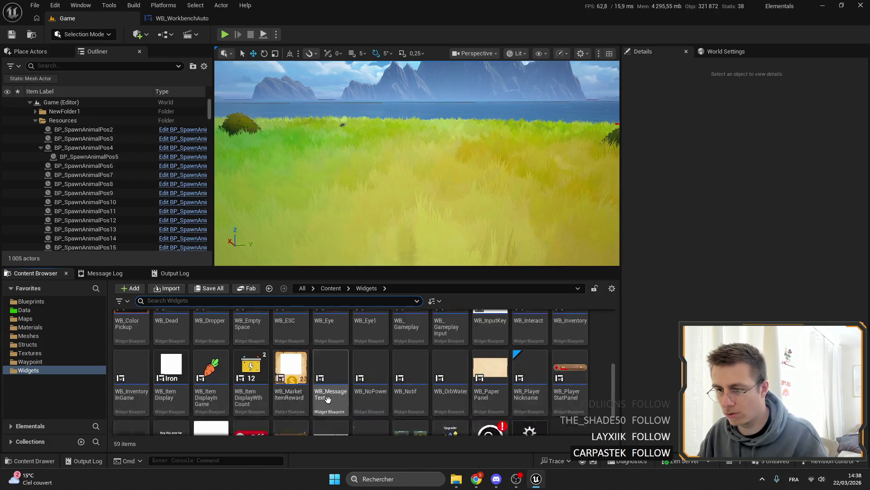
scroll(344, 349, down, 3)
scroll(399, 349, up, 2)
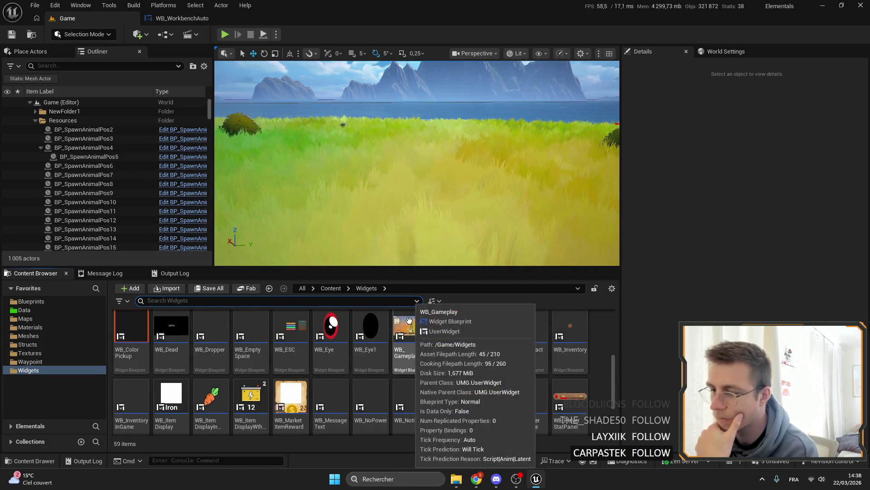
double_click(410, 338)
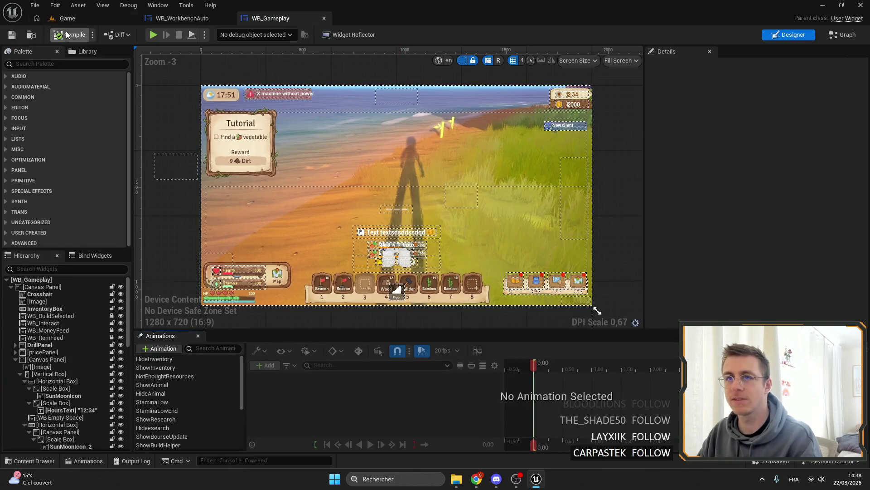
click(67, 18)
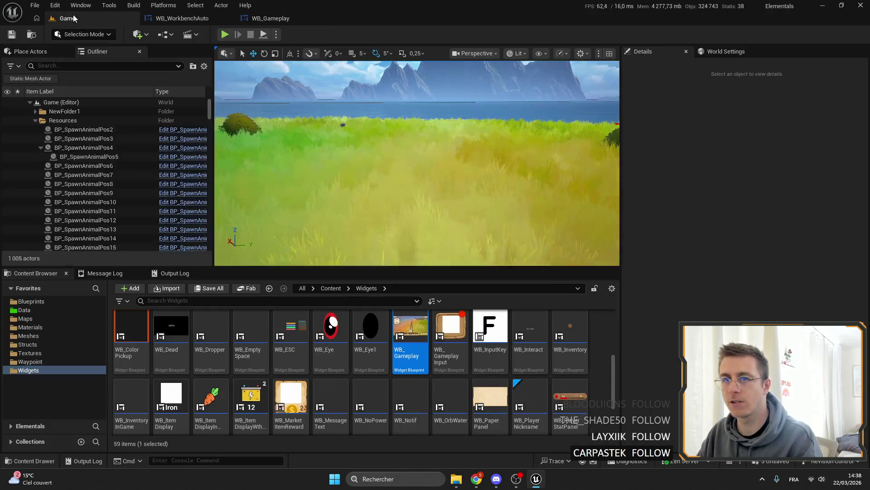
double_click(416, 334)
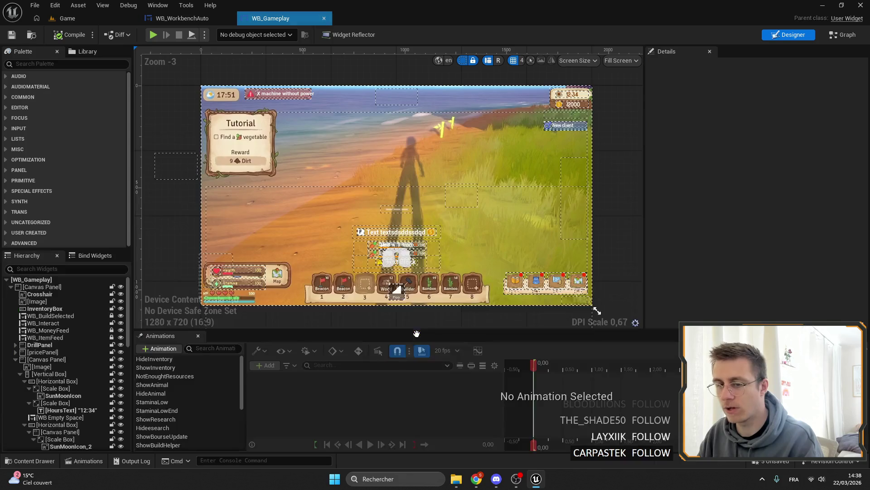
click(61, 302)
key(Delete)
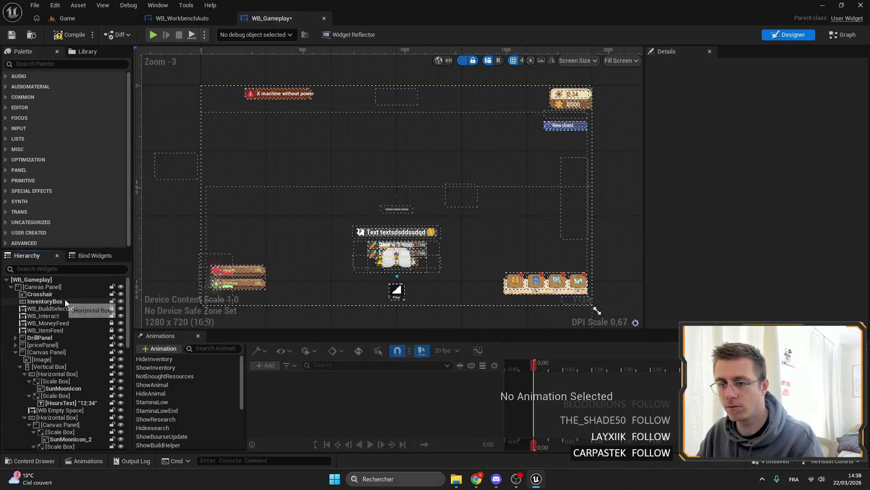
key(ctrl+s)
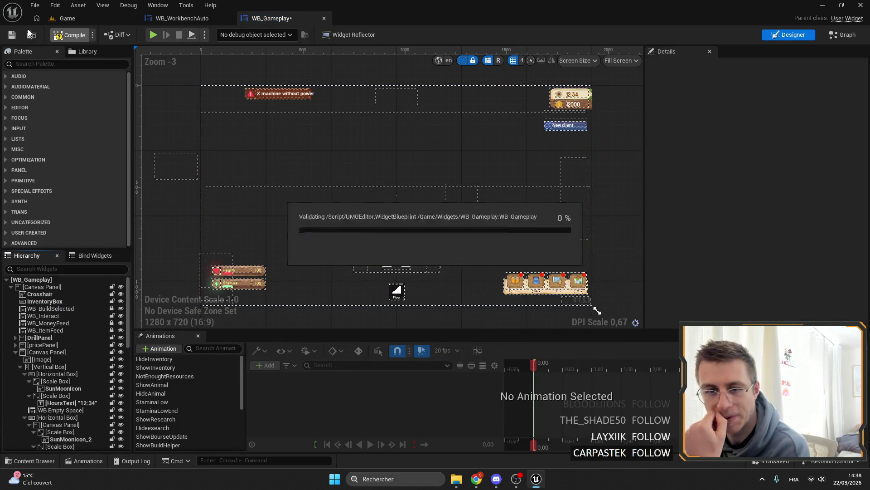
- Collapse the pricePanel and HelpBuildPanel canvas branches and select PlayerStatPanel before returning to the Game level
scroll(589, 92, up, 7)
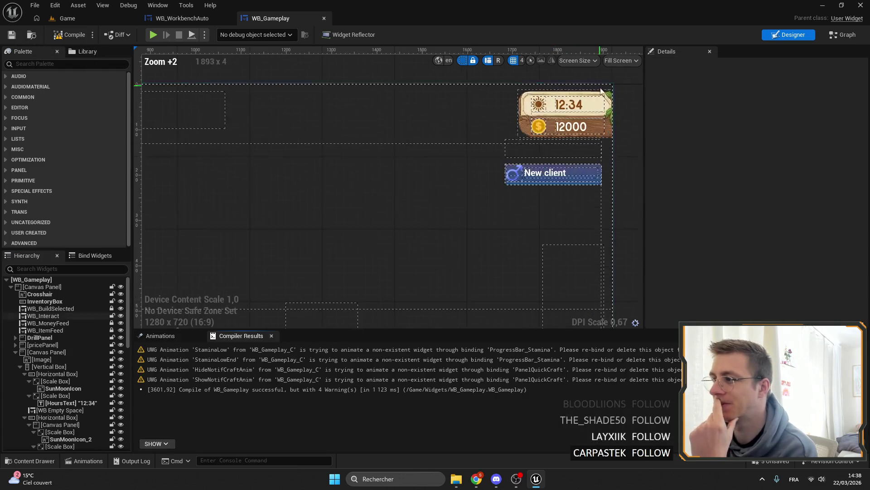
scroll(453, 190, down, 5)
scroll(428, 189, down, 2)
scroll(362, 203, up, 2)
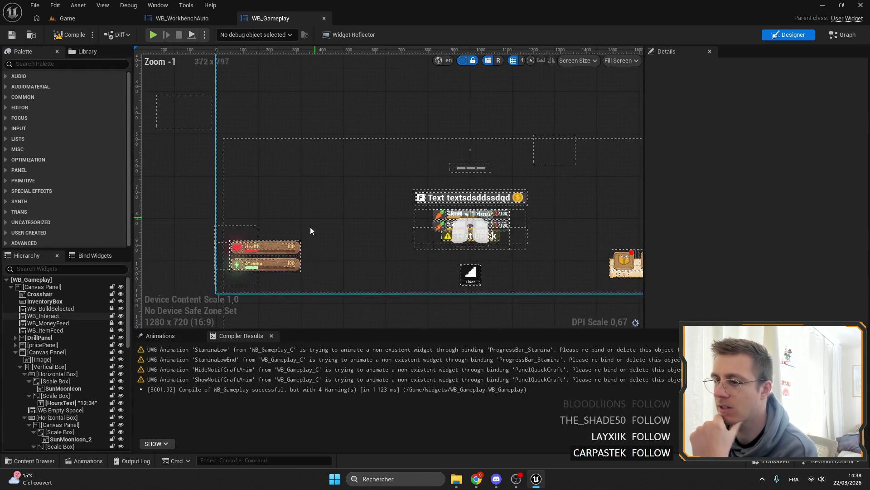
click(17, 358)
click(16, 352)
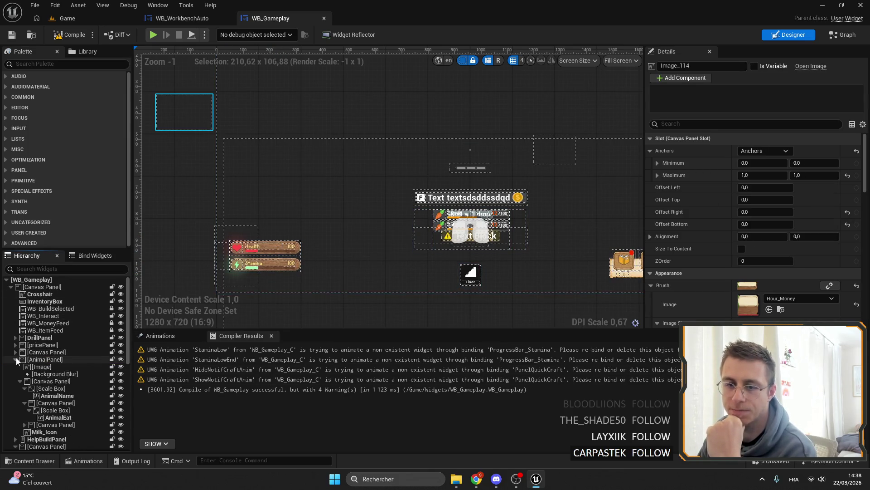
click(15, 374)
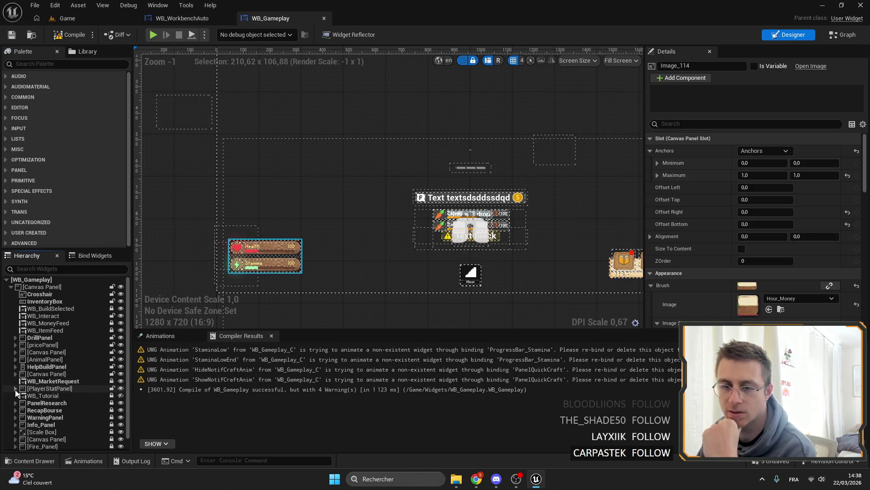
scroll(36, 404, down, 1)
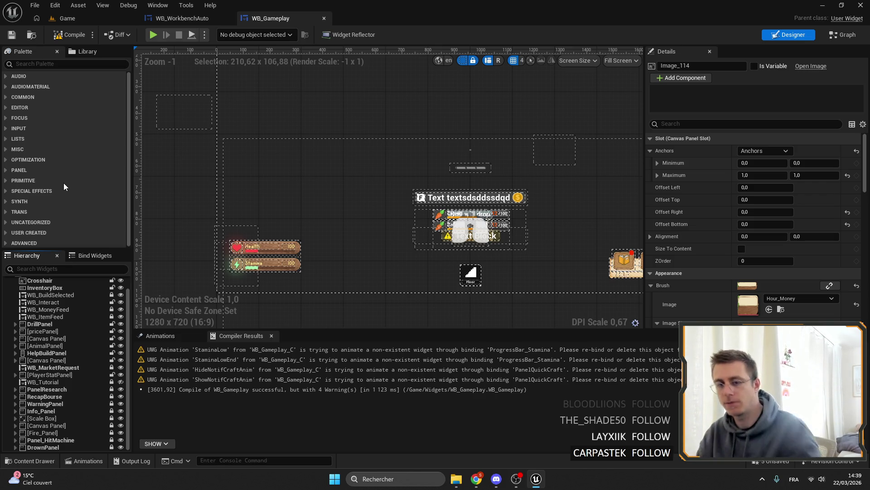
click(274, 267)
click(266, 278)
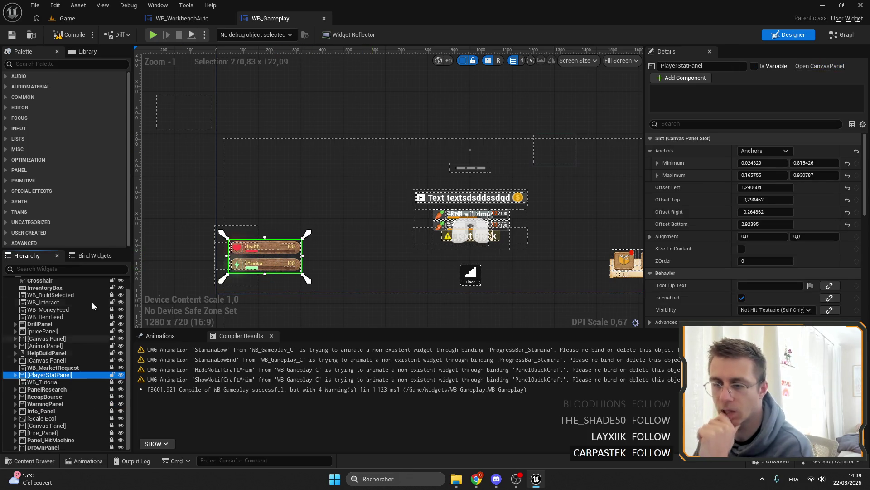
click(86, 18)
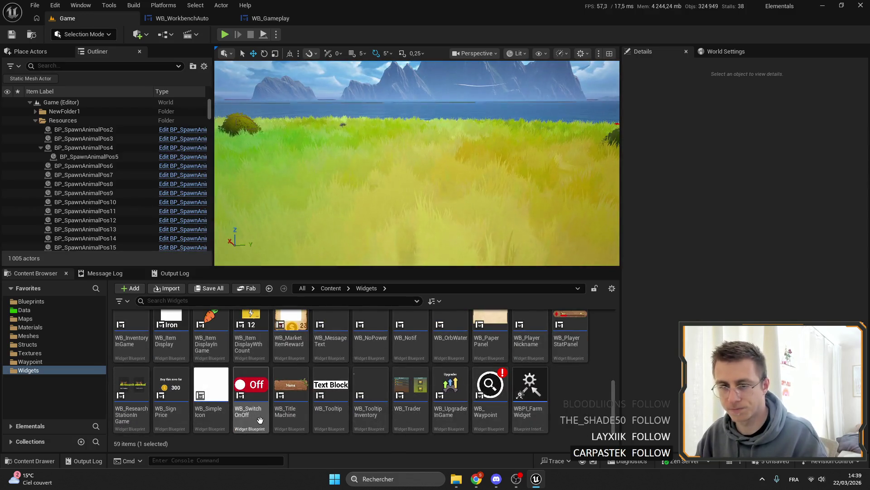
- Create a User Widget blueprint named WB_GameplayDisplayOver and dock its editor beside WB_Gameplay
right_click(566, 390)
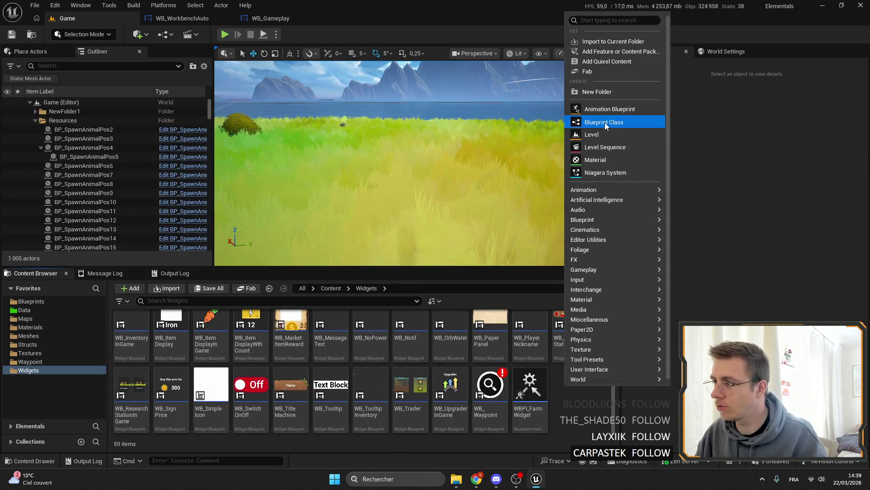
click(605, 122)
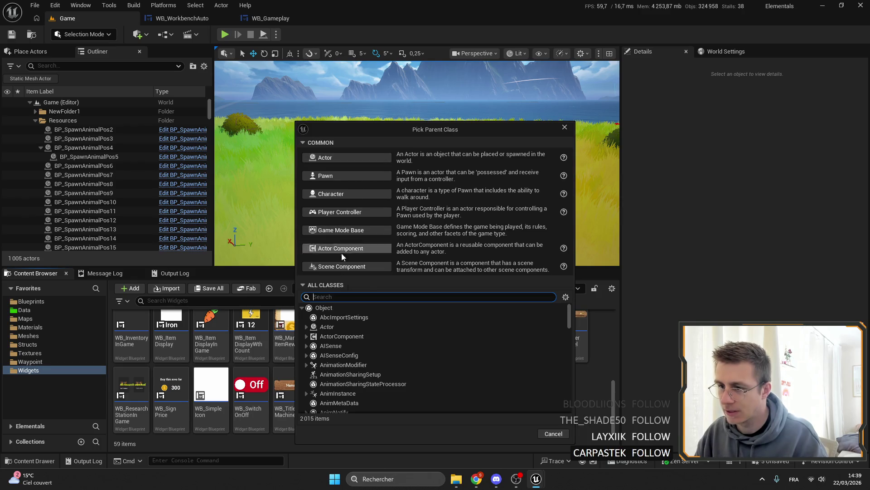
click(554, 434)
right_click(585, 399)
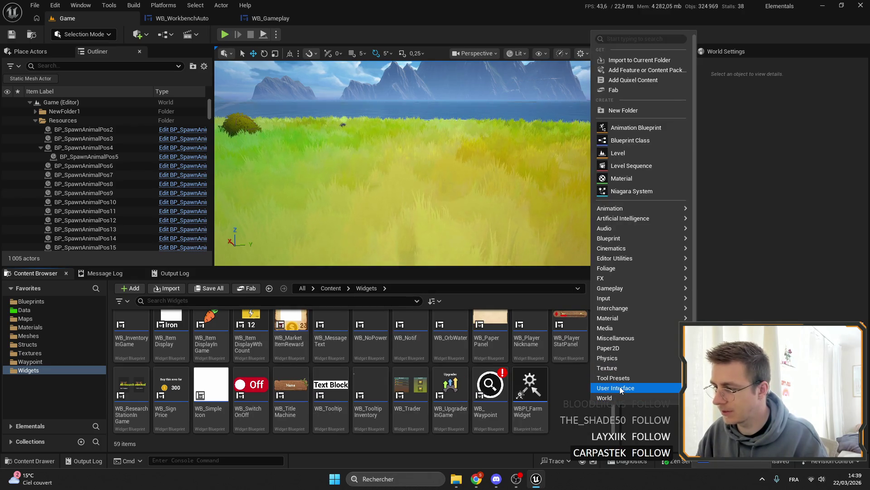
click(533, 347)
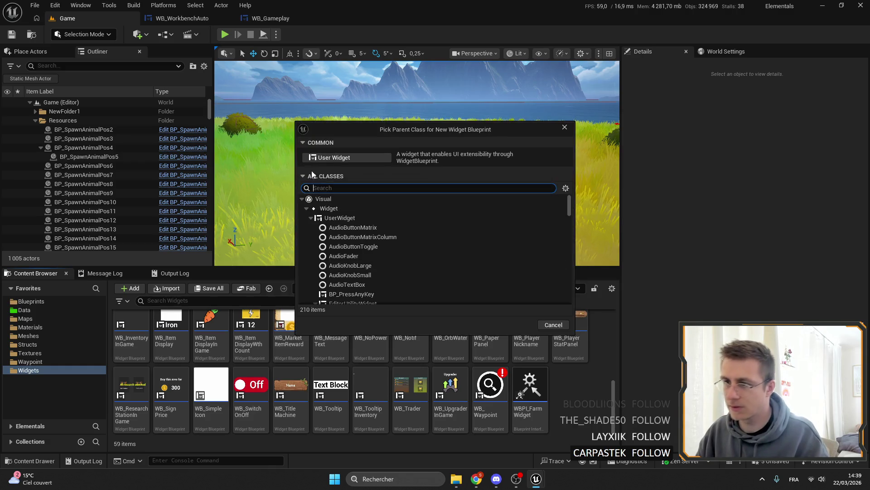
click(328, 157)
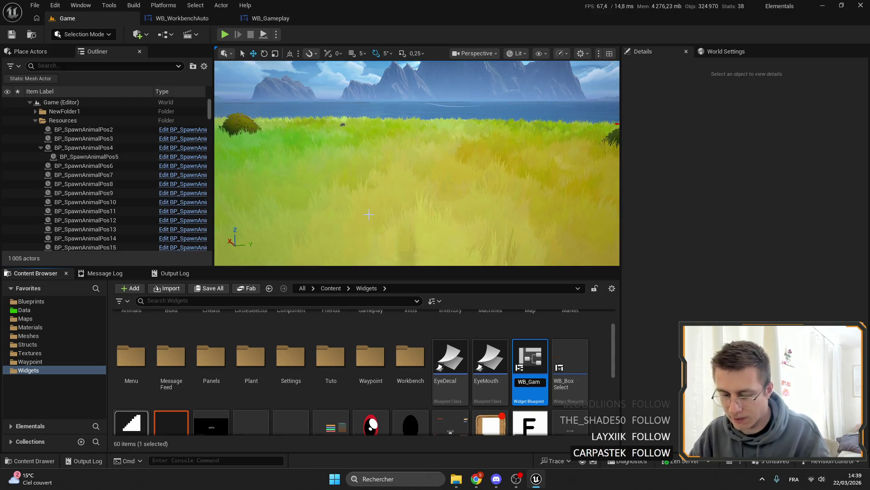
text(yDisplayO)
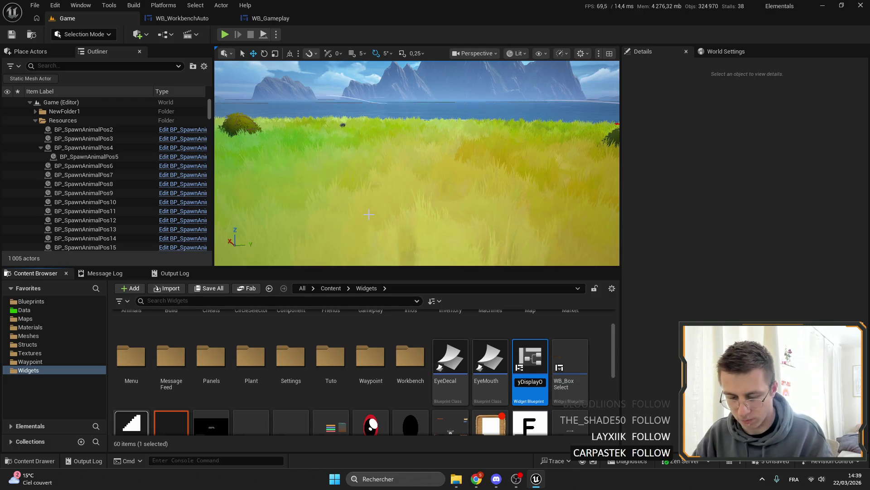
key(Return)
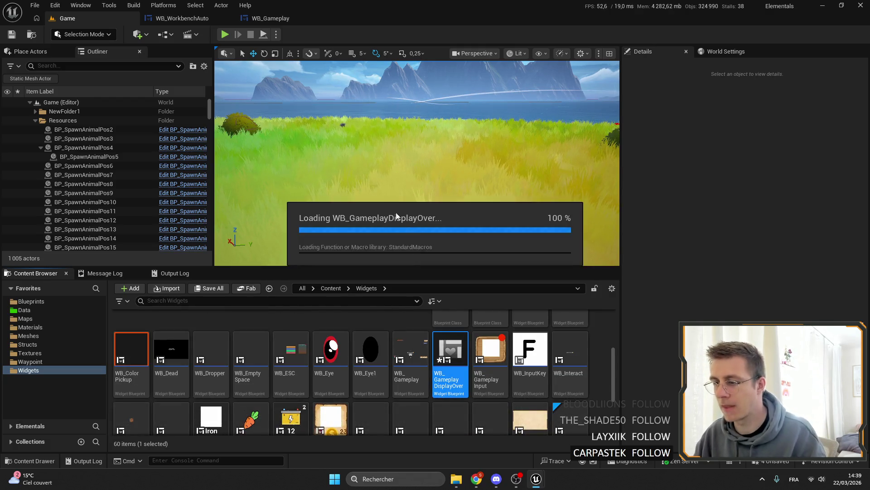
drag(377, 140, 376, 23)
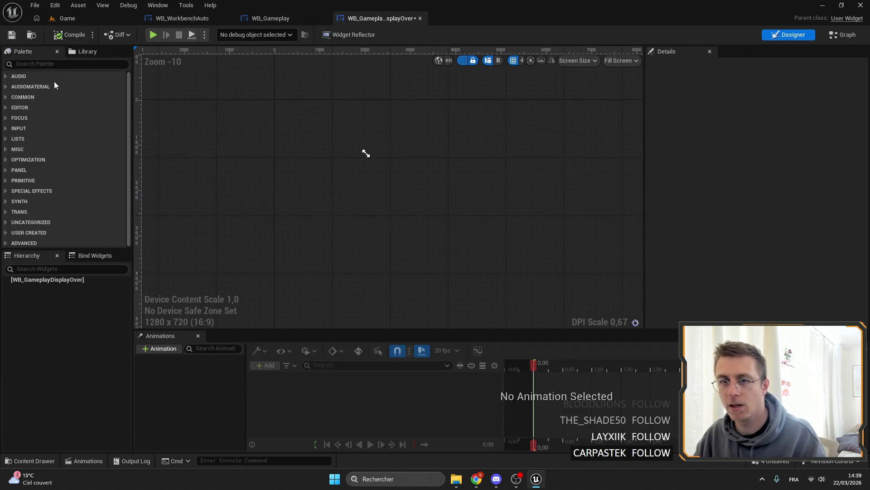
- Add a Canvas Panel root to WB_GameplayDisplayOver and paste in the player stat panel
text(cnavs)
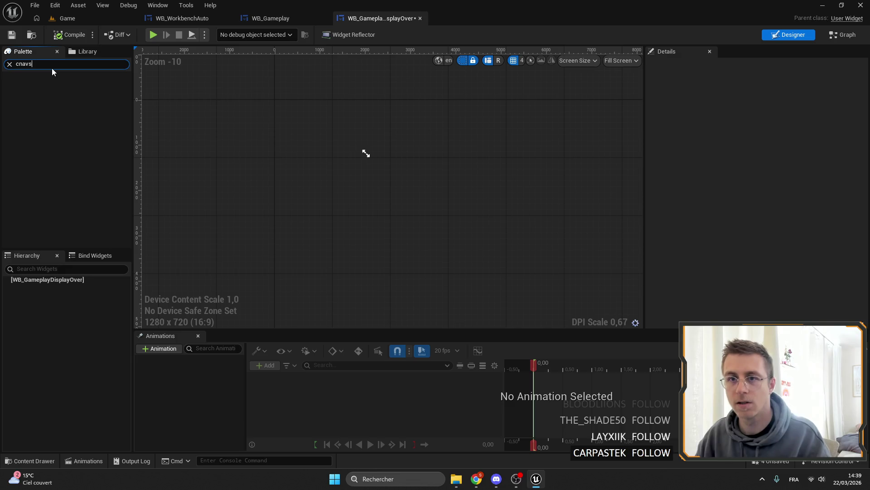
key(BackSpace)
key(BackSpace)
key(BackSpace)
text(anvas)
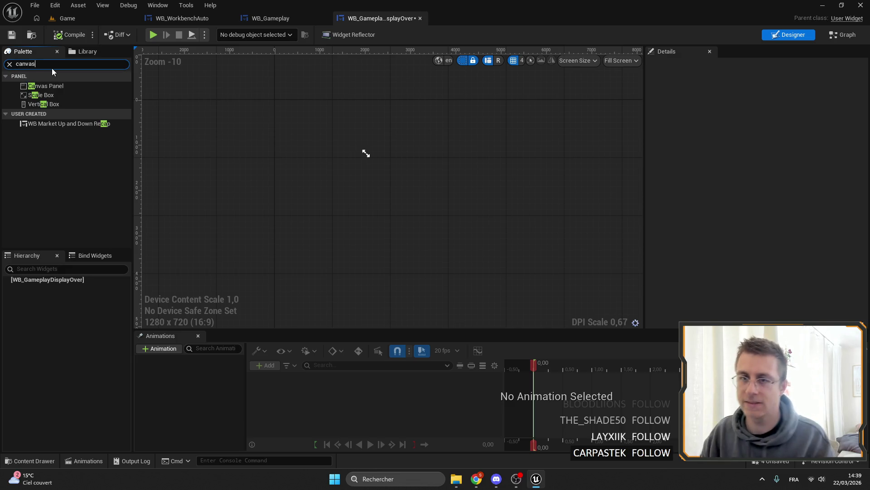
mouse_move(45, 86)
mouse_down()
mouse_move(59, 262)
mouse_move(51, 282)
mouse_up()
scroll(383, 138, up, 6)
click(270, 19)
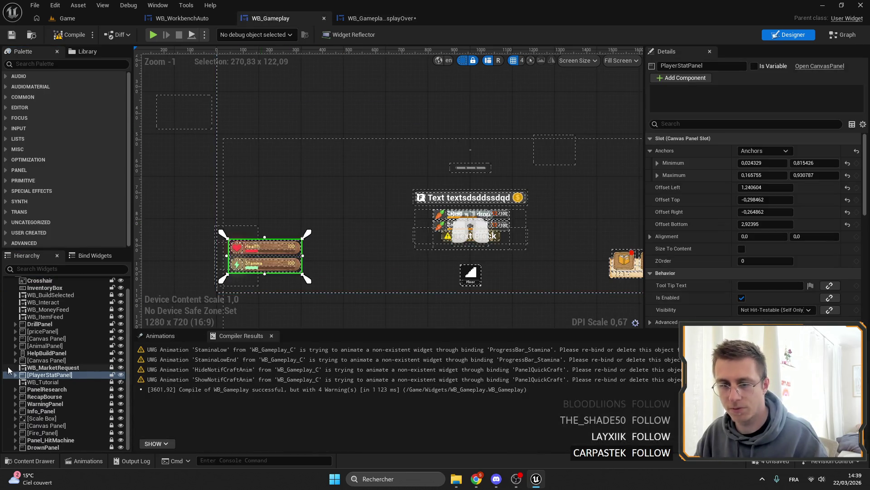
click(358, 19)
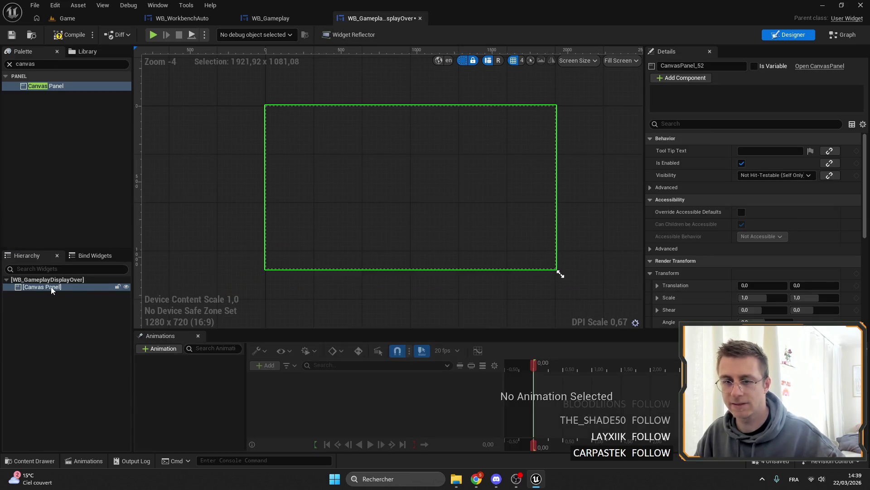
key(ctrl+v)
- Copy WB_Gameplay's clock-and-money canvas panel into WB_GameplayDisplayOver and save it
click(261, 20)
scroll(442, 138, down, 2)
scroll(355, 236, up, 5)
click(438, 179)
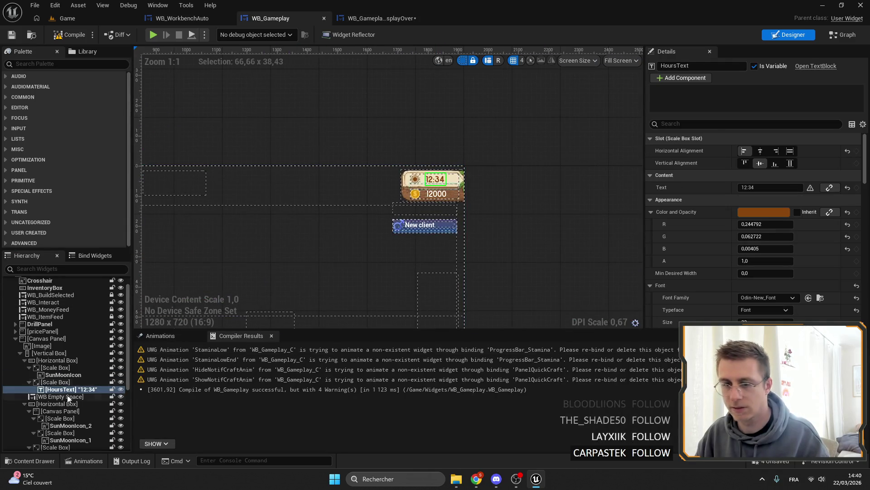
click(48, 344)
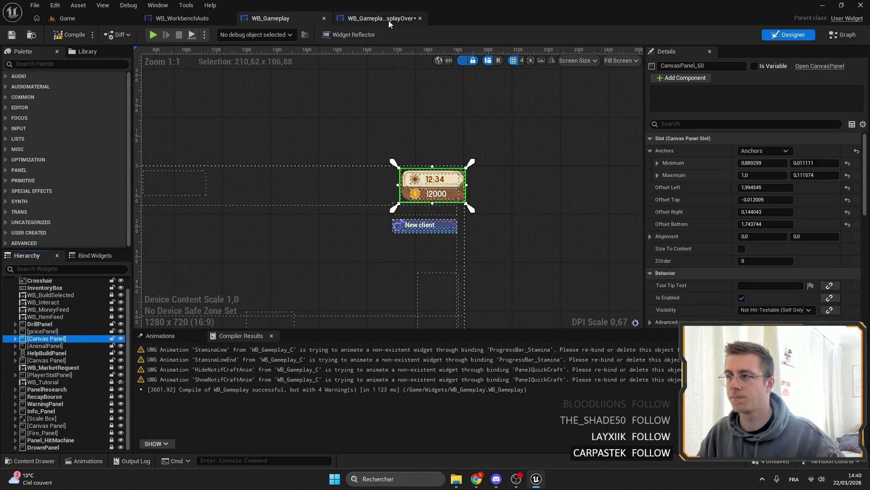
click(381, 18)
key(ctrl+v)
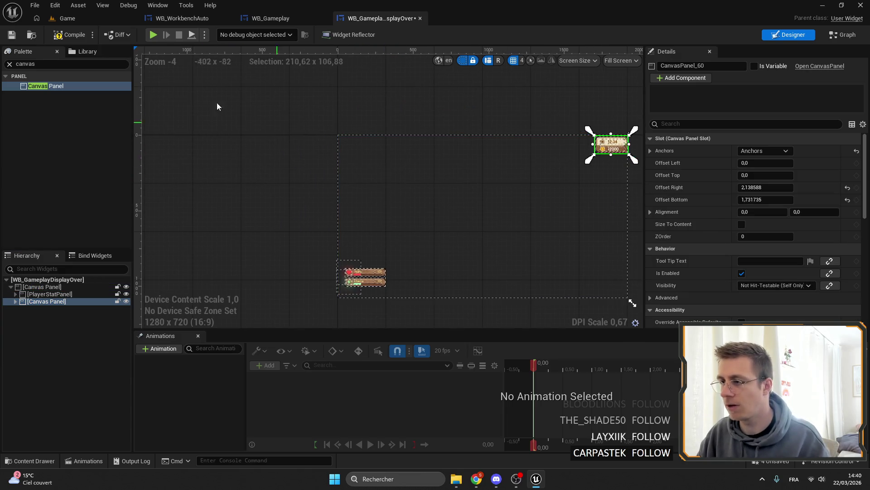
click(10, 35)
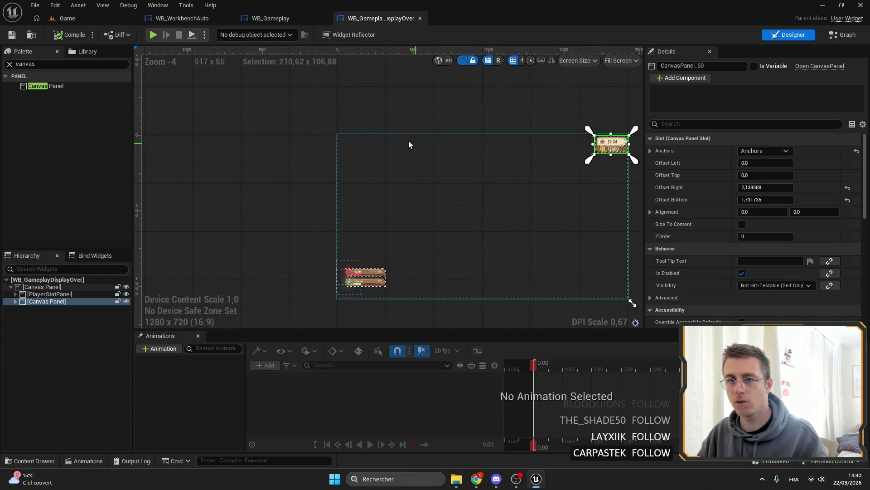
- Find references to the Health bar panel WB_PlayerStatPanel_Hp in WB_Gameplay
click(270, 18)
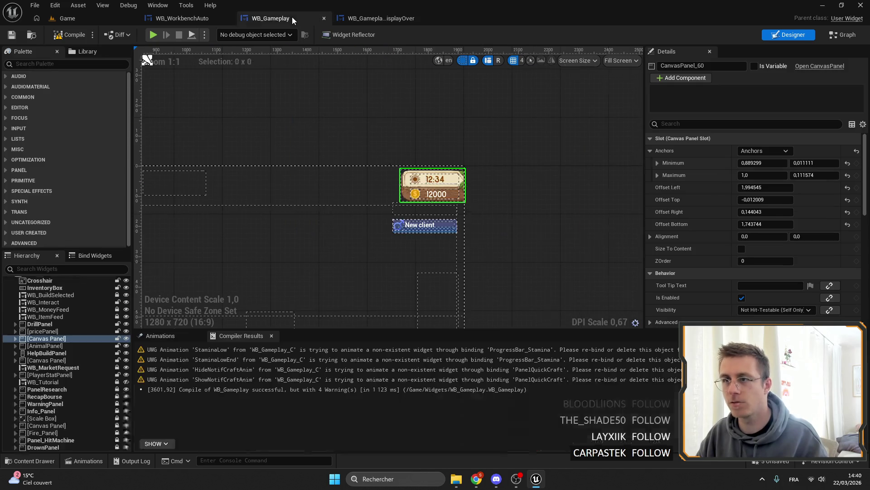
scroll(328, 235, up, 5)
click(315, 222)
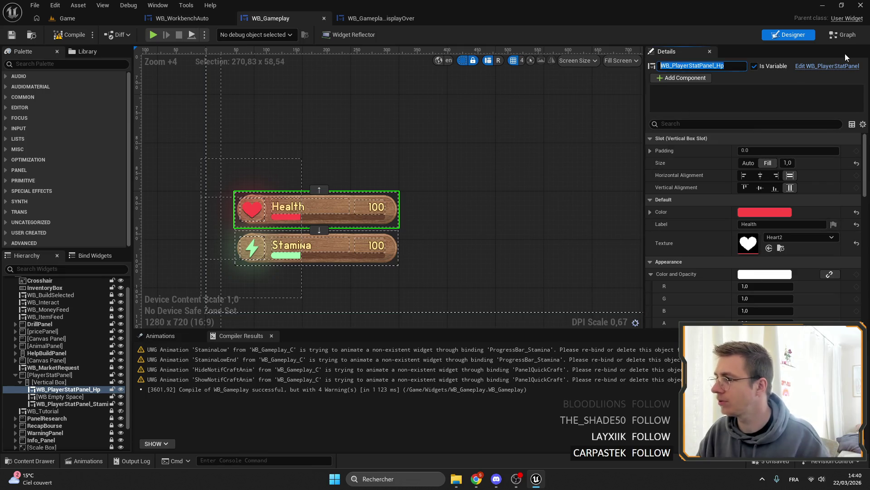
key(shift+alt+f)
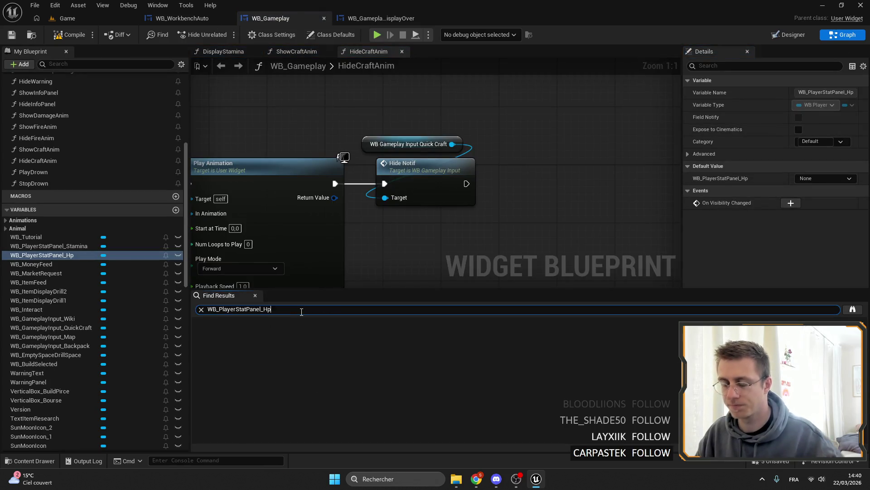
- Locate DisplayHp in WB_Gameplay, then open WB_GameplayDisplayOver's DisplayHp function graph
double_click(286, 334)
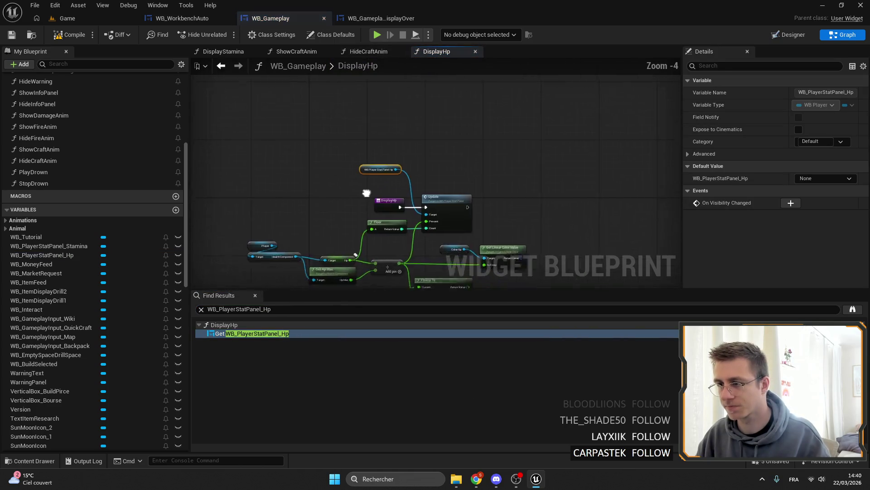
scroll(73, 250, up, 5)
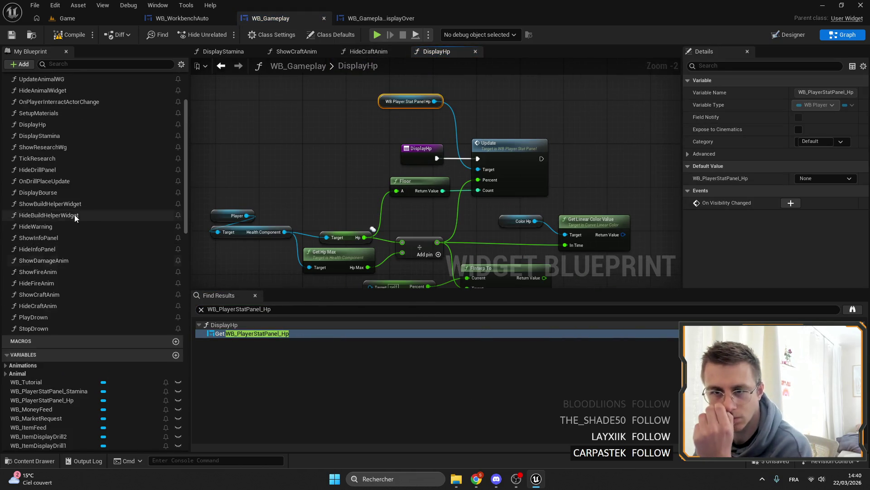
click(48, 220)
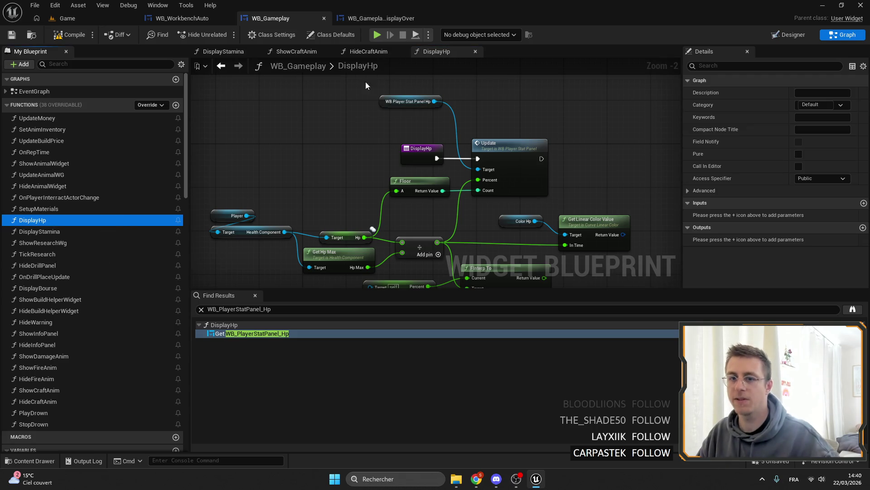
click(381, 18)
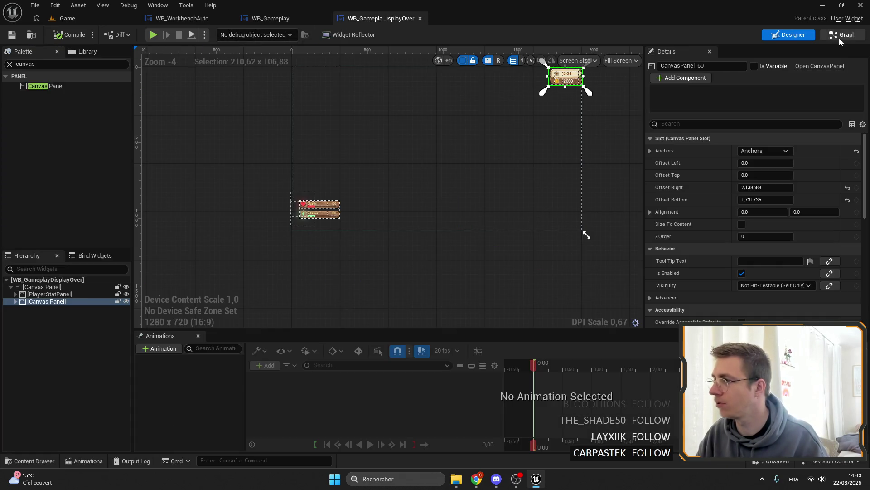
click(840, 38)
click(108, 93)
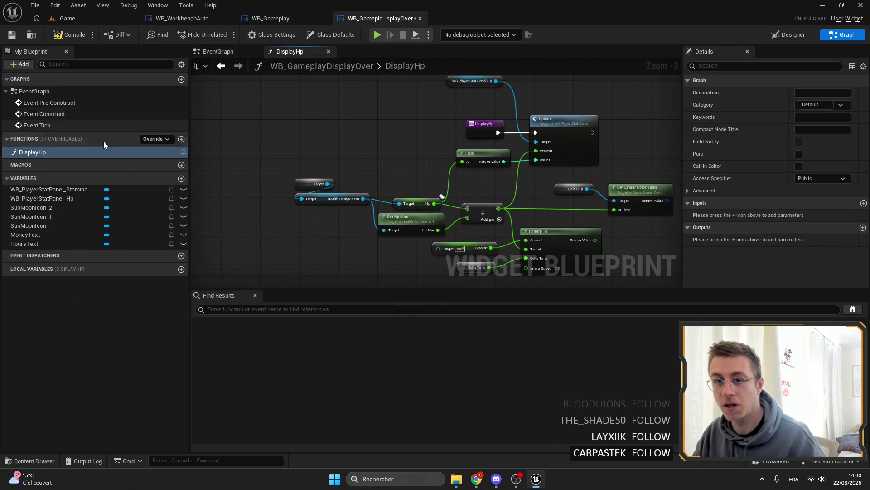
- Promote Player to an instance-editable, expose-on-spawn variable
right_click(307, 184)
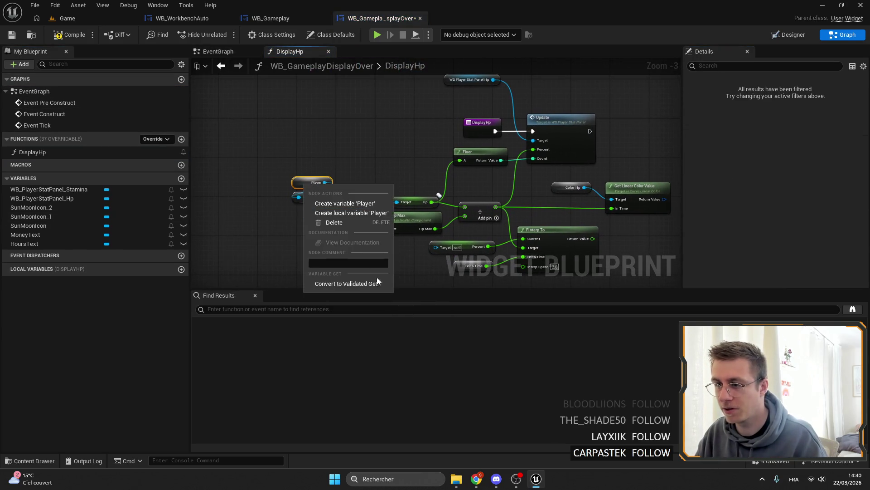
click(341, 207)
click(794, 167)
click(794, 130)
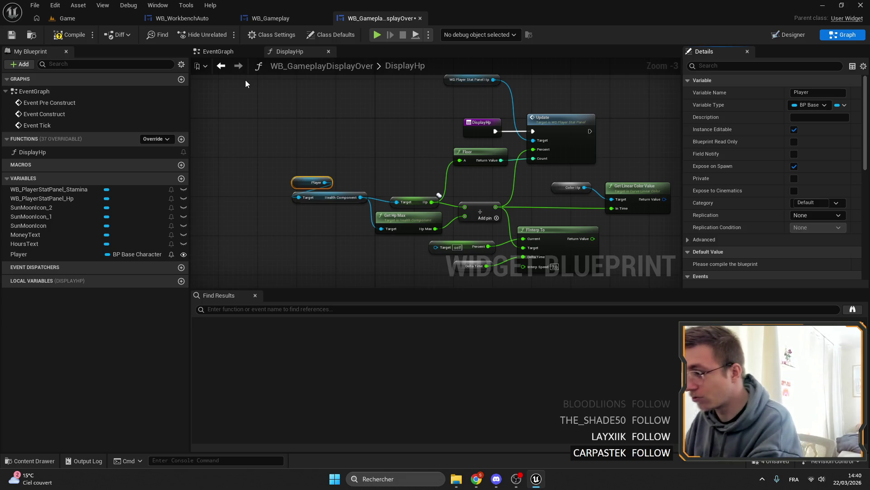
- Remove the ColorHp colour and interpolation nodes from DisplayHp
scroll(527, 168, up, 3)
scroll(475, 162, down, 5)
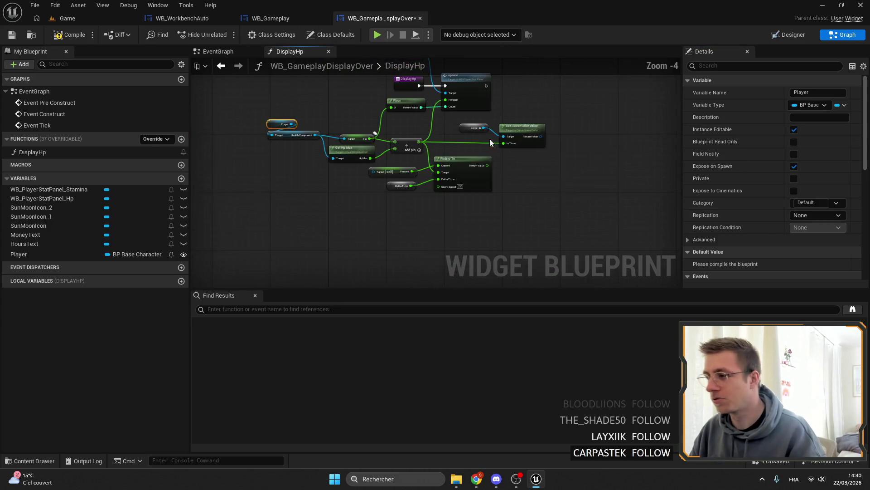
drag(452, 123, 453, 130)
key(Escape)
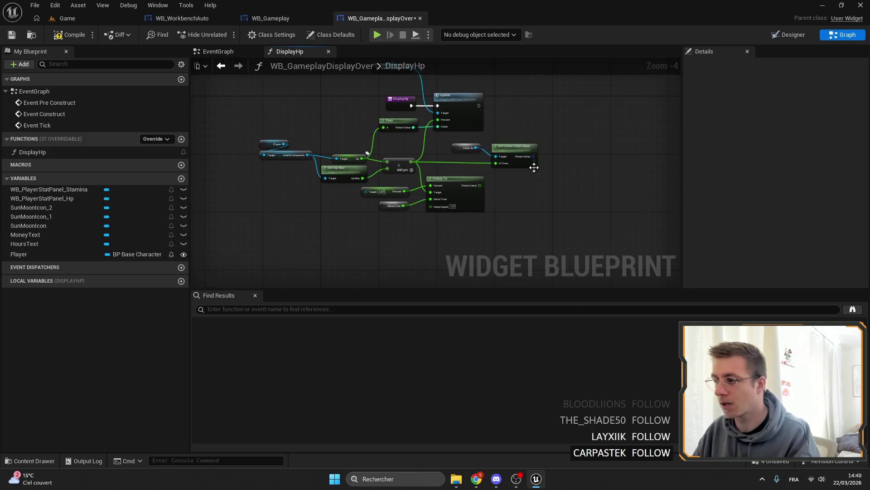
key(ctrl+z)
key(ctrl+z)
key(ctrl+z)
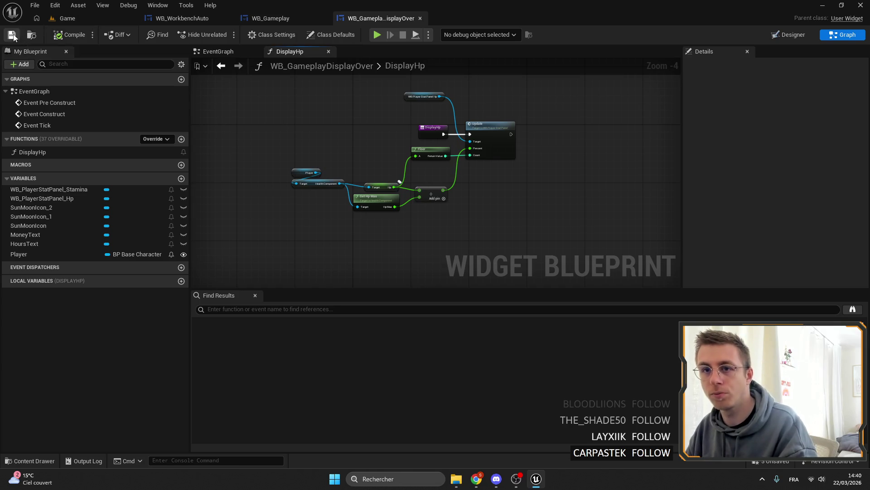
- Copy the DisplayStamina function from WB_Gameplay into WB_GameplayDisplayOver
click(276, 24)
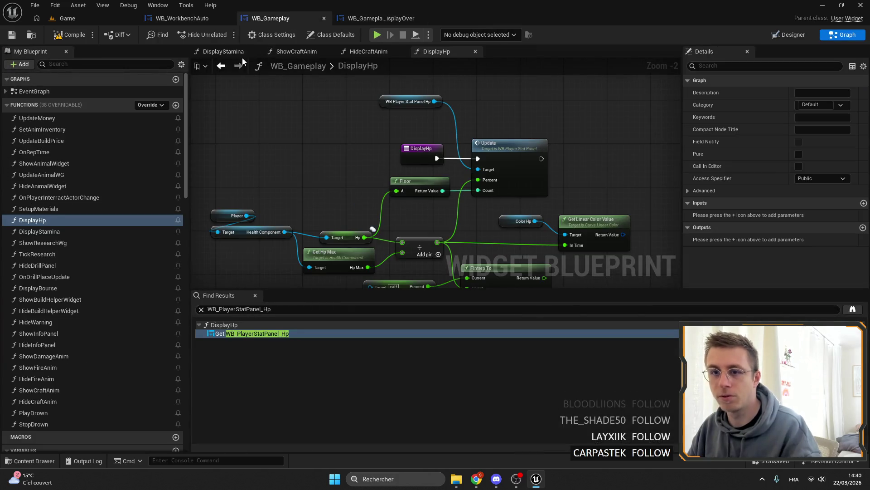
click(61, 232)
key(ctrl+Tab)
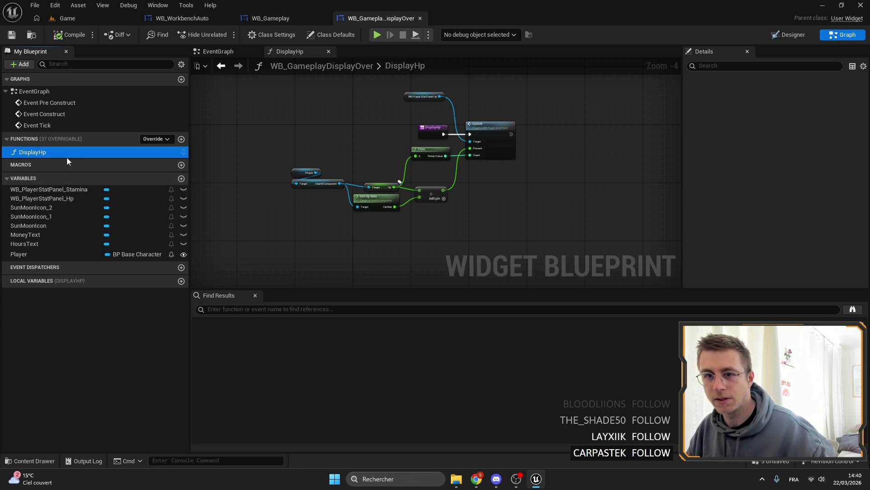
key(ctrl+v)
scroll(365, 153, up, 2)
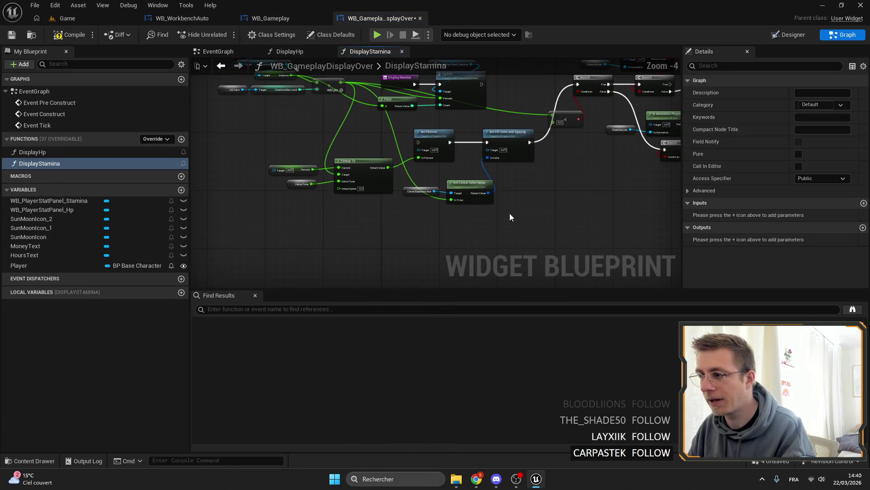
click(374, 144)
mouse_move(392, 221)
mouse_down()
mouse_move(349, 192)
mouse_move(289, 220)
mouse_up()
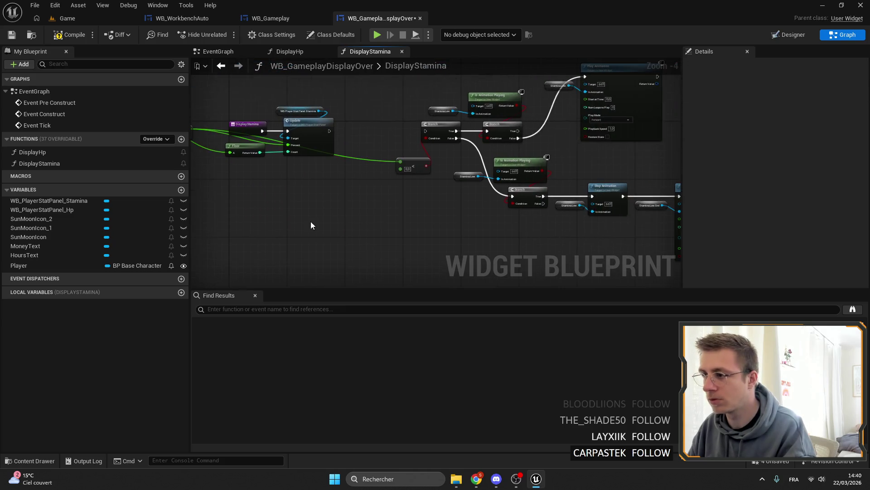
scroll(571, 219, down, 1)
scroll(363, 86, up, 1)
scroll(510, 123, down, 2)
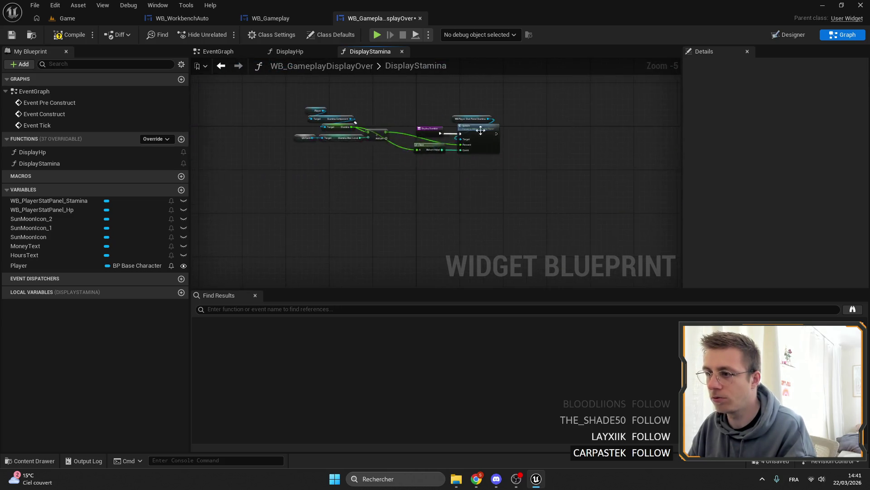
scroll(284, 186, up, 5)
- Promote GS Farm to a variable, then save and compile the widget blueprint
right_click(290, 166)
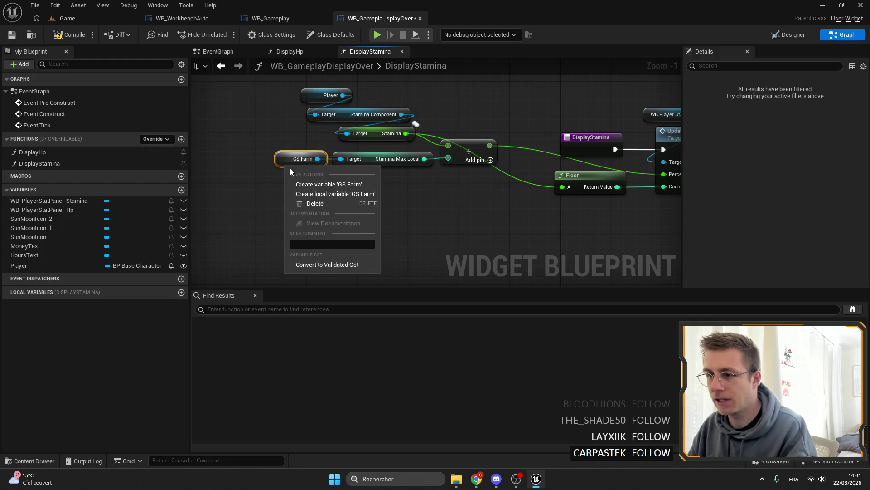
click(333, 187)
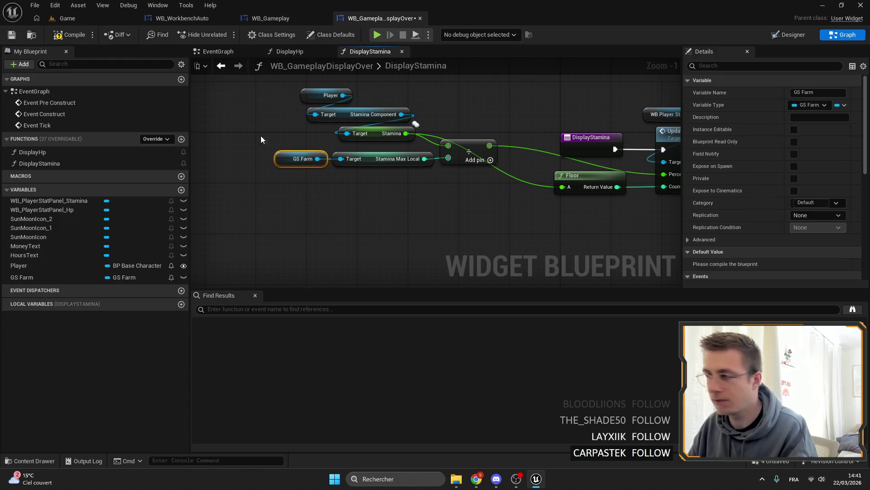
click(12, 34)
click(51, 92)
double_click(52, 92)
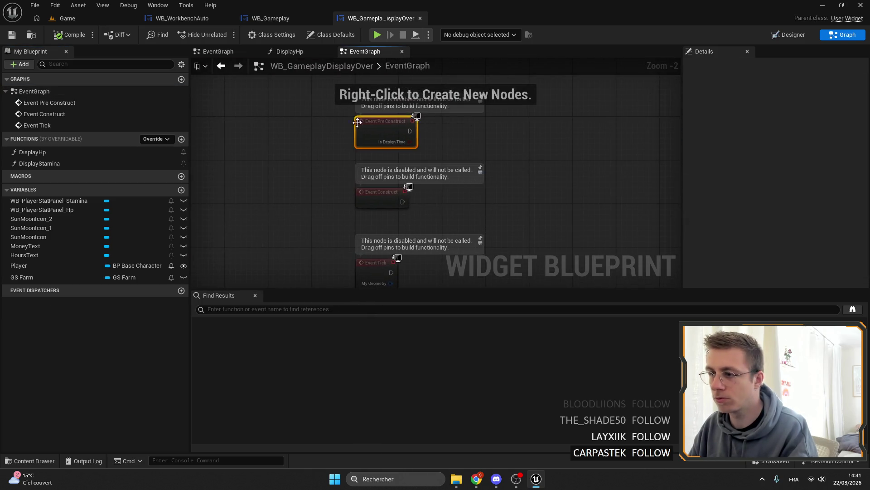
- Delete Event Pre Construct and add Display Hp and Display Stamina calls to the EventGraph
key(Delete)
click(481, 172)
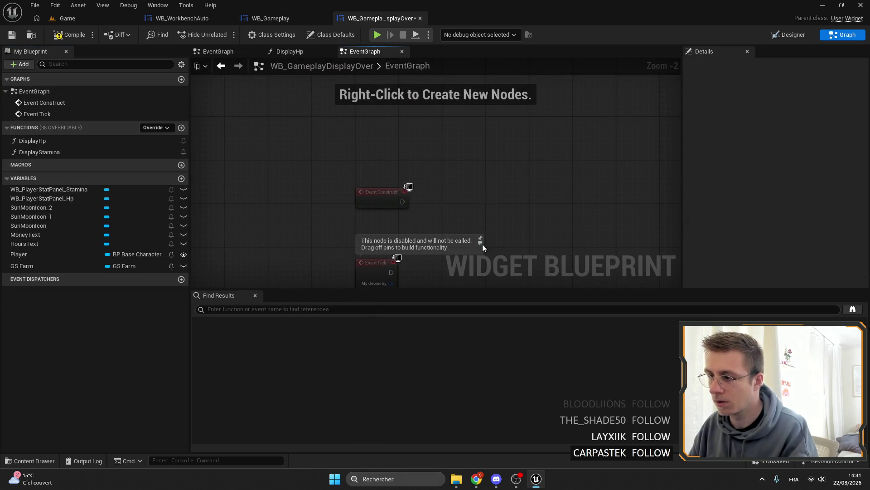
click(480, 244)
mouse_move(377, 262)
mouse_down()
mouse_move(372, 236)
mouse_move(368, 269)
mouse_up()
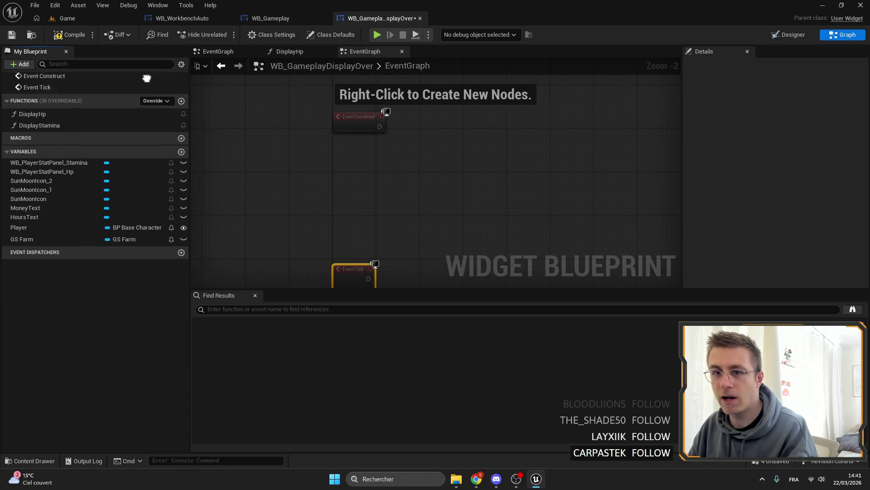
drag(47, 143, 381, 237)
click(101, 154)
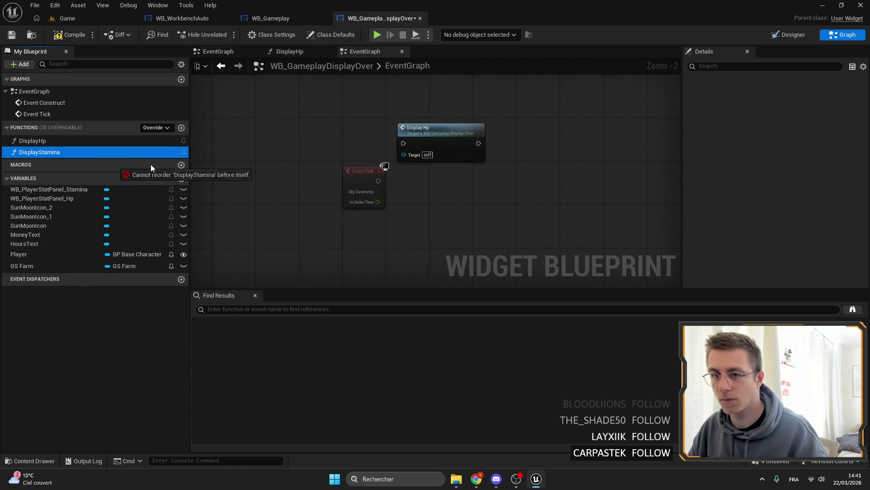
- On Event Construct, set GS Farm from a Get Farm GS node
mouse_move(40, 261)
mouse_down()
mouse_move(421, 159)
mouse_move(458, 186)
mouse_move(369, 194)
mouse_move(380, 195)
mouse_up()
scroll(457, 186, up, 2)
text(get)
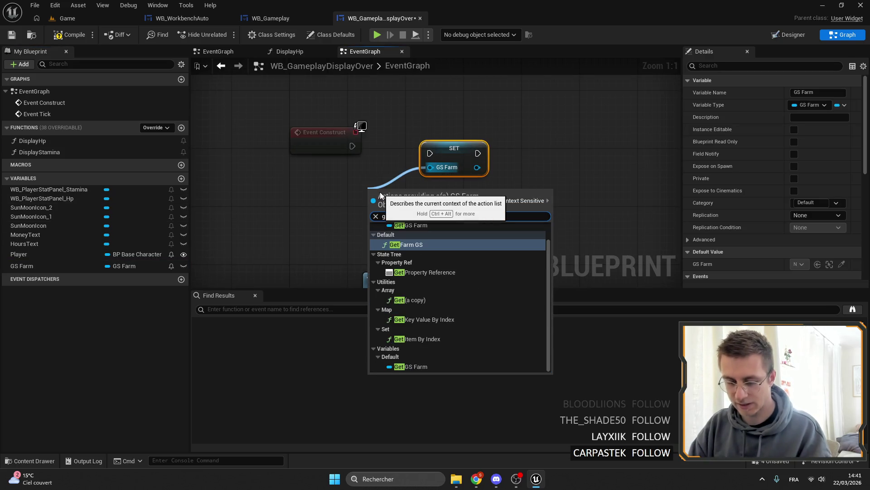
text( farm)
key(Return)
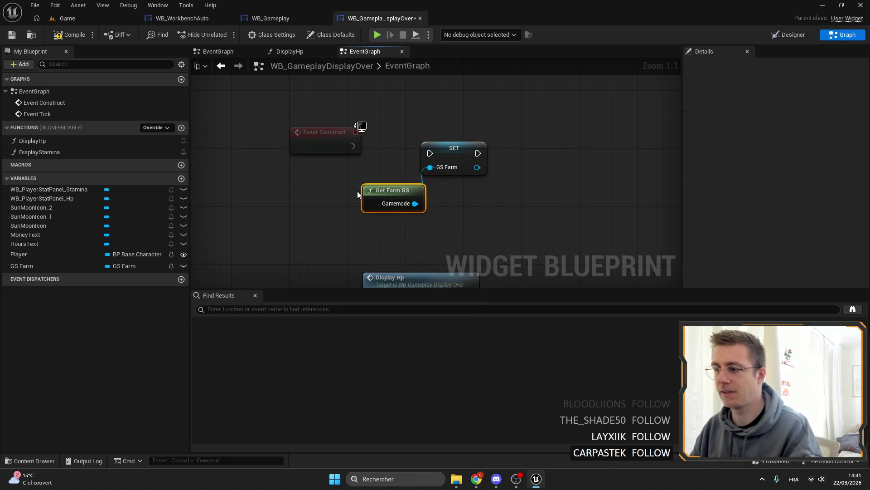
drag(429, 158, 428, 157)
drag(453, 148, 417, 140)
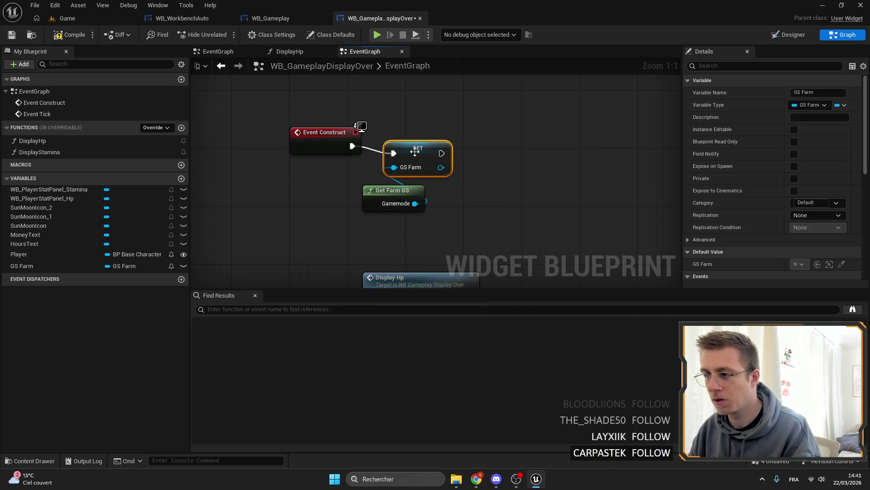
drag(398, 196, 412, 181)
- Chain Event Tick into Display Hp then Display Stamina, and save WB_GameplayDisplayOver
scroll(399, 190, down, 2)
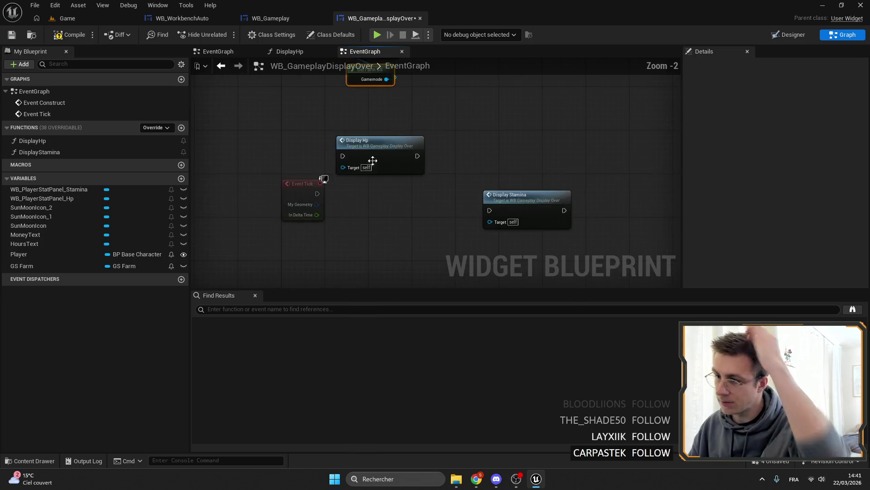
scroll(331, 227, up, 2)
mouse_move(312, 186)
mouse_down()
mouse_move(351, 135)
mouse_move(382, 183)
mouse_up()
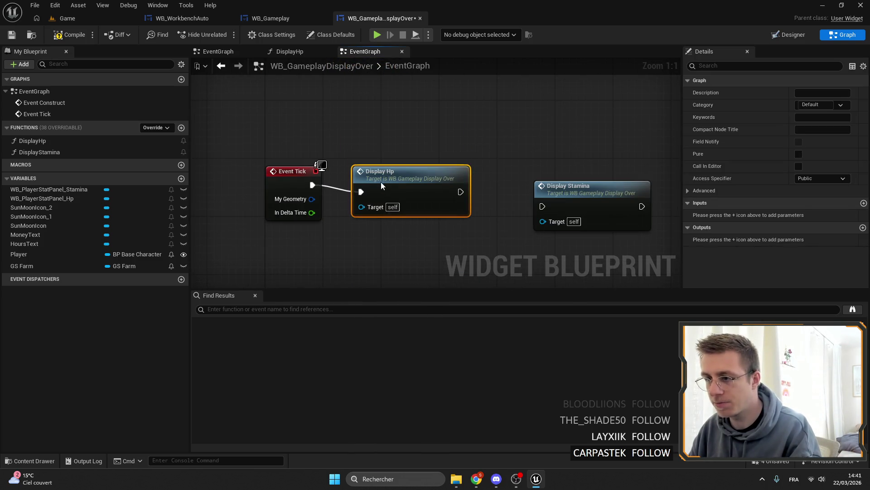
drag(569, 195, 540, 173)
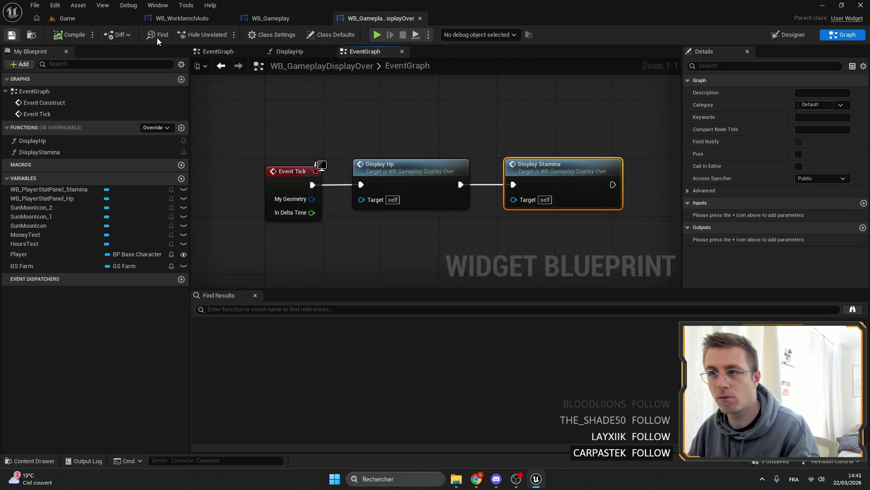
click(263, 18)
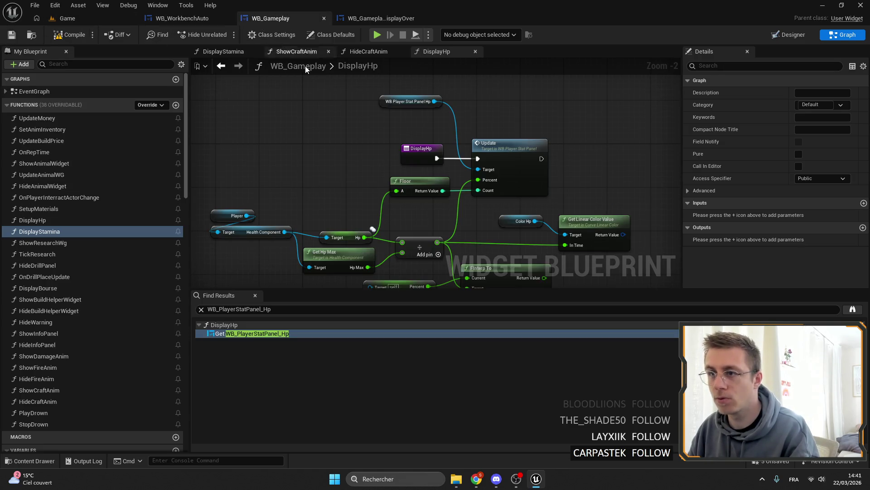
- Review WB_Gameplay's EventGraph, from the text-setting and Bind Event nodes to the SET, Lerp and Ceil nodes
click(26, 91)
double_click(26, 90)
scroll(445, 127, up, 10)
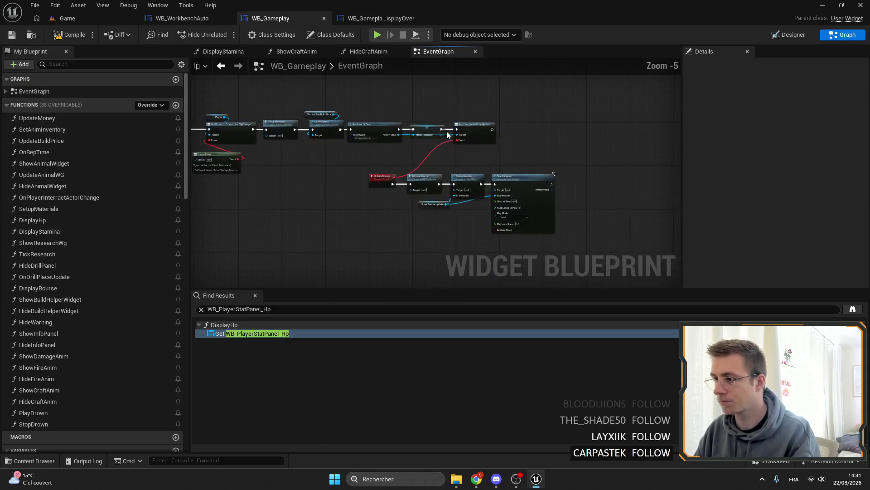
scroll(502, 184, down, 5)
scroll(445, 219, up, 5)
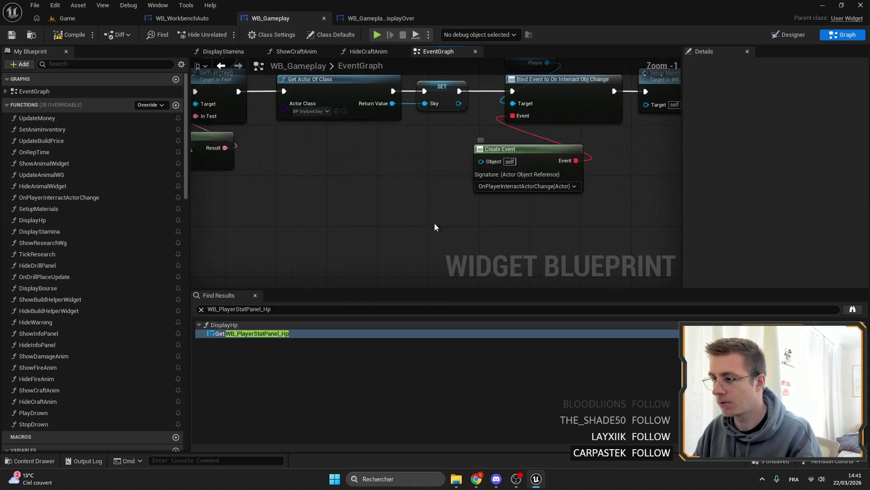
drag(445, 219, 630, 204)
scroll(496, 178, down, 1)
mouse_move(496, 178)
mouse_down()
mouse_move(411, 219)
mouse_move(349, 218)
mouse_up()
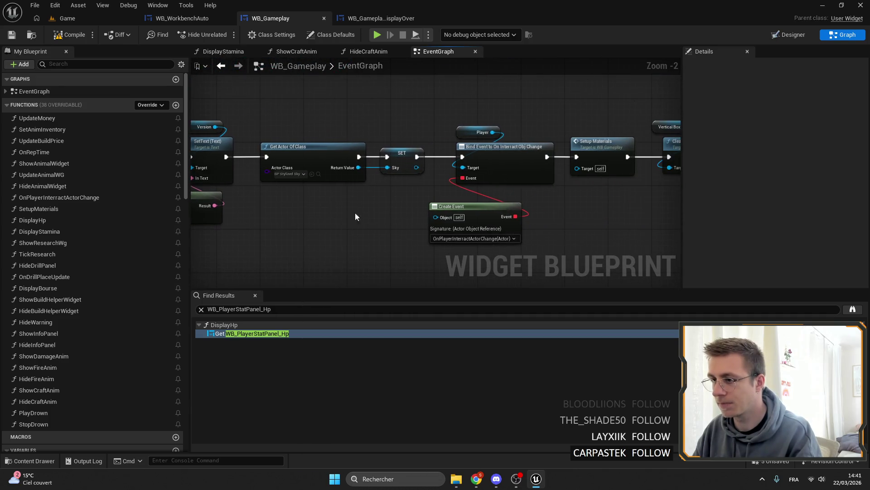
drag(537, 197, 477, 199)
mouse_move(561, 214)
mouse_down()
mouse_move(371, 185)
mouse_move(385, 165)
mouse_move(487, 116)
mouse_move(539, 150)
mouse_up()
scroll(385, 165, down, 1)
right_click(450, 172)
drag(414, 128, 343, 93)
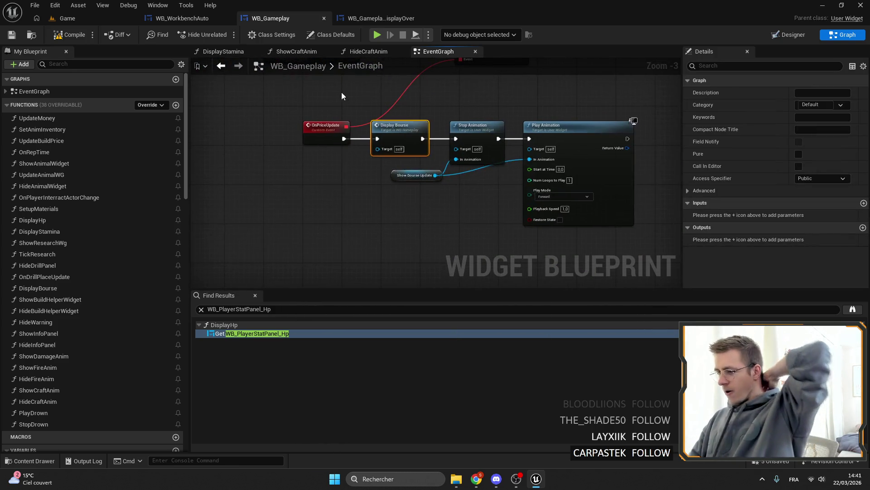
mouse_move(202, 235)
mouse_down()
mouse_move(361, 207)
mouse_move(348, 195)
mouse_up()
drag(540, 186, 389, 190)
scroll(389, 189, up, 1)
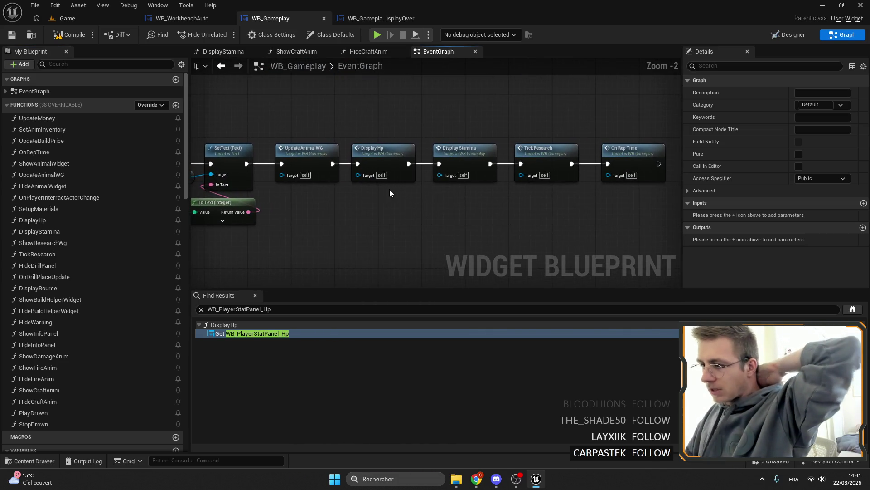
mouse_move(564, 184)
mouse_down()
mouse_move(559, 201)
mouse_move(475, 181)
mouse_move(516, 157)
mouse_move(492, 137)
mouse_move(482, 44)
mouse_up()
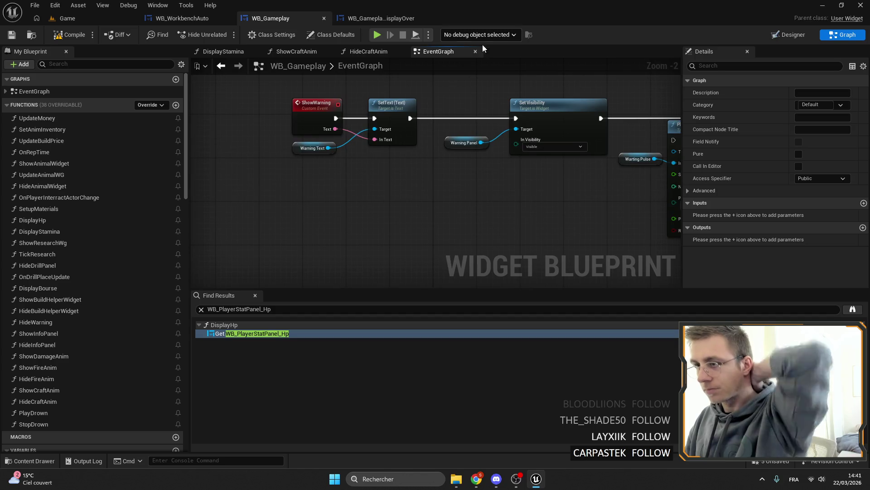
- Find references to HoursText and jump to where OnRepTime uses it
click(789, 34)
scroll(599, 91, up, 3)
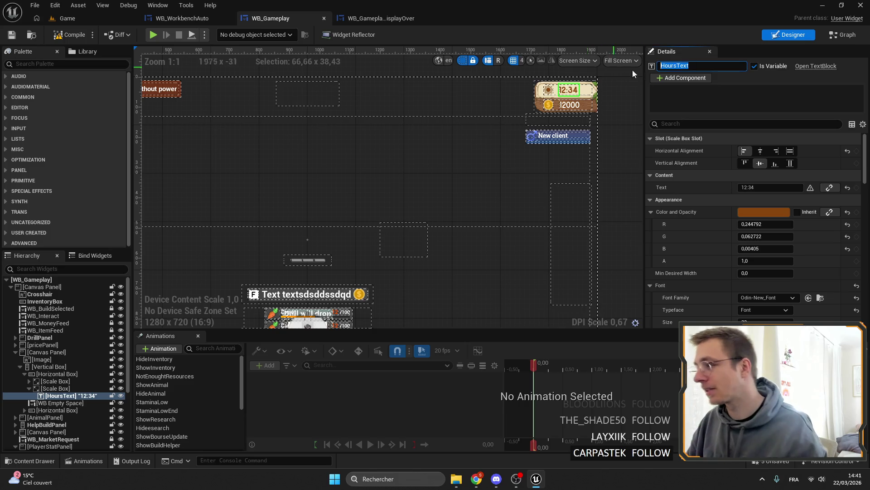
key(ctrl+shift+g)
key(shift+alt+f)
double_click(219, 335)
scroll(408, 130, down, 2)
scroll(61, 216, up, 3)
scroll(61, 217, up, 3)
- Find references to On Rep Time, open its function graph and select OnRepTime for copying
right_click(306, 106)
mouse_move(362, 203)
click(443, 217)
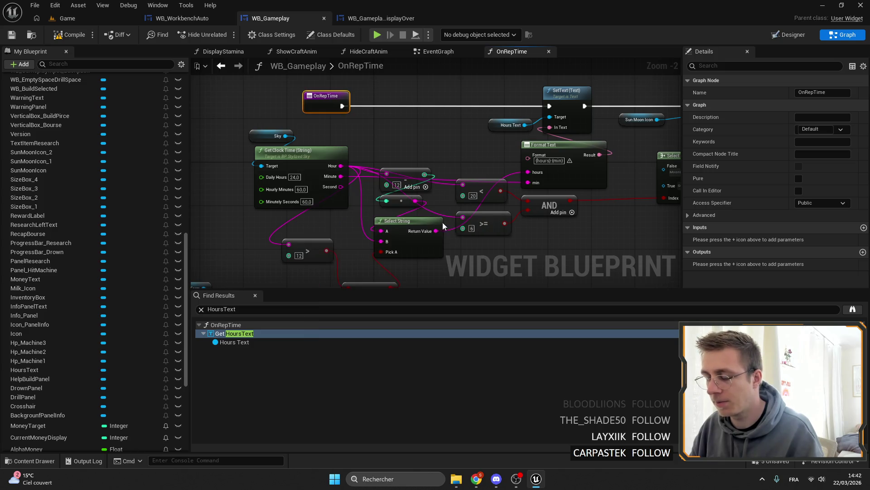
double_click(244, 333)
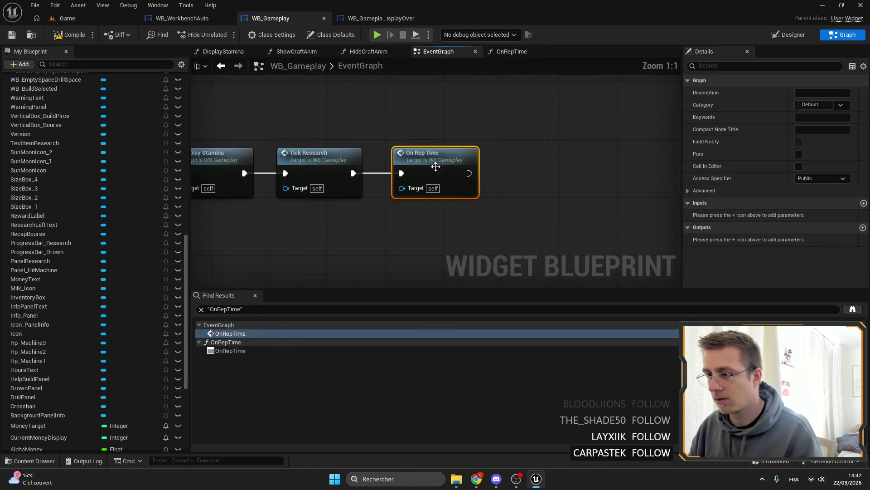
scroll(444, 177, down, 4)
scroll(472, 185, up, 3)
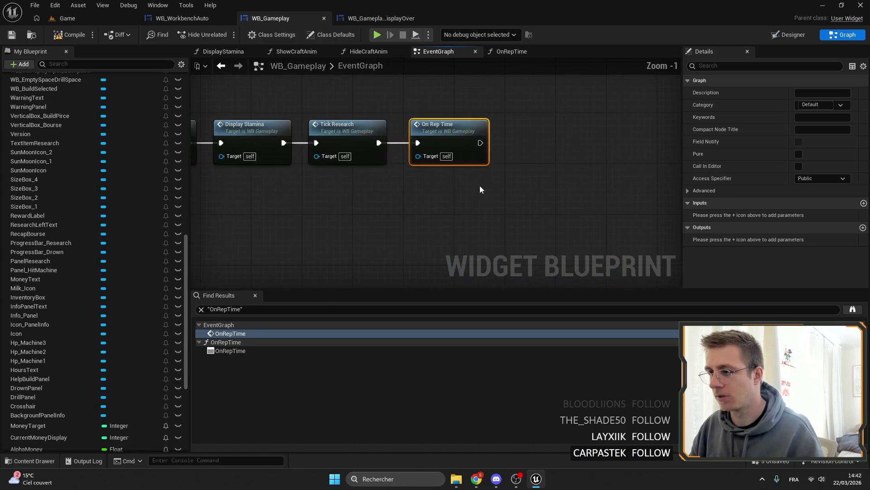
scroll(78, 132, up, 10)
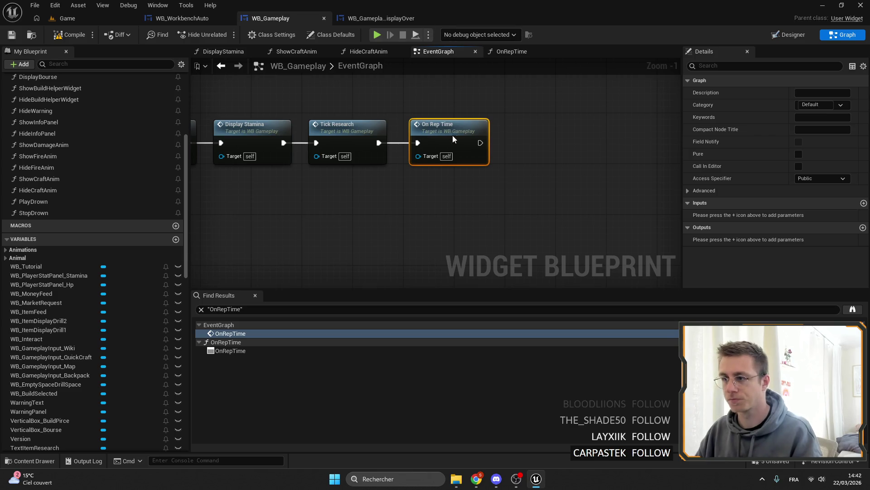
double_click(452, 135)
scroll(82, 226, down, 3)
scroll(94, 276, up, 7)
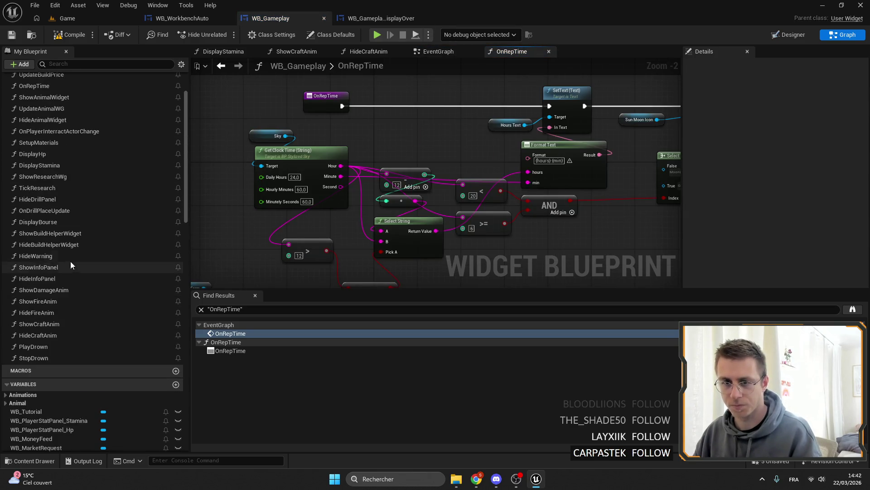
scroll(89, 240, up, 3)
click(47, 153)
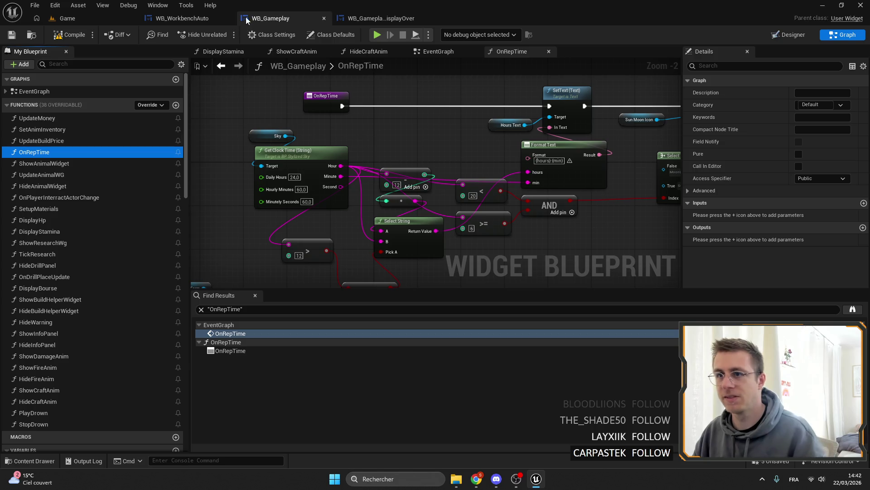
click(381, 18)
- Paste OnRepTime into WB_GameplayDisplayOver and look up where WB_Gameplay sets Sky
key(ctrl+v)
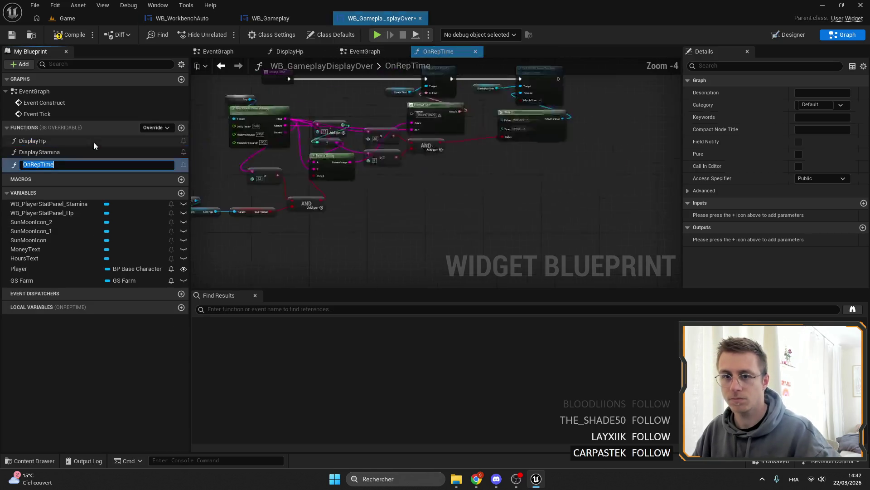
scroll(289, 148, up, 4)
right_click(335, 133)
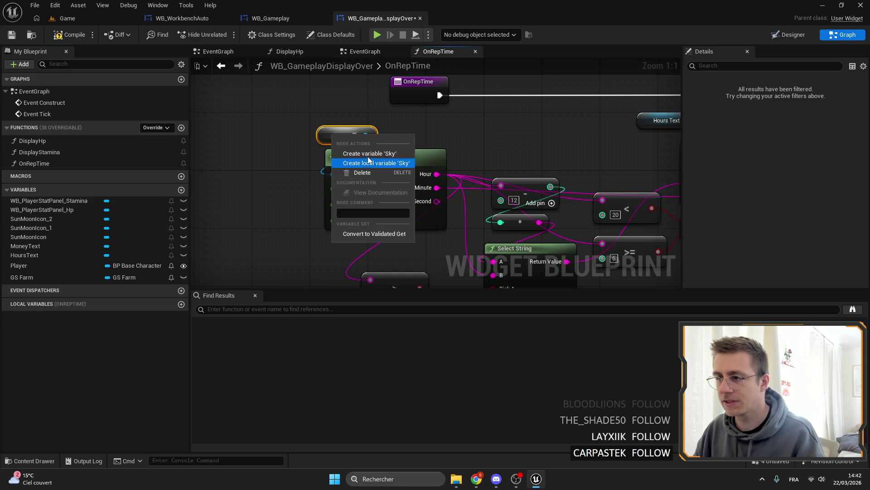
click(292, 20)
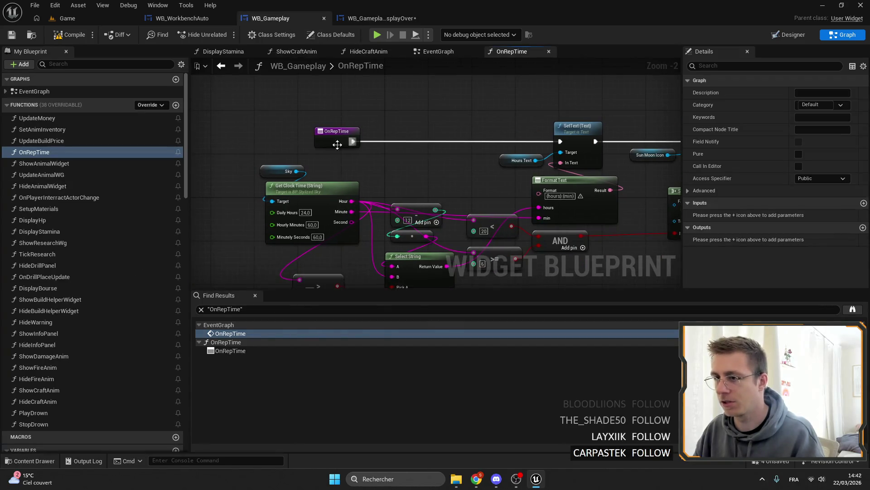
right_click(266, 172)
mouse_move(326, 260)
click(371, 260)
click(243, 368)
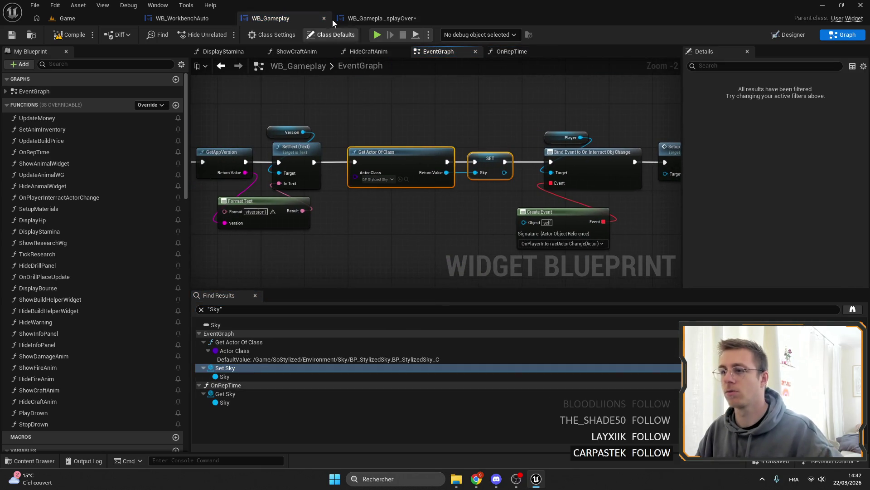
click(379, 18)
double_click(36, 101)
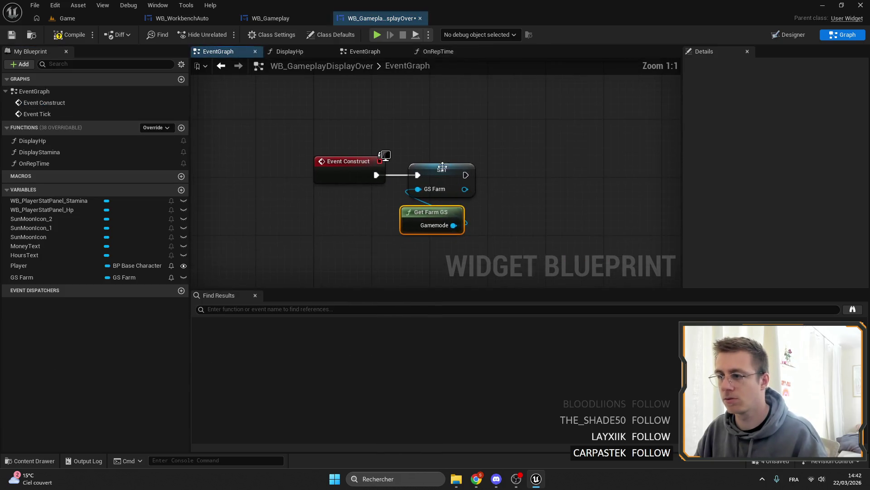
- Chain Get Actor Of Class and SET Sky after SET GS Farm, creating the Sky variable
drag(376, 138, 400, 138)
drag(414, 132, 443, 132)
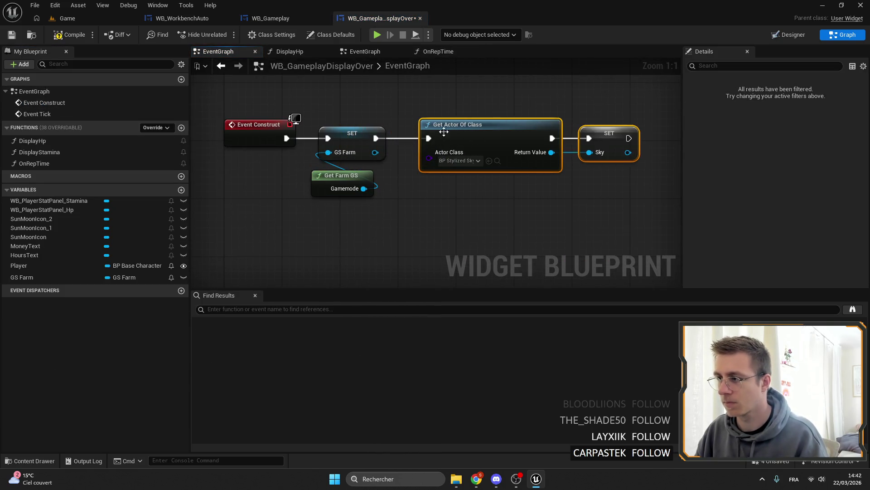
right_click(611, 140)
right_click(610, 142)
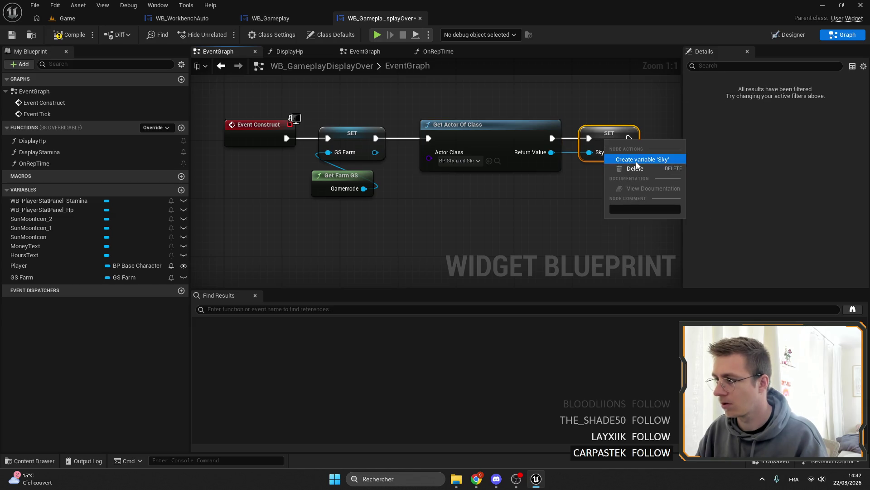
click(637, 161)
- Create the missing GI Farm variable from the As GI Farm node in OnRepTime
click(425, 51)
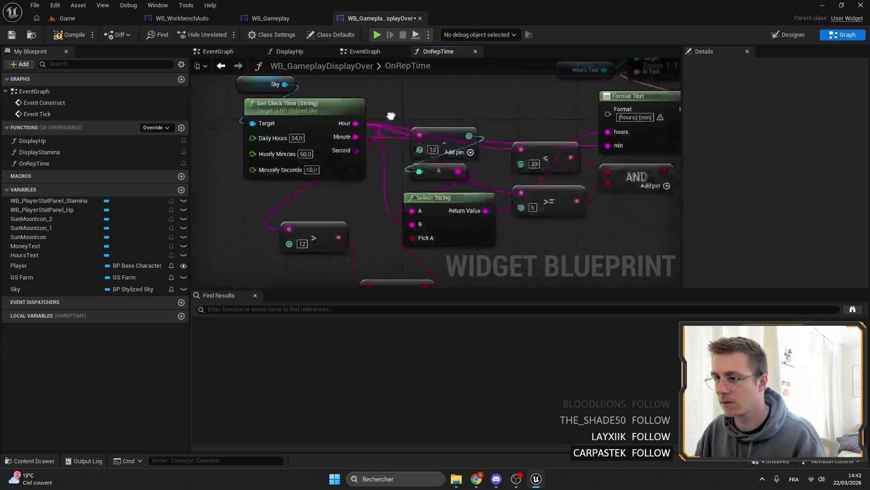
right_click(311, 199)
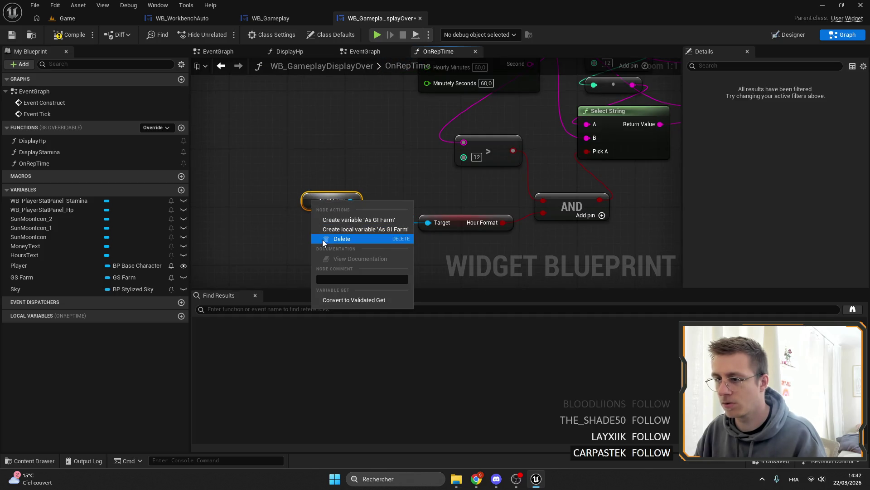
click(360, 219)
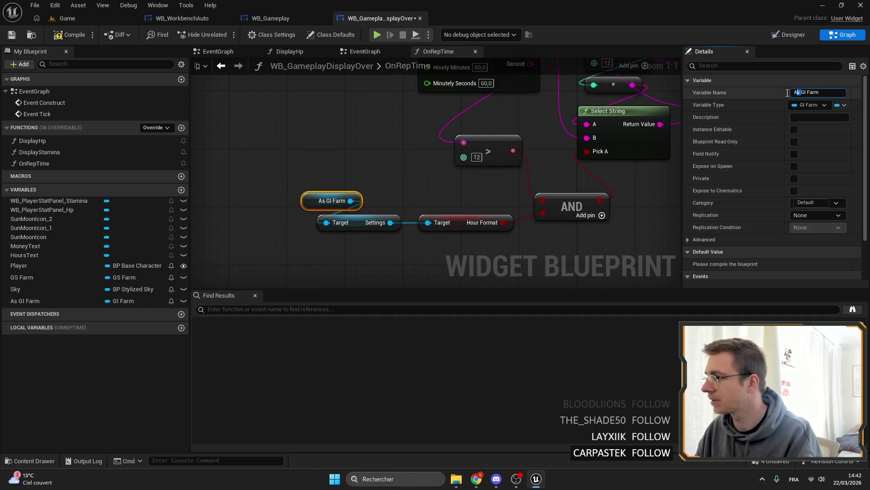
scroll(442, 128, down, 2)
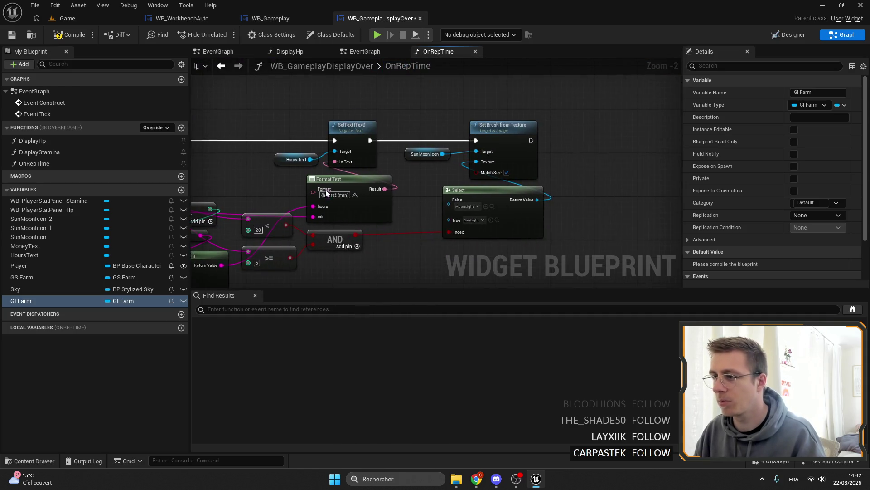
click(364, 51)
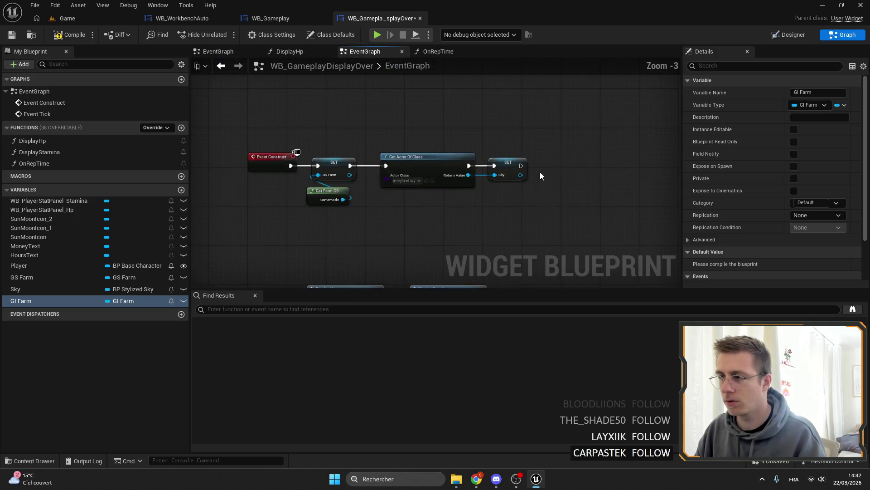
- Add SET GI Farm fed by Get Farm GI right after SET Sky on construct
scroll(523, 185, up, 3)
mouse_move(42, 299)
mouse_down()
mouse_move(465, 150)
mouse_move(418, 197)
mouse_up()
click(492, 179)
text(get fa)
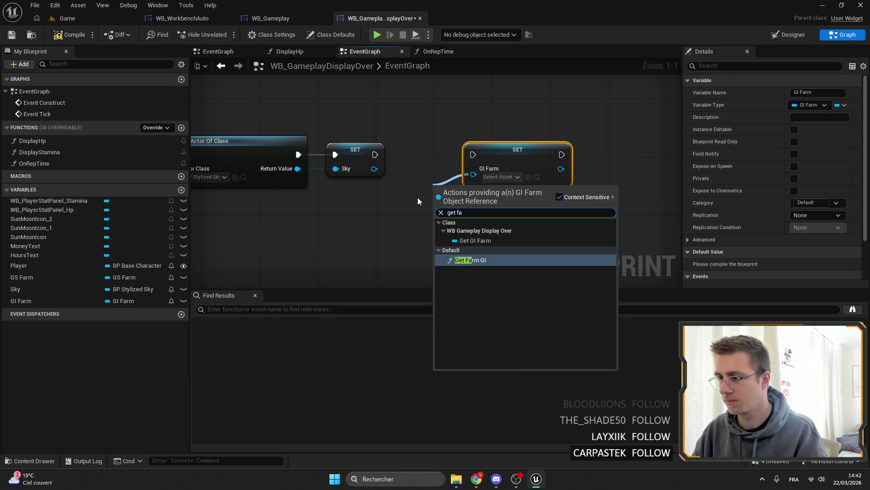
key(Return)
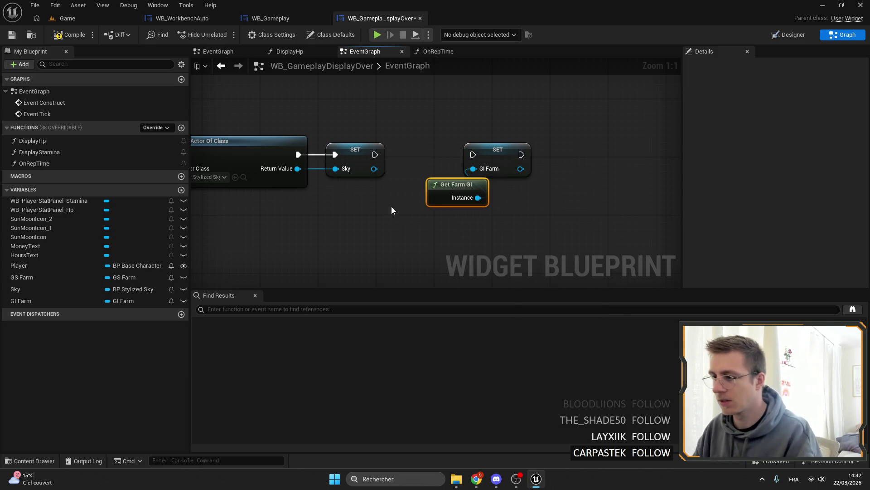
drag(374, 154, 469, 157)
mouse_move(463, 187)
mouse_down()
mouse_move(435, 110)
mouse_move(477, 112)
mouse_up()
ctrl+click(526, 163)
drag(532, 164, 468, 157)
drag(423, 105, 446, 111)
click(552, 136)
- Call On Rep Time after Display Stamina in the tick chain and compile
click(439, 51)
scroll(499, 136, down, 5)
click(218, 52)
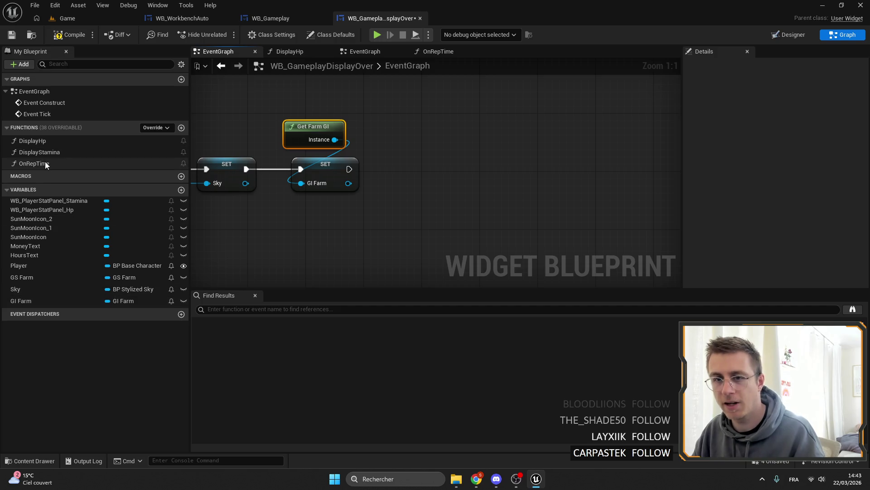
drag(31, 163, 389, 146)
drag(348, 169, 390, 172)
key(Escape)
mouse_move(476, 185)
mouse_down()
mouse_move(461, 224)
mouse_move(465, 141)
mouse_up()
scroll(472, 199, down, 6)
scroll(418, 204, up, 7)
mouse_move(357, 164)
mouse_down()
mouse_move(466, 199)
mouse_move(422, 157)
mouse_up()
click(70, 34)
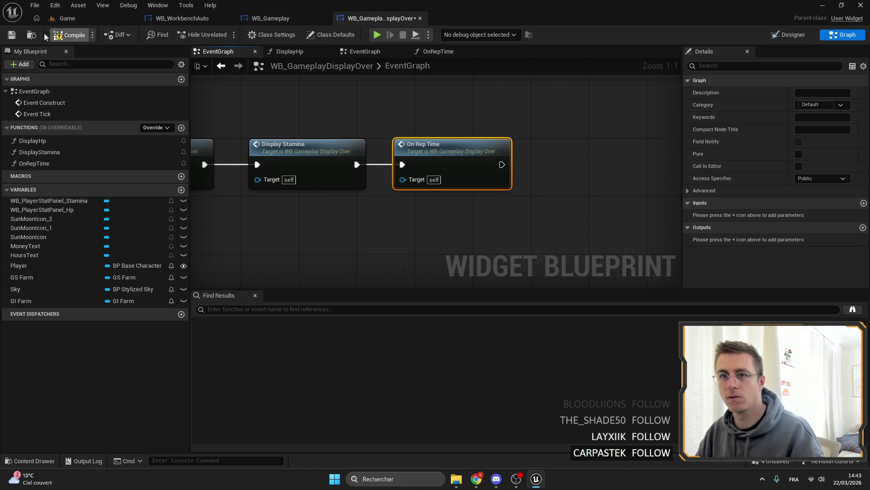
click(11, 35)
- Recheck the OnRepTime graph, then search 'set timer by' from the SET node's exec pin
double_click(411, 169)
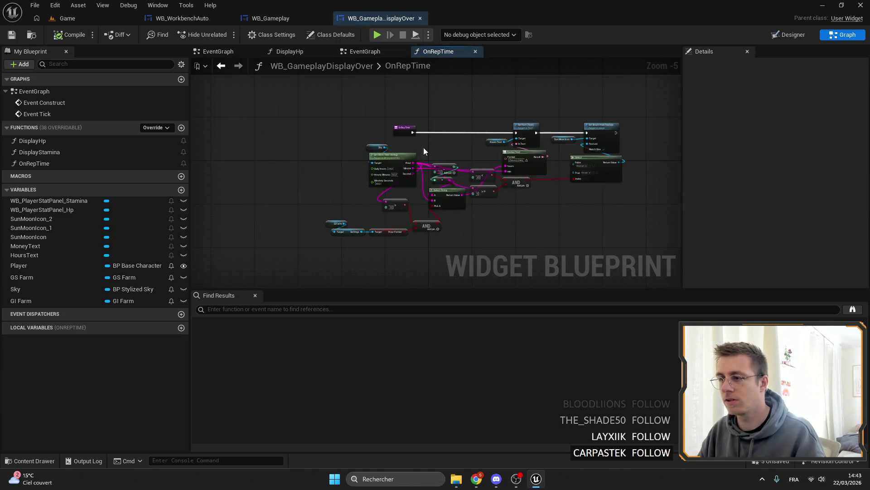
scroll(374, 135, up, 2)
scroll(374, 135, down, 5)
scroll(366, 132, up, 4)
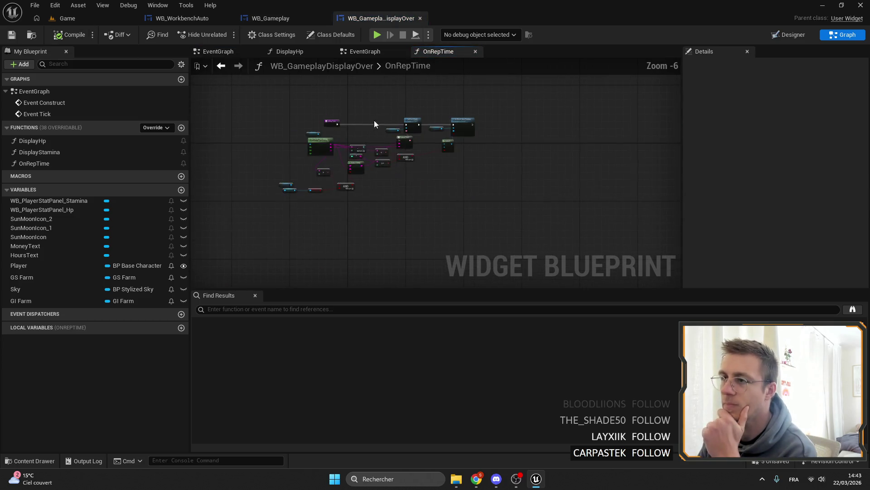
click(363, 51)
scroll(420, 161, down, 3)
scroll(453, 191, up, 3)
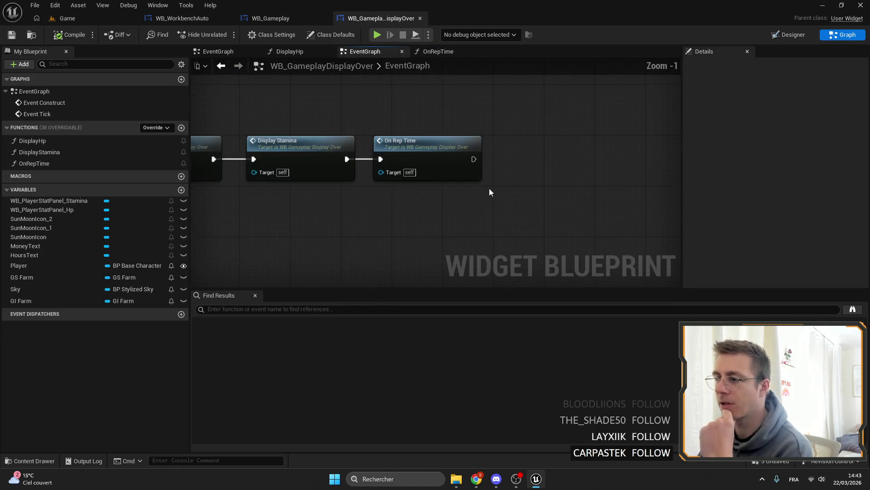
scroll(489, 188, down, 2)
scroll(441, 198, up, 2)
click(486, 161)
click(478, 163)
scroll(477, 175, down, 2)
scroll(386, 204, up, 3)
mouse_move(386, 204)
mouse_down()
mouse_move(398, 136)
mouse_move(417, 125)
mouse_move(446, 164)
mouse_move(252, 192)
mouse_up()
right_click(436, 121)
click(295, 171)
mouse_move(295, 171)
mouse_down()
mouse_move(353, 170)
mouse_move(364, 156)
mouse_move(396, 161)
mouse_up()
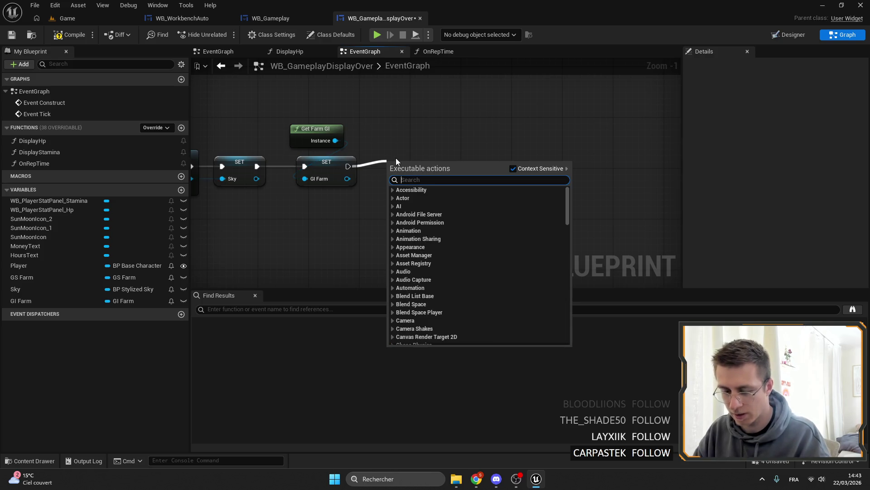
text(s)
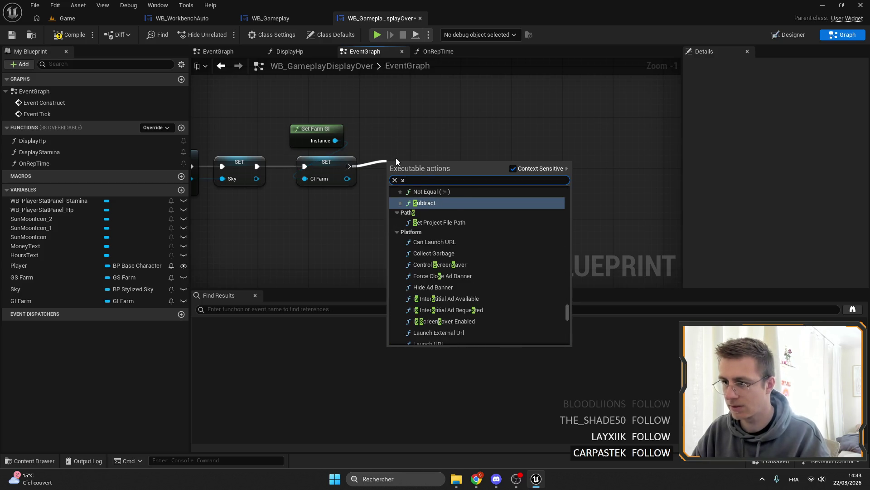
text(et timer by)
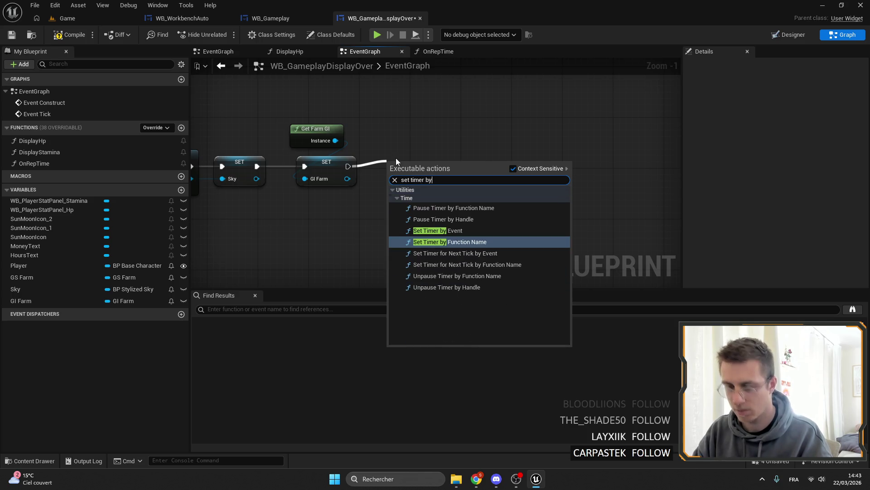
- Add a looping 1.0-second Set Timer by Event with a Create Event bound to OnRepTime
click(448, 230)
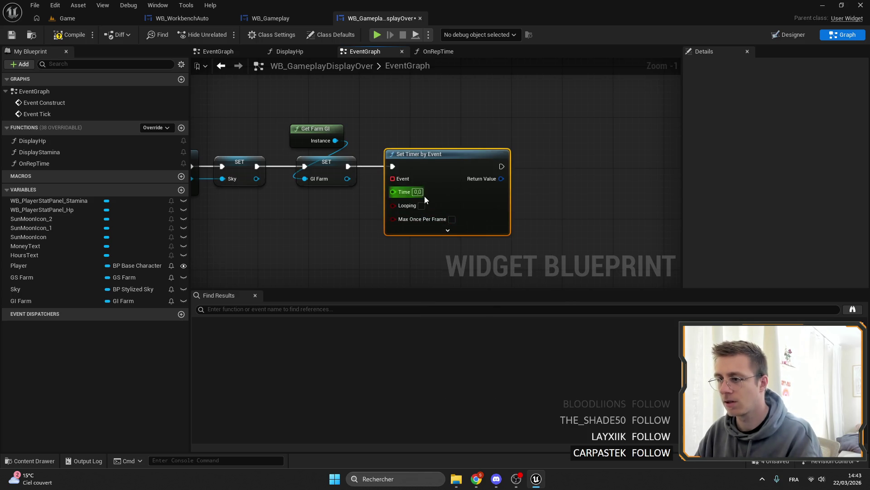
click(565, 214)
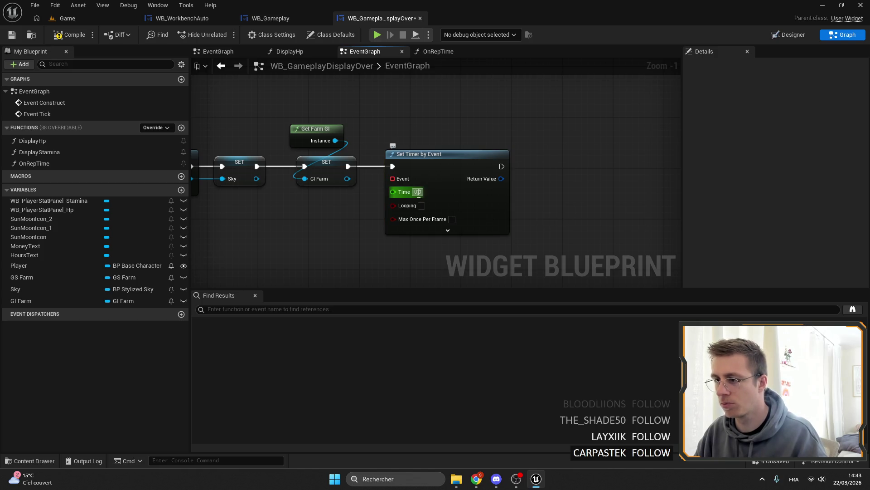
text(1)
click(421, 205)
drag(446, 138, 383, 191)
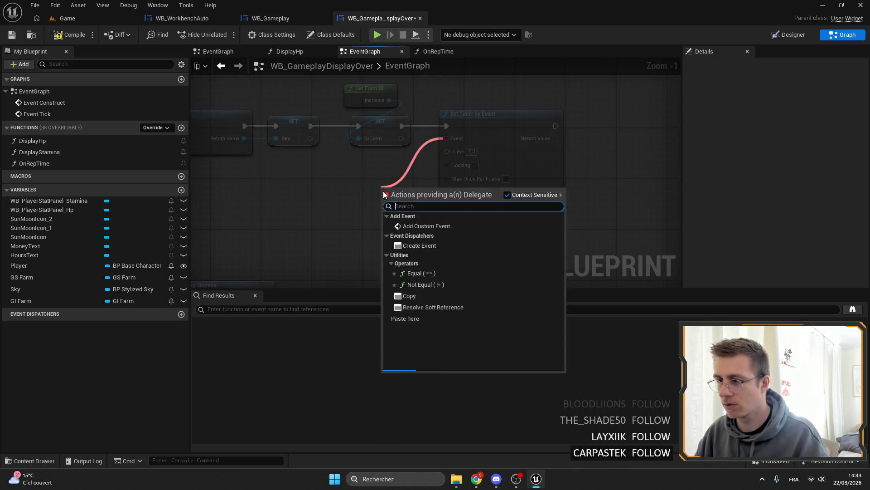
text(create)
key(Return)
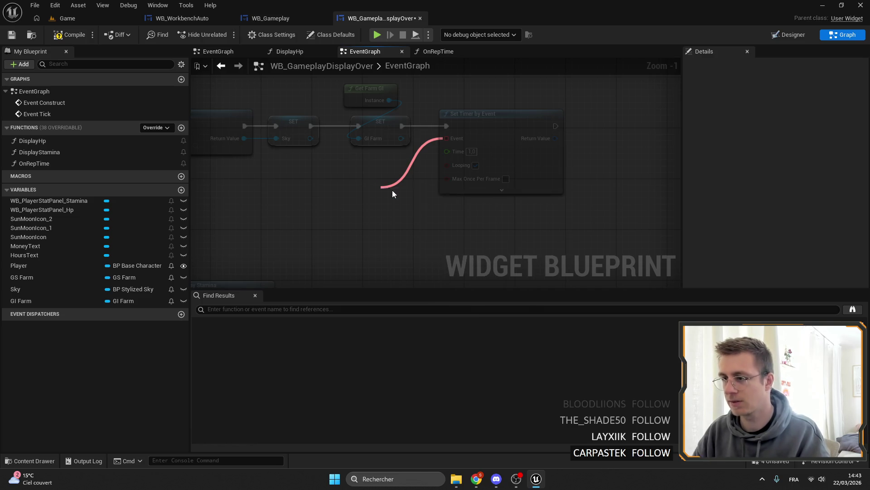
click(412, 227)
scroll(424, 290, down, 5)
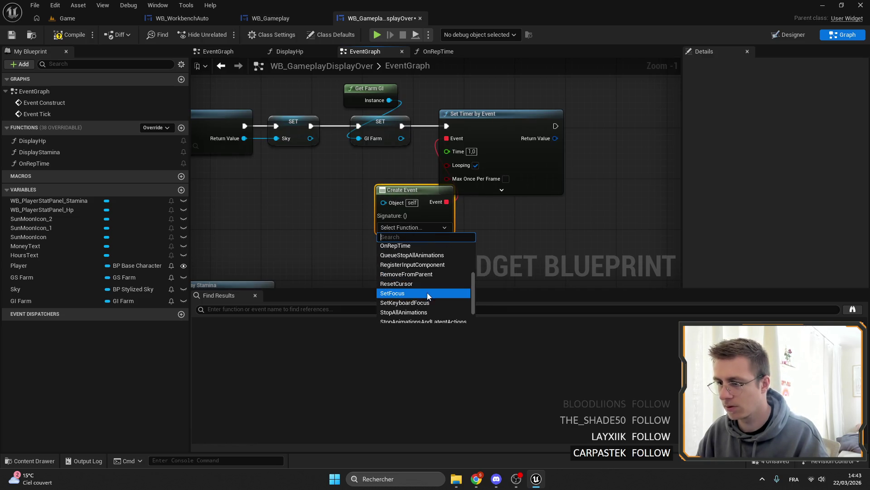
text(onr)
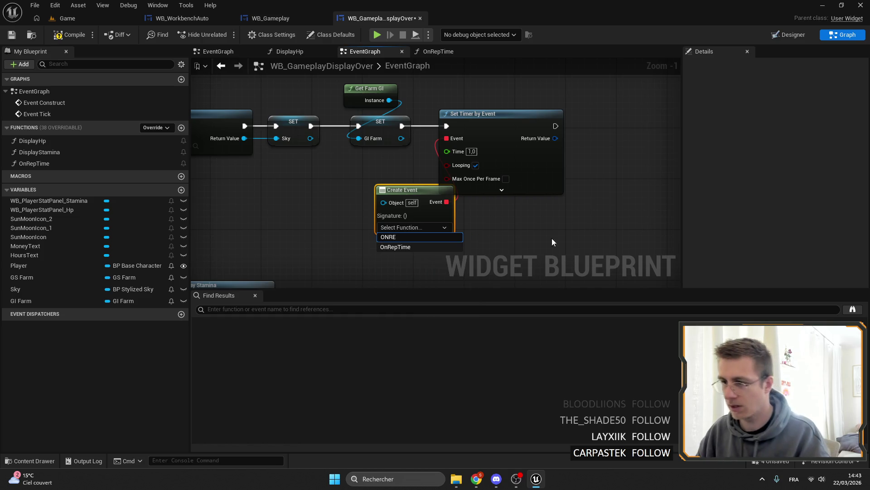
click(420, 245)
drag(409, 193, 358, 174)
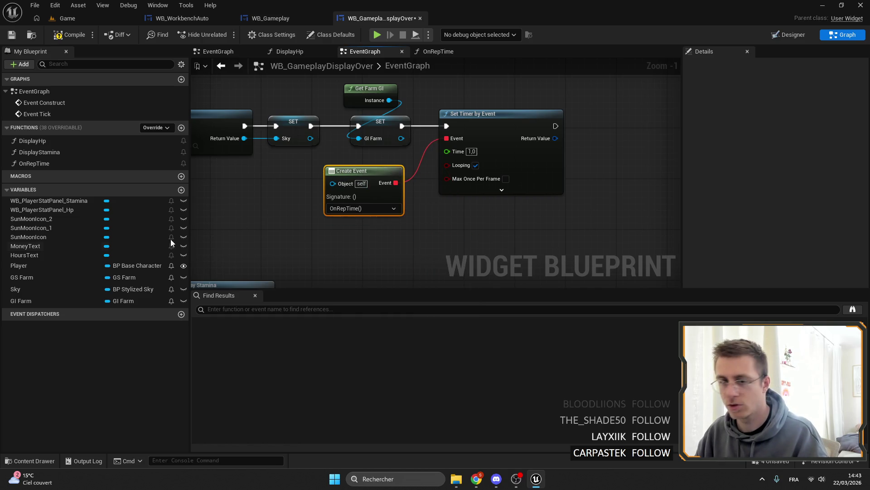
- Rename OnRepTime to RefreshTime, then compile and save WB_GameplayDisplayOver
click(38, 163)
click(42, 165)
drag(43, 164, 18, 164)
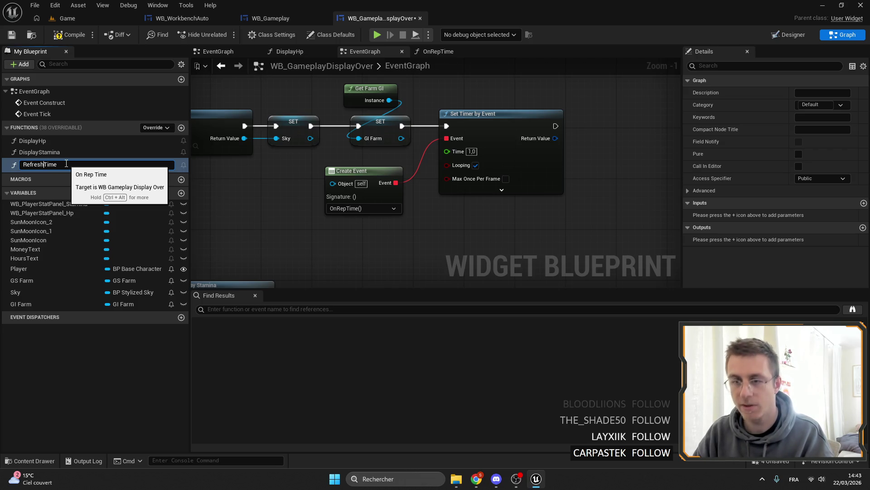
key(Return)
click(63, 40)
click(12, 34)
mouse_move(320, 171)
mouse_down()
mouse_move(438, 126)
mouse_move(428, 83)
mouse_move(445, 97)
mouse_up()
scroll(433, 104, down, 1)
mouse_move(457, 173)
mouse_down()
mouse_move(471, 132)
mouse_move(534, 213)
mouse_up()
scroll(399, 195, up, 1)
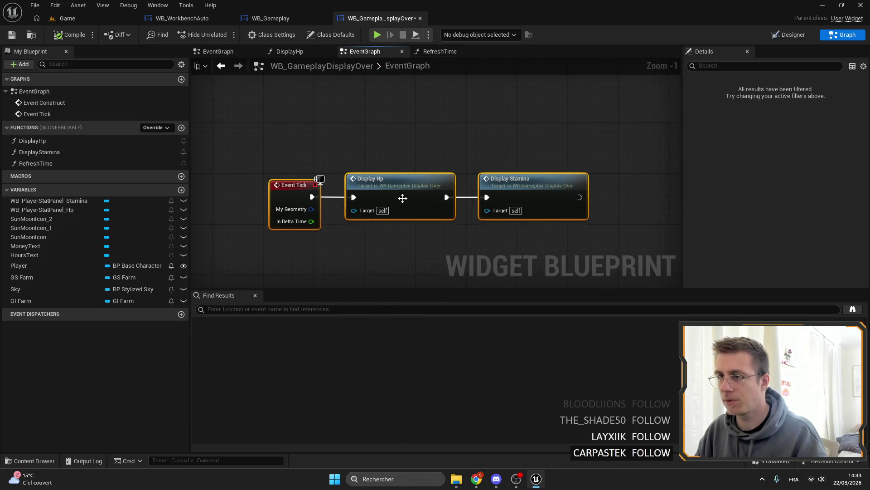
click(12, 36)
click(267, 19)
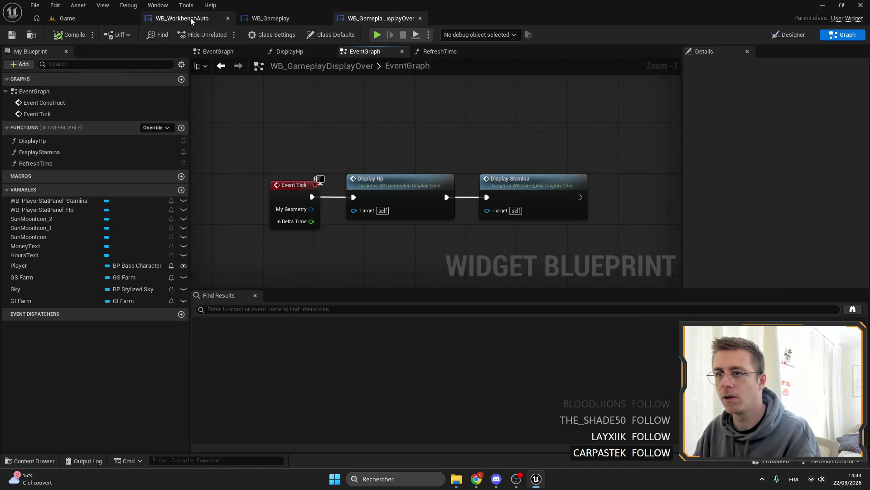
- Identify the MoneyText widget showing 12000 in WB_Gameplay's Designer
scroll(498, 145, up, 2)
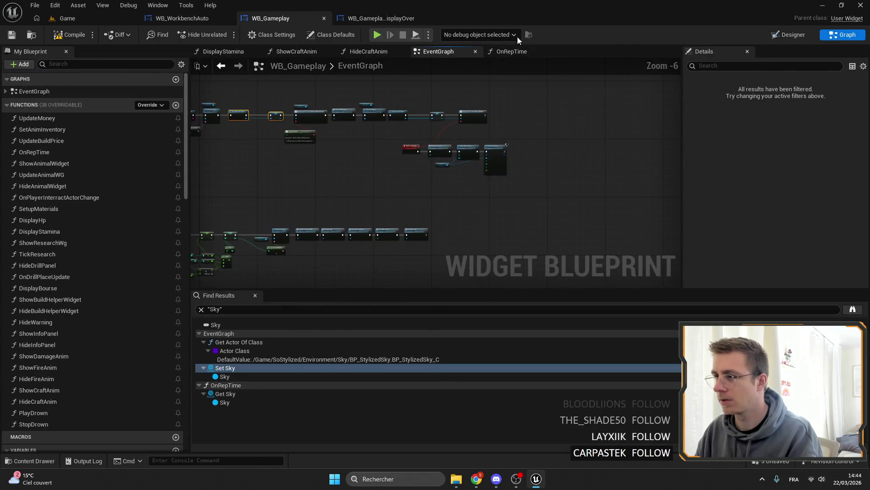
click(510, 52)
click(810, 35)
scroll(566, 127, up, 5)
click(564, 146)
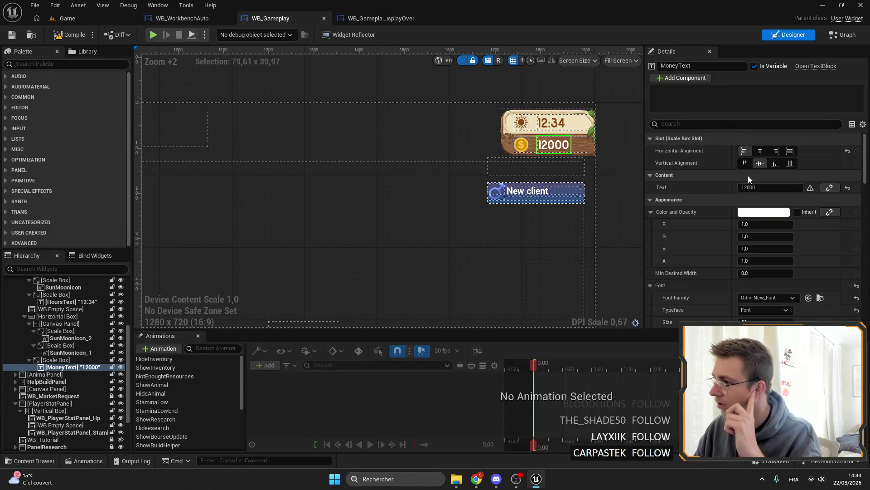
click(731, 64)
click(843, 34)
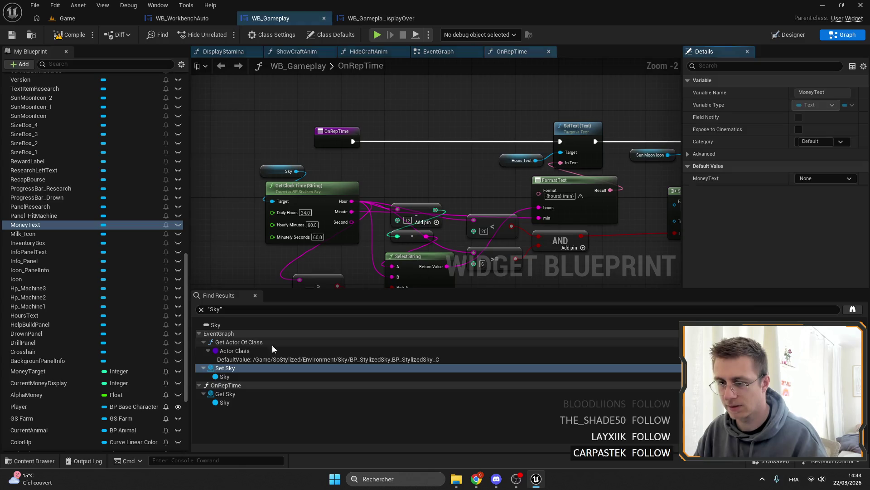
- Search for MoneyText, jump to its EventGraph nodes and box-select the whole money update chain
key(ctrl+f)
text(MoneyText)
key(Return)
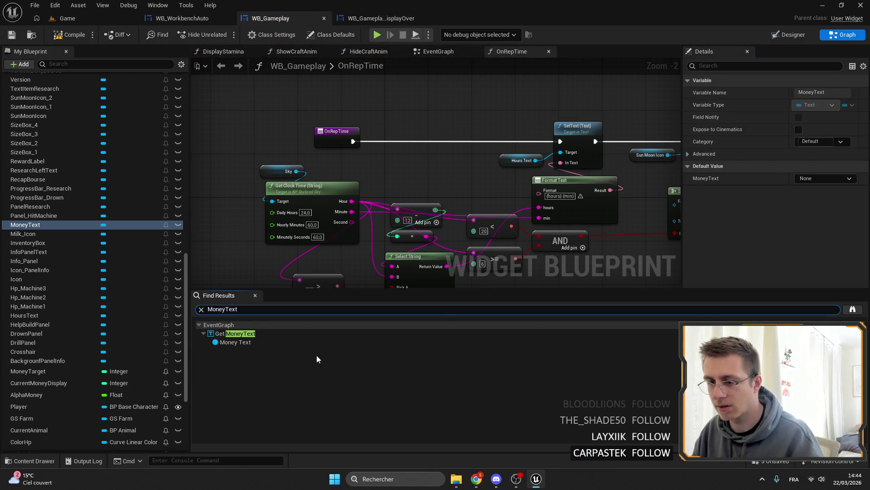
click(251, 334)
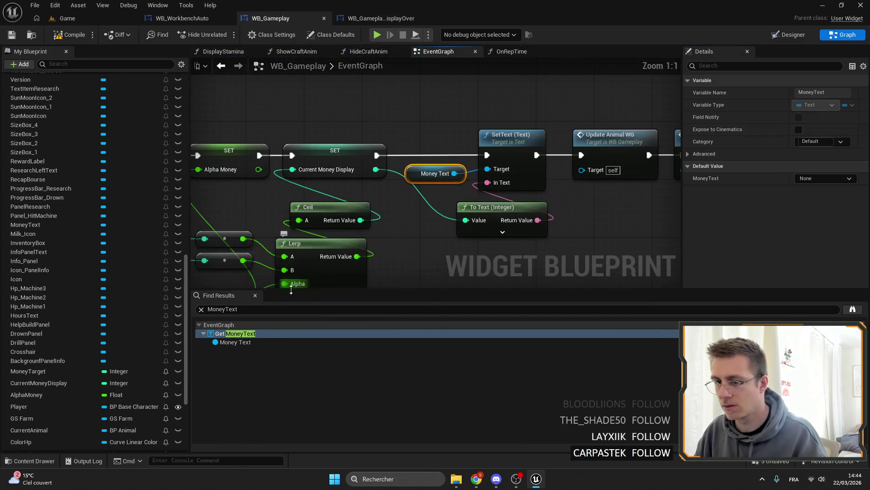
scroll(448, 192, down, 3)
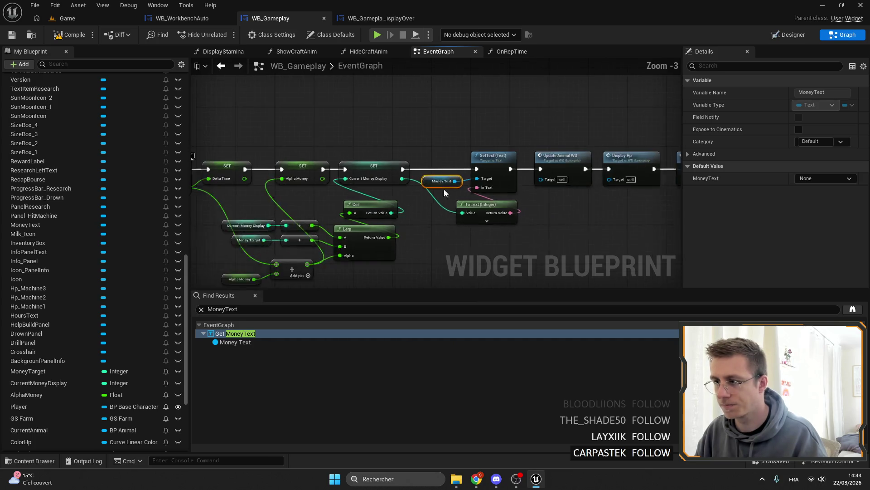
mouse_move(480, 252)
mouse_down()
mouse_move(408, 129)
mouse_move(441, 163)
mouse_up()
mouse_move(520, 249)
mouse_down()
mouse_move(351, 189)
mouse_move(291, 122)
mouse_up()
drag(570, 153, 437, 158)
click(352, 21)
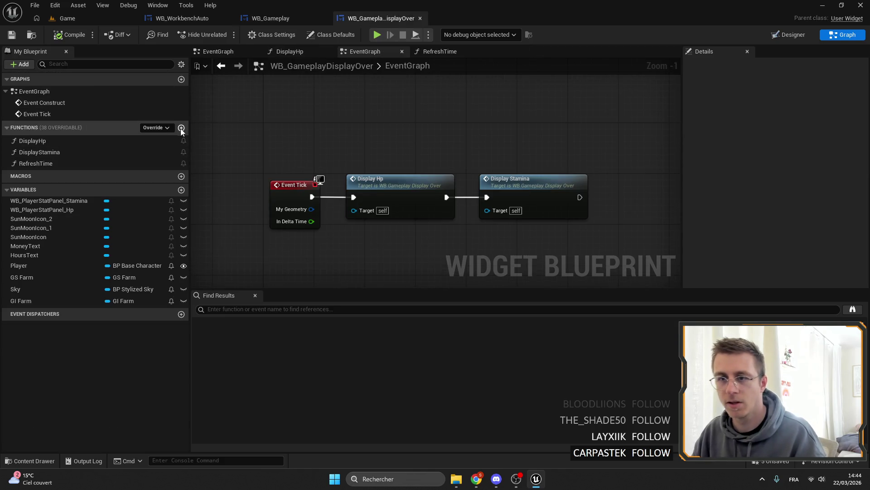
- Create a DisplayMoney function, paste in the money-display nodes, add a Delta Time variable, and wire the entry
click(182, 129)
text(Display)
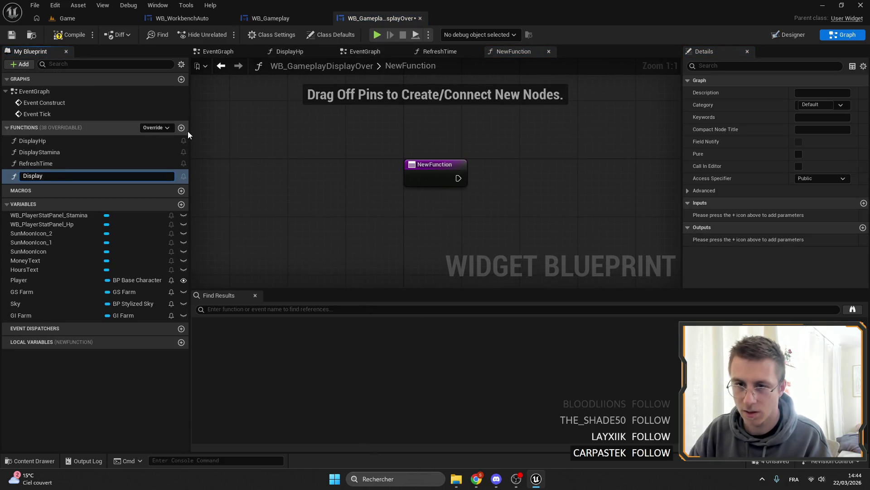
text(Money)
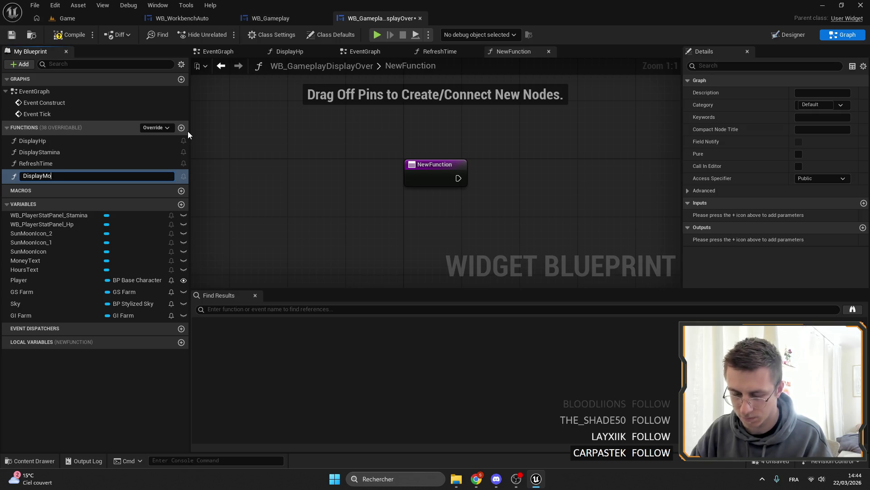
key(Return)
key(ctrl+v)
drag(232, 128, 260, 151)
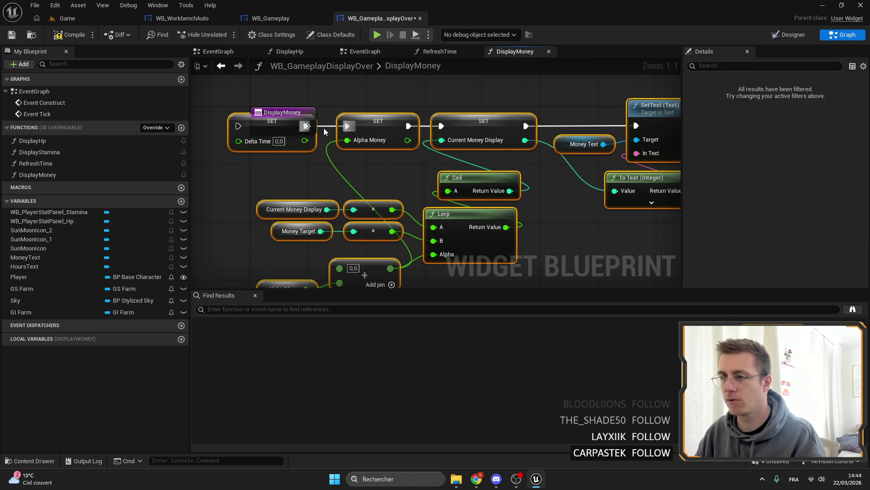
right_click(246, 124)
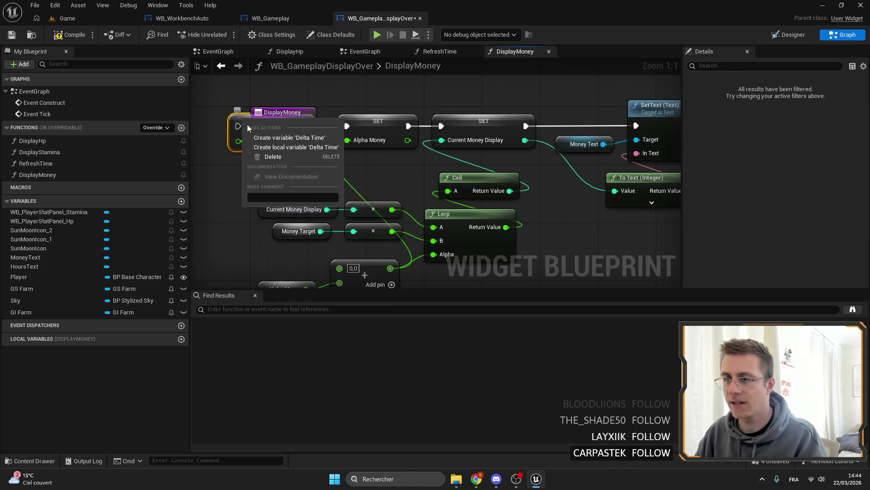
click(290, 138)
mouse_move(272, 145)
mouse_down()
mouse_move(235, 151)
mouse_move(367, 129)
mouse_up()
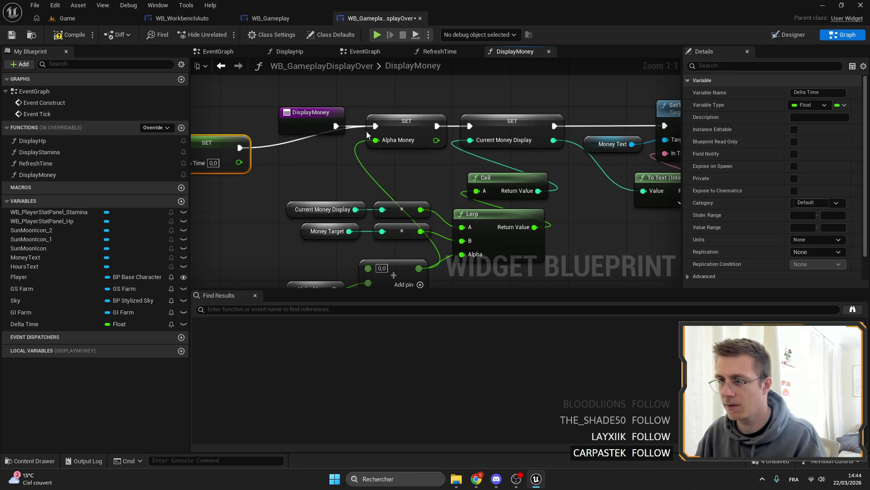
- In the EventGraph, set Delta Time from Event Tick and call DisplayMoney after Display Stamina
click(360, 54)
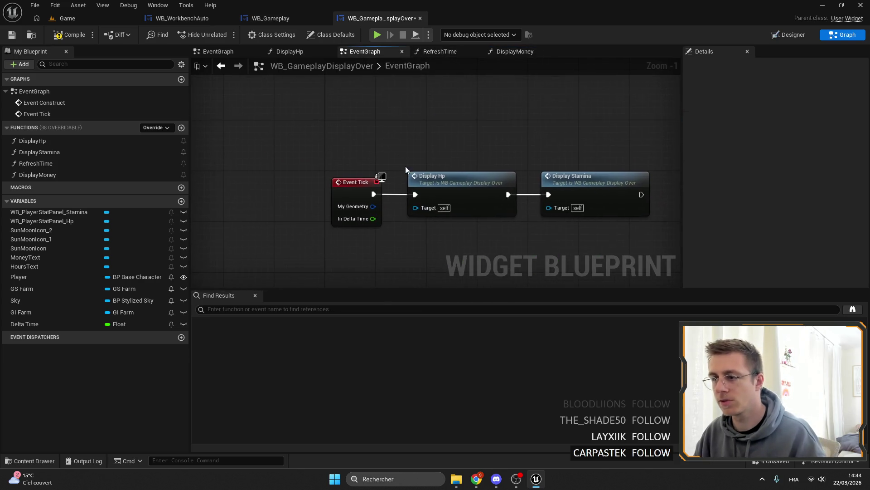
drag(409, 120, 369, 139)
scroll(325, 149, up, 1)
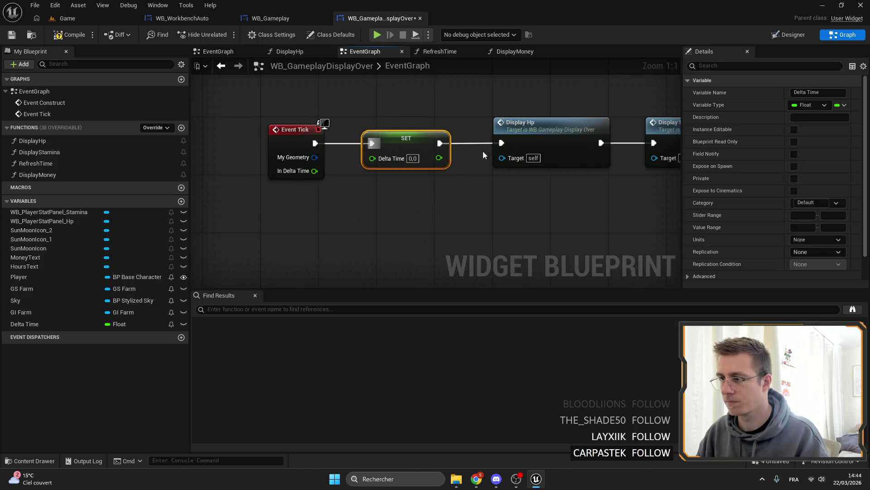
drag(373, 158, 314, 170)
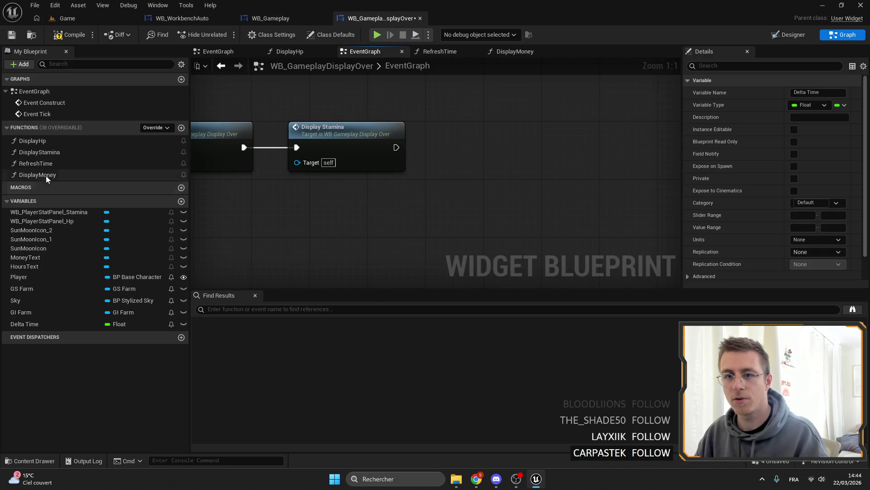
drag(53, 180, 453, 132)
drag(344, 130, 337, 130)
drag(389, 148, 449, 147)
- In DisplayMoney, delete the stray Delta Time node and create the MoneyTarget, CurrentMoneyDisplay and AlphaMoney variables
double_click(473, 129)
click(355, 173)
key(Delete)
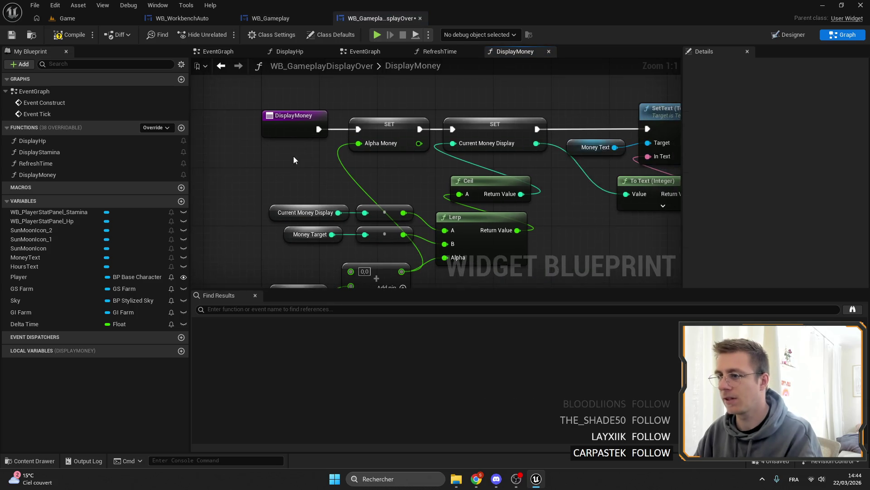
right_click(318, 179)
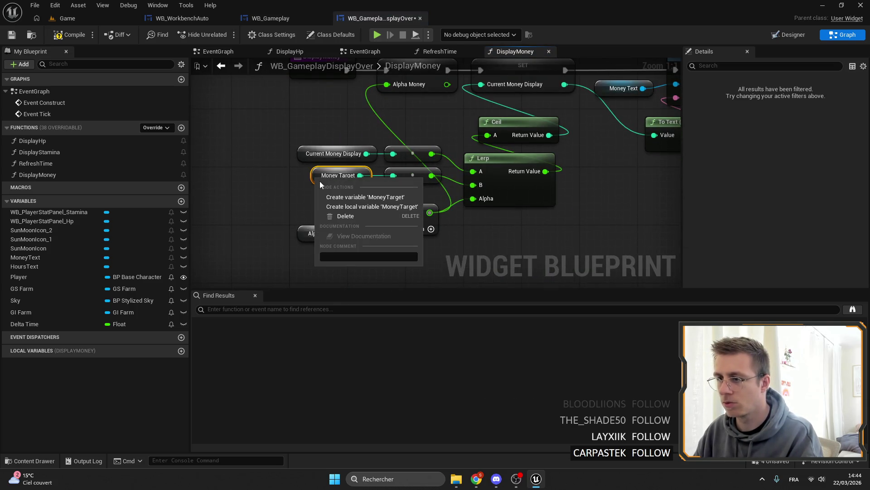
click(350, 198)
right_click(299, 151)
click(350, 169)
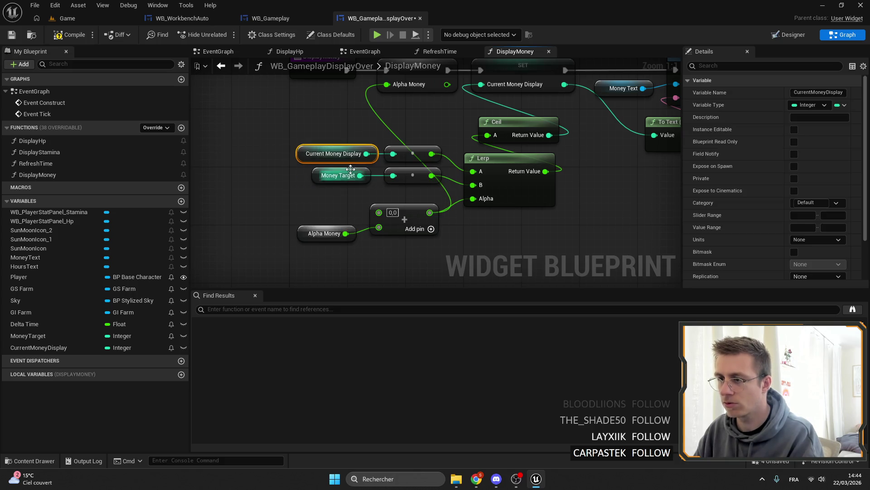
right_click(304, 239)
click(335, 252)
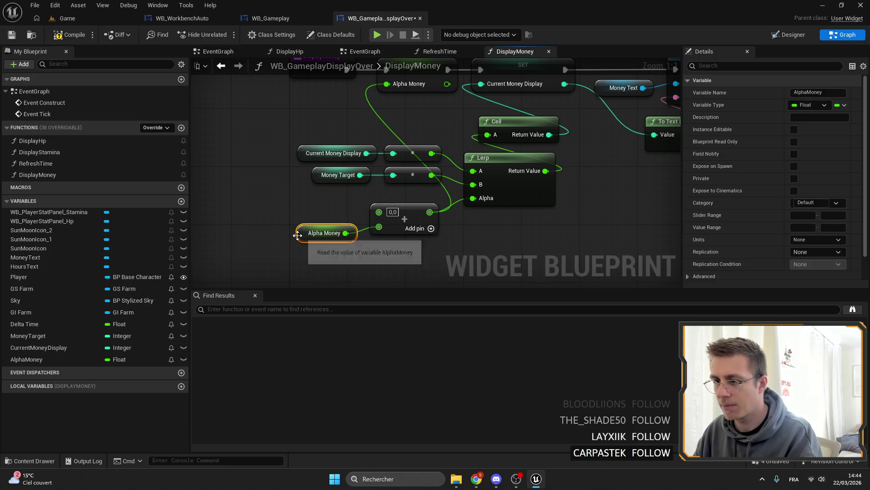
mouse_move(441, 167)
mouse_down()
mouse_move(404, 211)
mouse_move(330, 165)
mouse_up()
scroll(330, 164, down, 1)
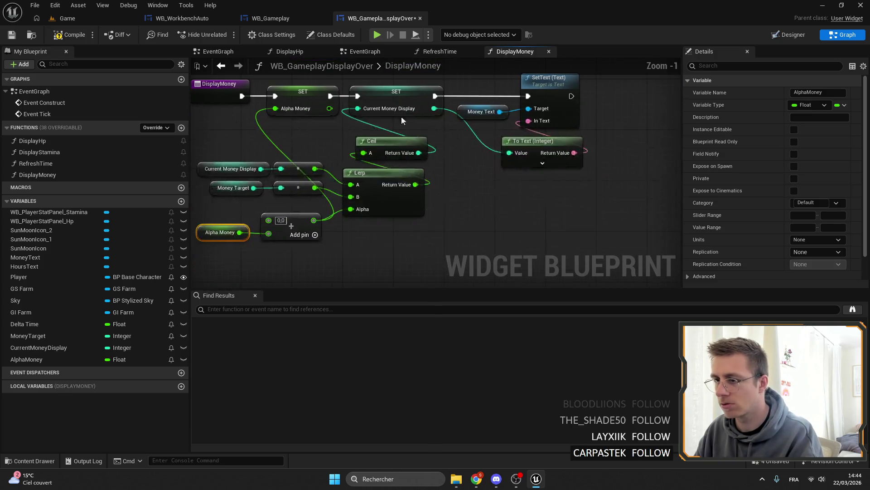
mouse_move(473, 163)
mouse_down()
mouse_move(394, 143)
mouse_move(495, 157)
mouse_up()
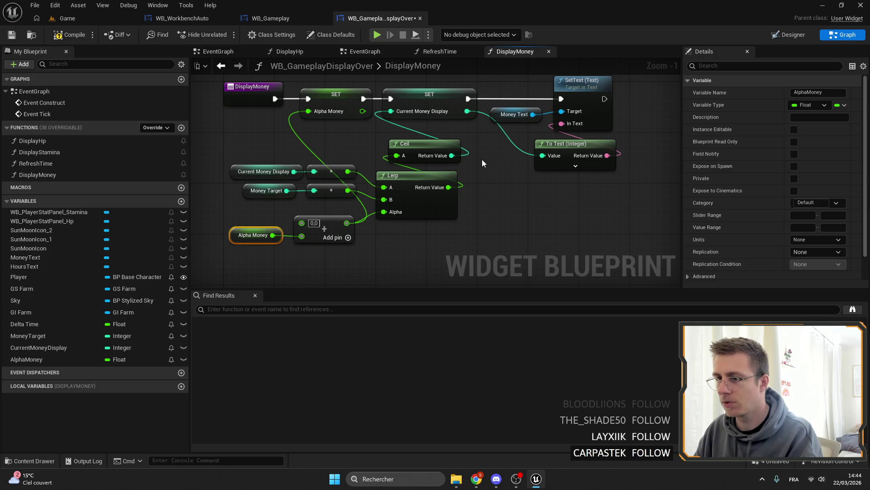
drag(268, 209, 170, 221)
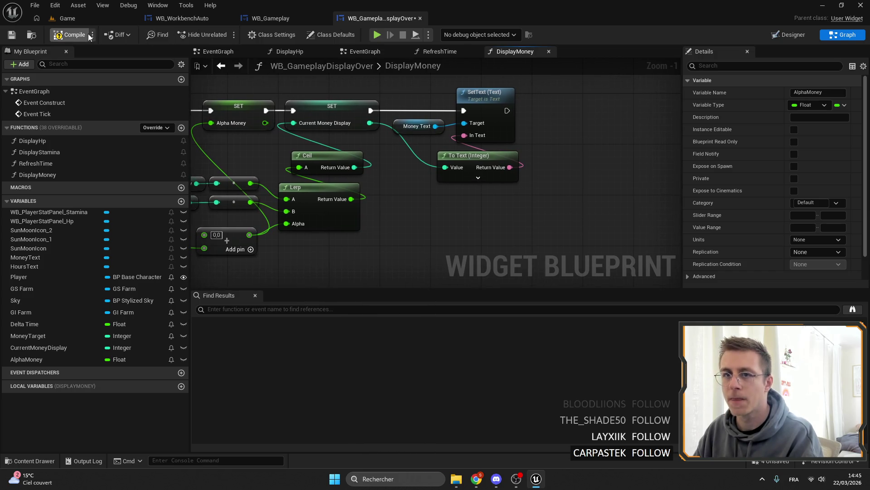
- Compile and save the display-over widget, then find where AlphaMoney is used in WB_Gameplay's UpdateMoney
click(12, 34)
click(270, 18)
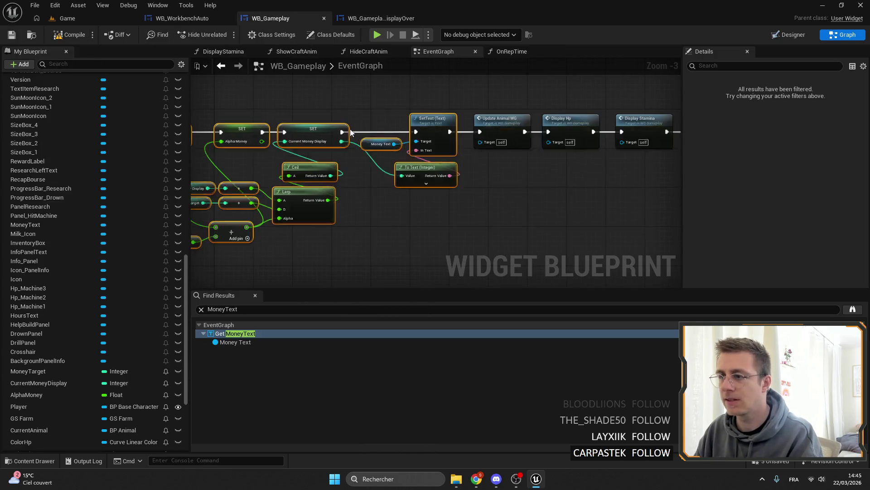
scroll(476, 188, down, 4)
scroll(475, 185, up, 3)
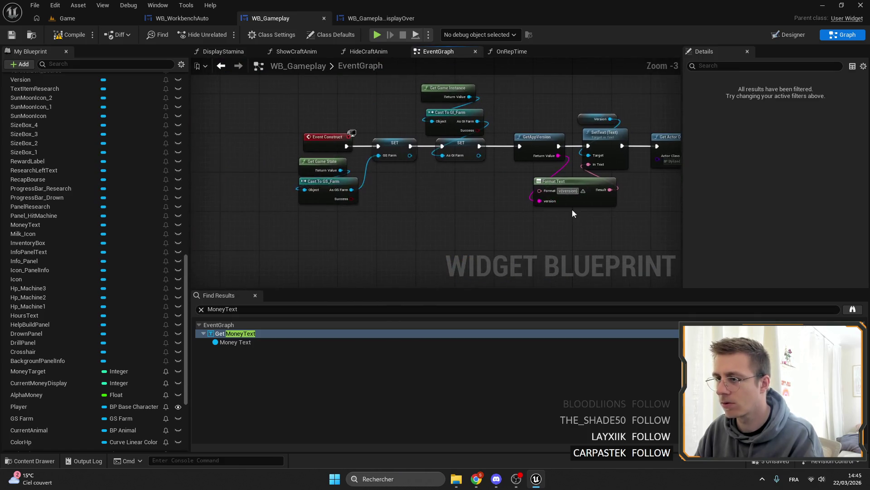
scroll(425, 230, up, 3)
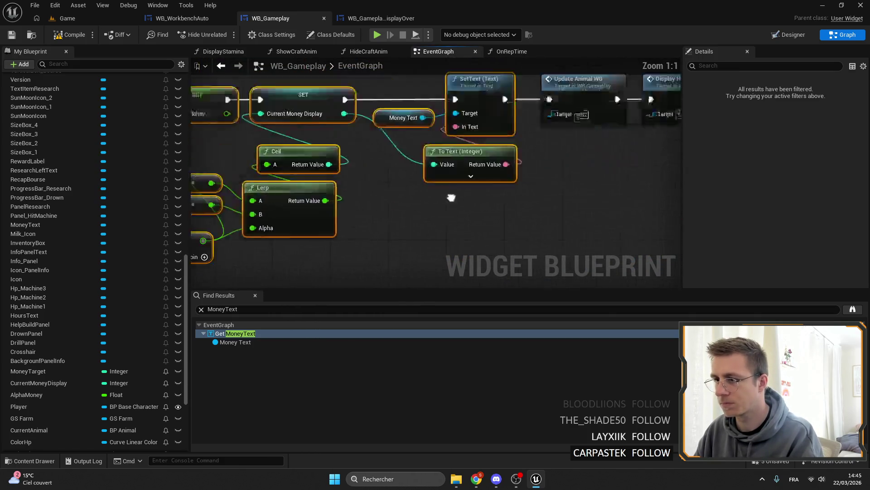
right_click(383, 126)
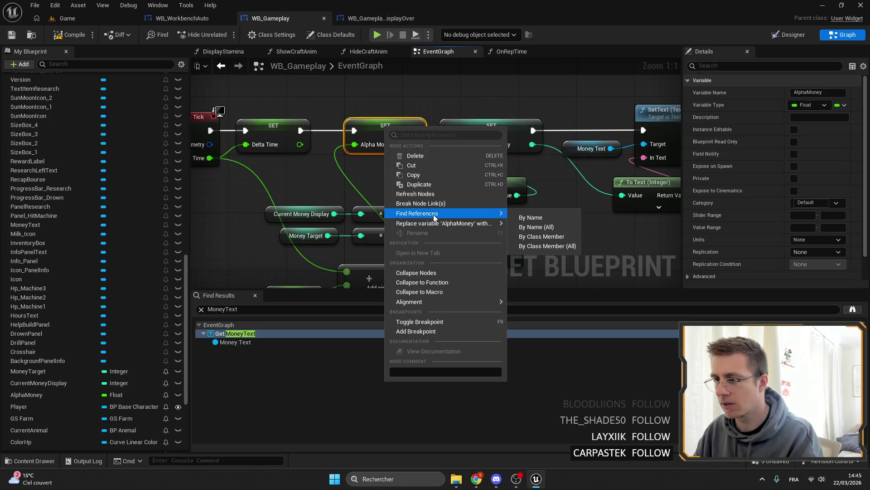
click(496, 248)
double_click(236, 385)
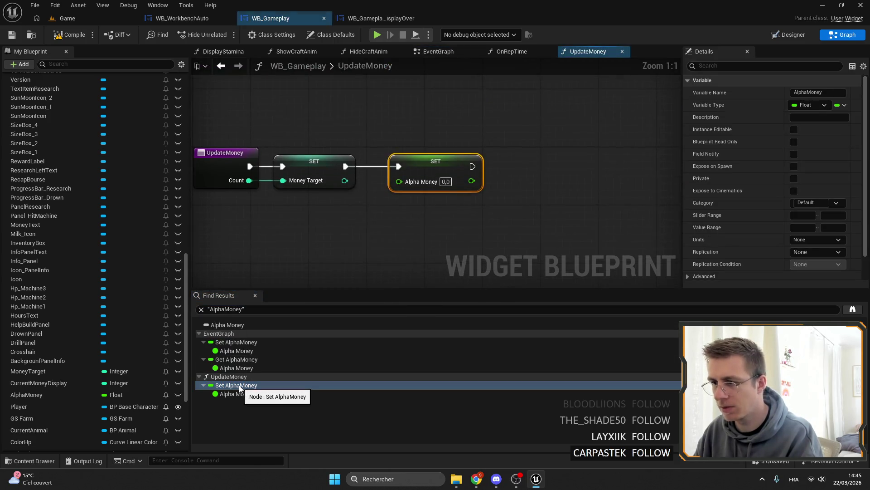
drag(304, 205, 370, 191)
- Search all blueprints for UpdateMoney calls and open the BP_BaseCharacter result
right_click(317, 157)
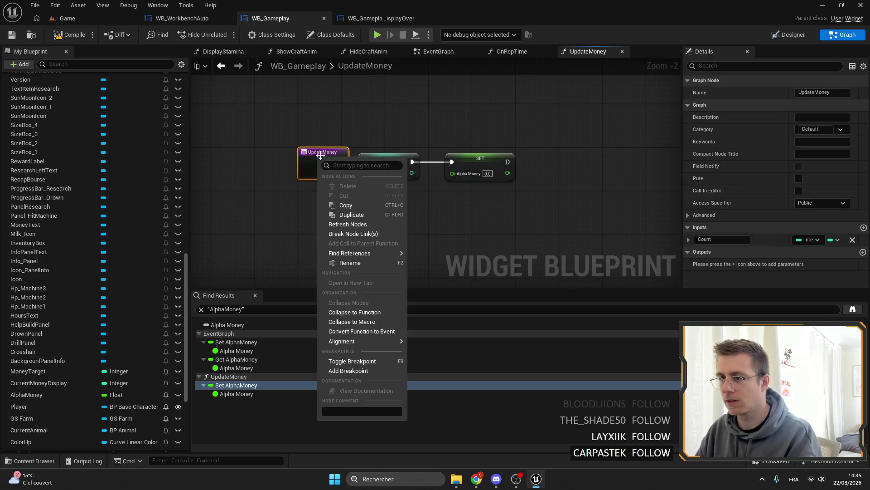
right_click(314, 151)
mouse_move(372, 249)
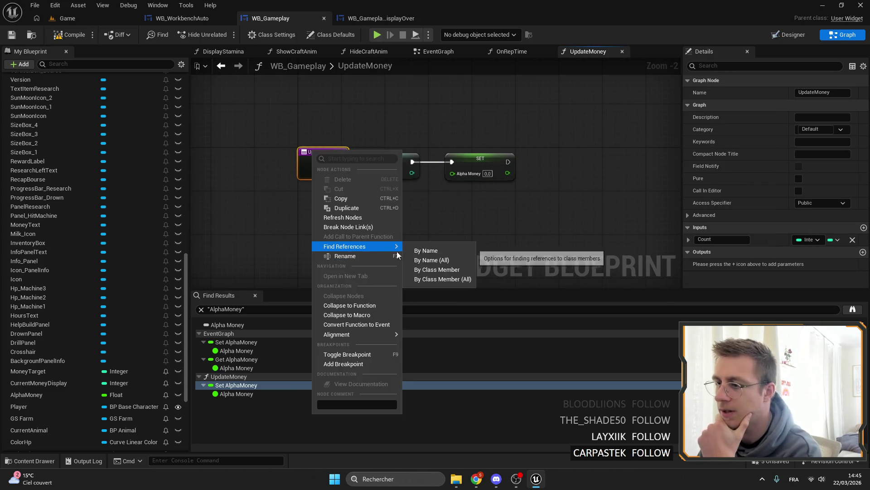
click(443, 250)
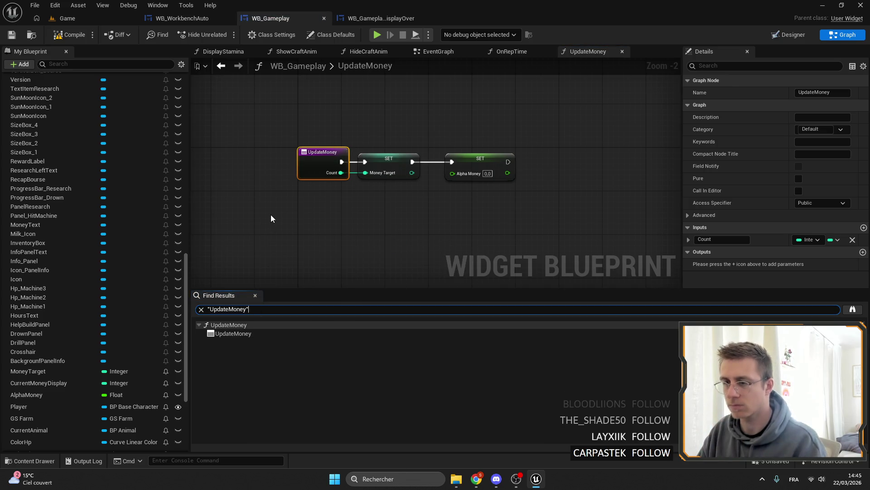
right_click(333, 156)
mouse_move(420, 247)
click(460, 260)
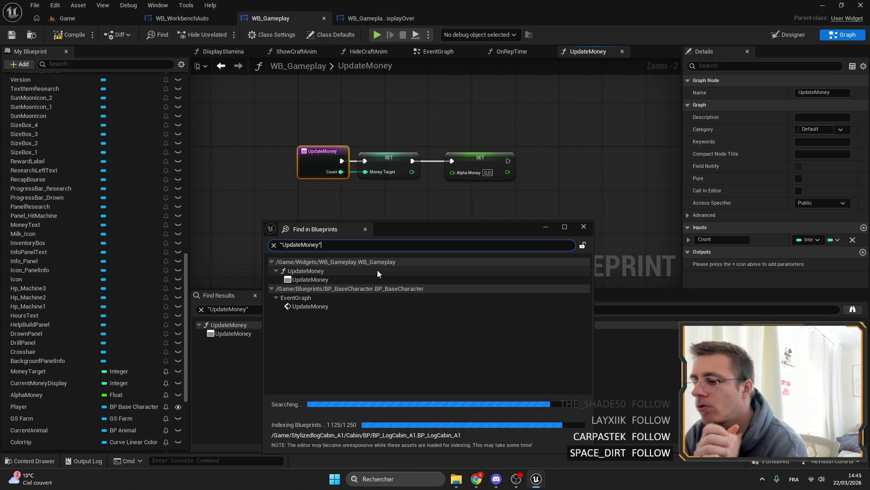
click(329, 307)
double_click(331, 306)
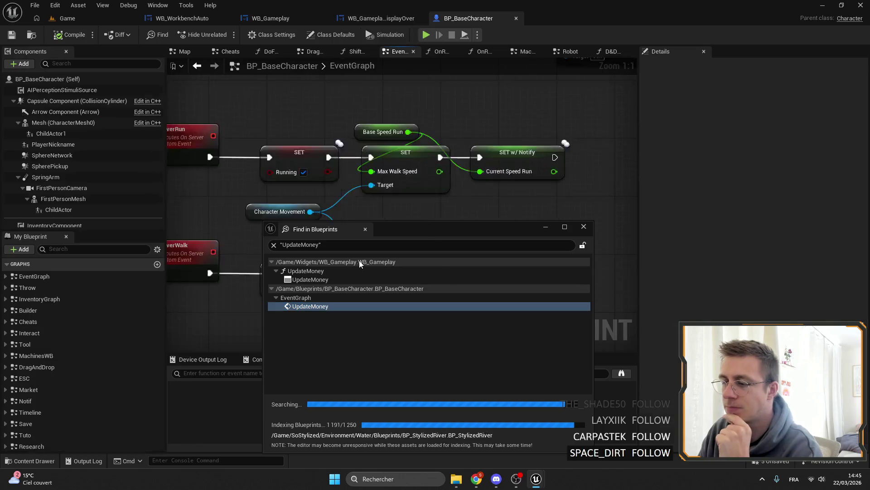
- Delete the Update Money call with its Game State and Money inputs, linking Select Inventory Element to Server Set Selected Index
scroll(493, 113, down, 4)
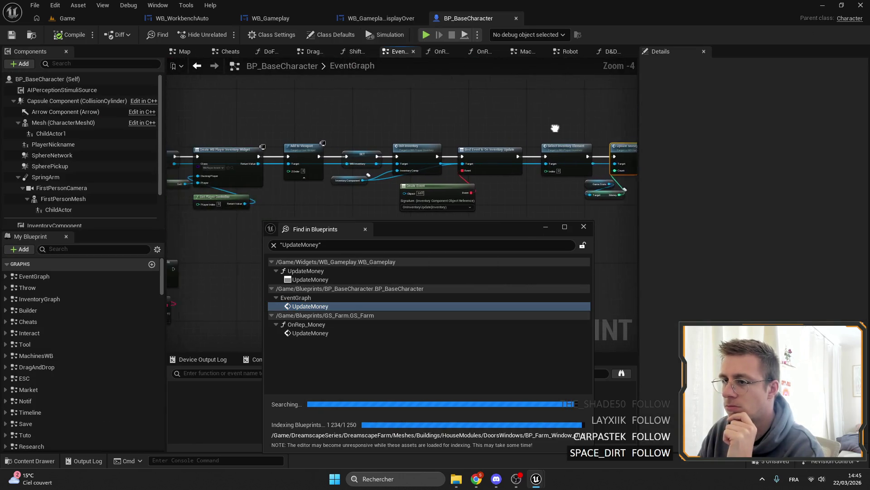
drag(452, 130, 336, 144)
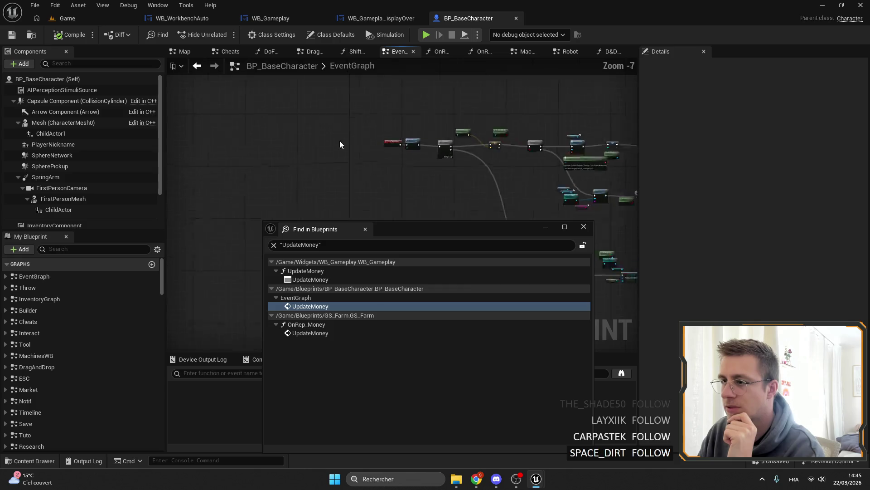
scroll(529, 187, up, 1)
drag(481, 163, 409, 173)
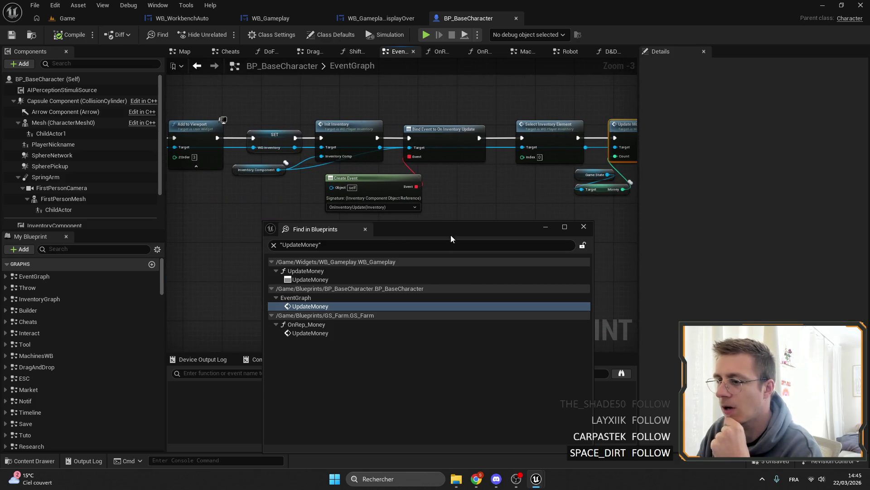
double_click(310, 306)
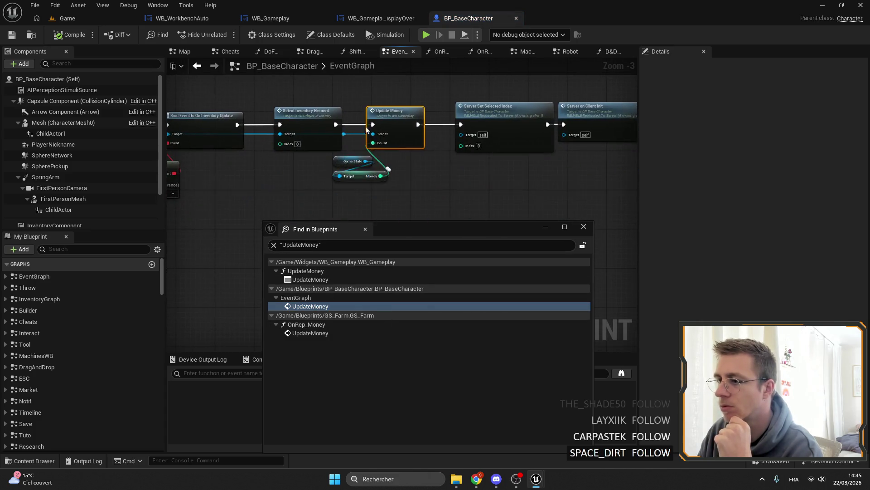
mouse_move(393, 188)
mouse_down()
mouse_move(368, 128)
mouse_move(460, 124)
mouse_up()
key(Delete)
click(306, 333)
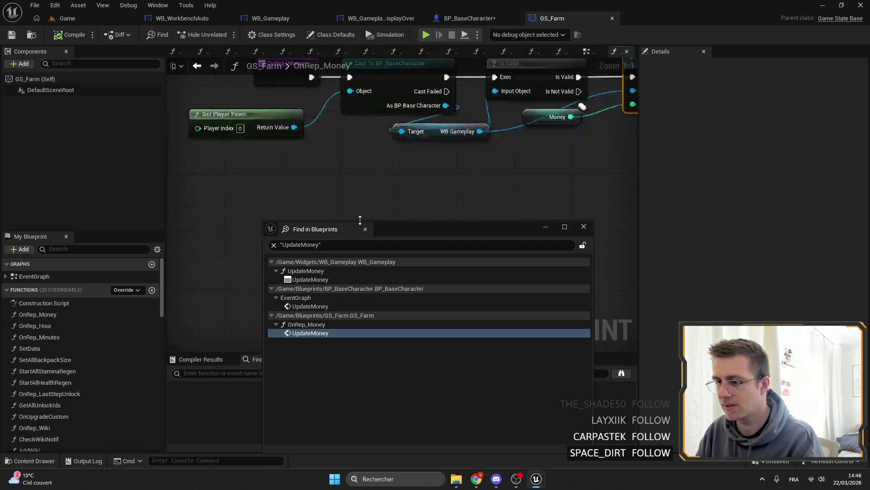
- Strip OnRep_Money of the cast, Get Player Pawn, Is Valid, WB Gameplay getter and Update Money nodes
click(408, 89)
ctrl+click(272, 139)
key(Delete)
mouse_move(356, 103)
mouse_down()
mouse_move(381, 111)
mouse_move(562, 109)
mouse_up()
scroll(432, 132, down, 2)
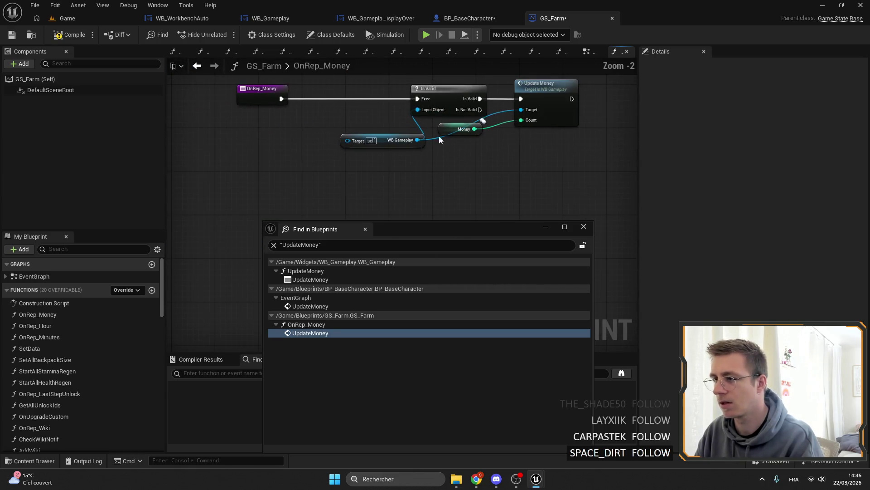
drag(425, 154, 410, 93)
key(Delete)
drag(525, 136, 437, 101)
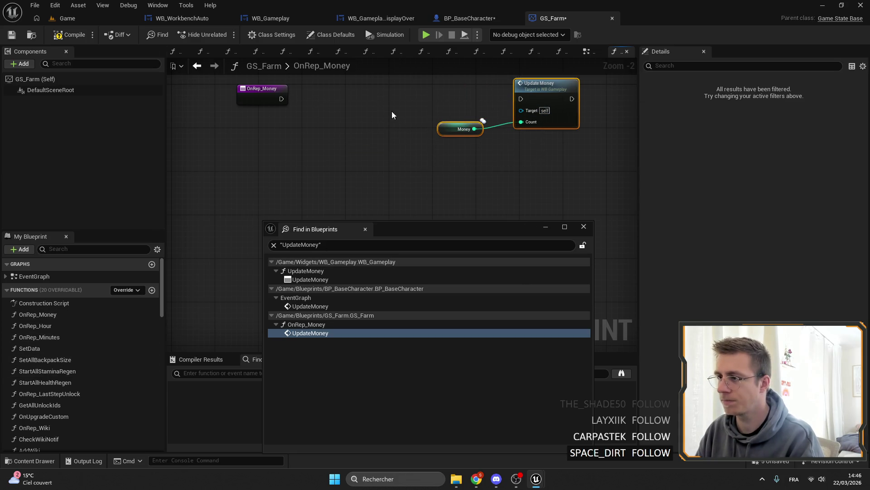
key(Delete)
scroll(93, 330, down, 15)
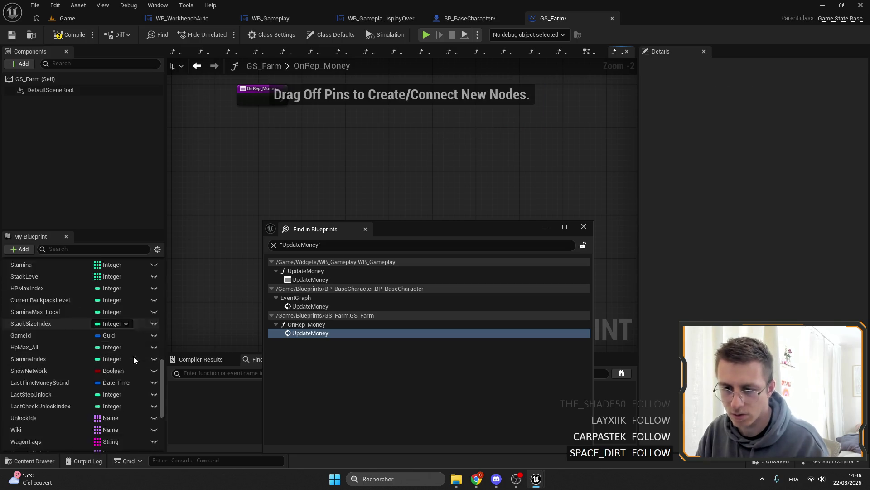
- Add a new event dispatcher named OnMoneyUpdate
click(152, 388)
text(On)
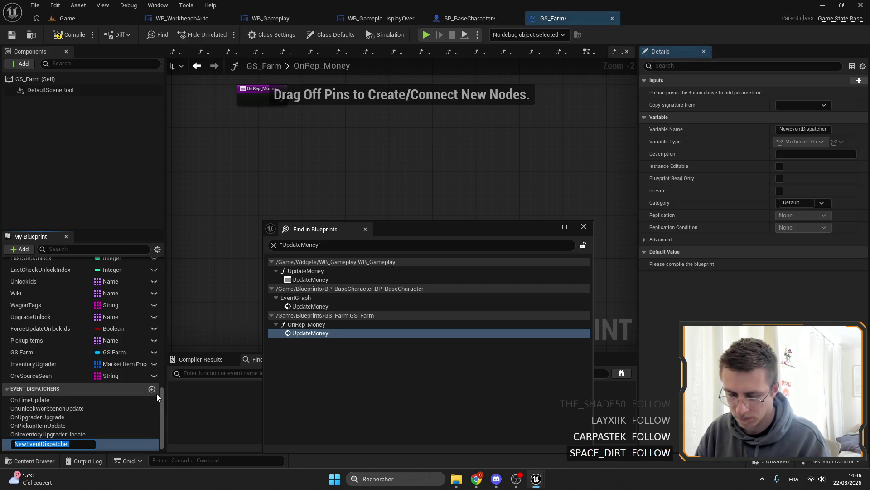
text(Mo)
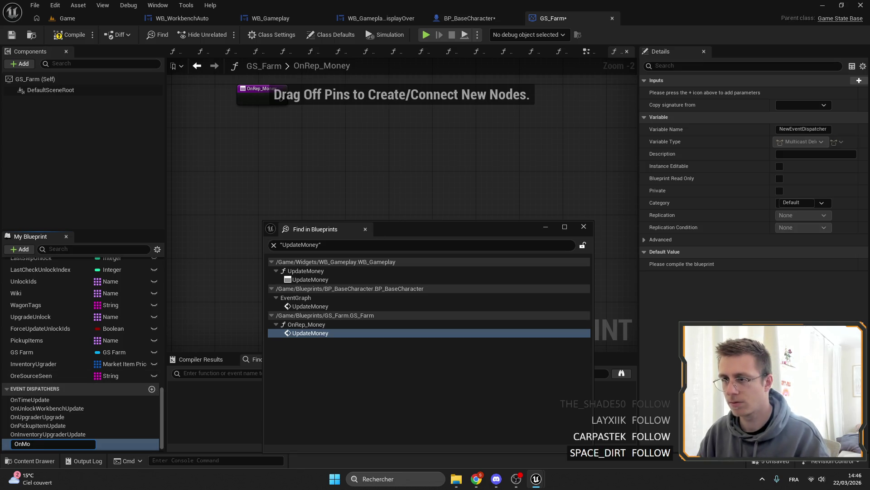
click(350, 195)
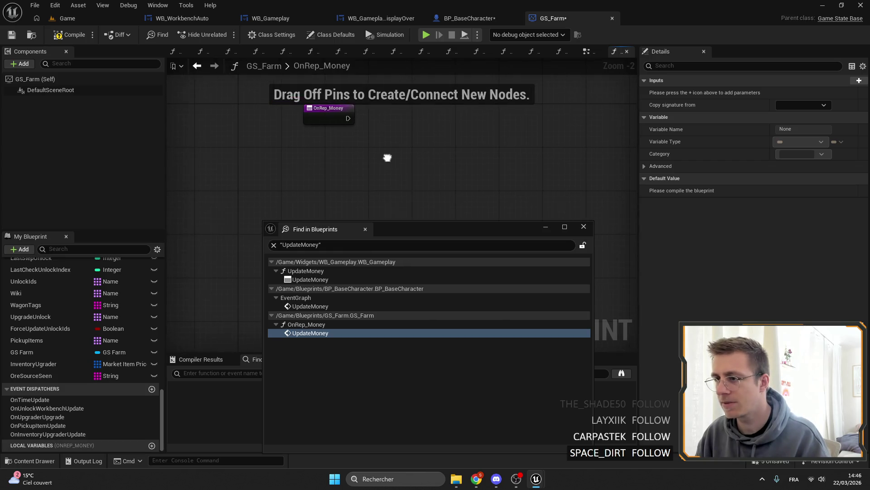
drag(387, 157, 357, 151)
key(ctrl+z)
key(ctrl+z)
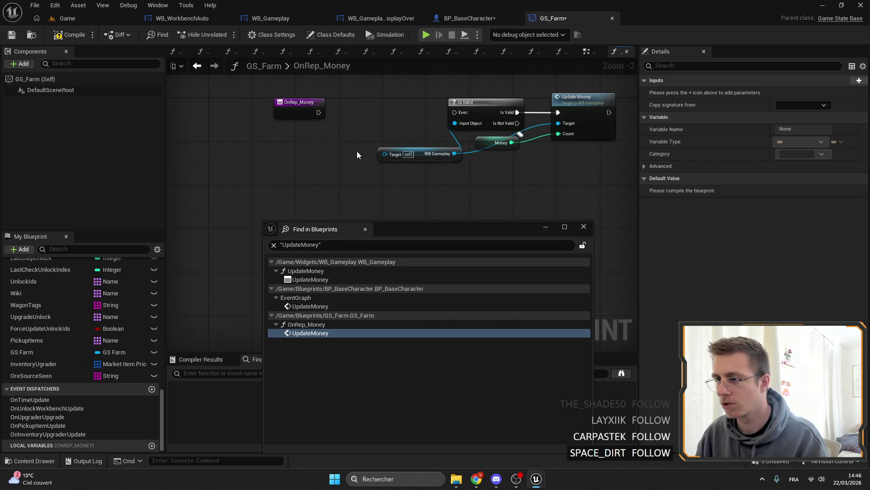
key(ctrl+z)
key(ctrl+y)
key(ctrl+y)
key(ctrl+y)
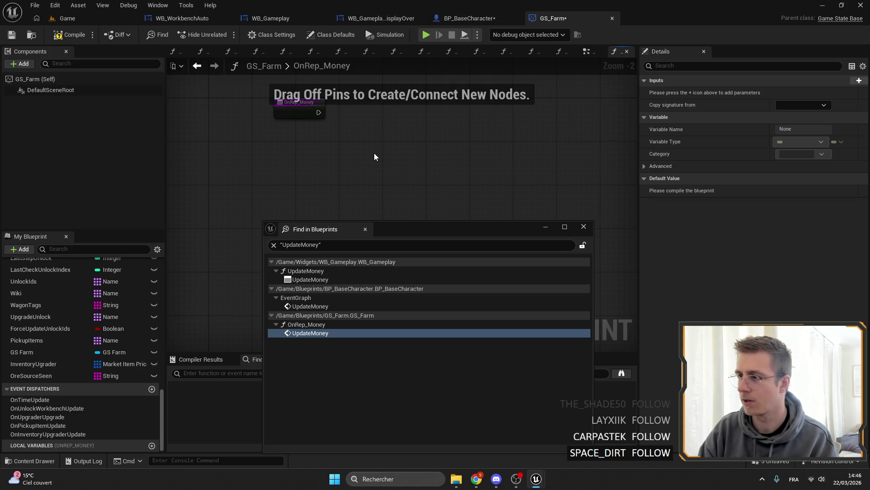
click(41, 443)
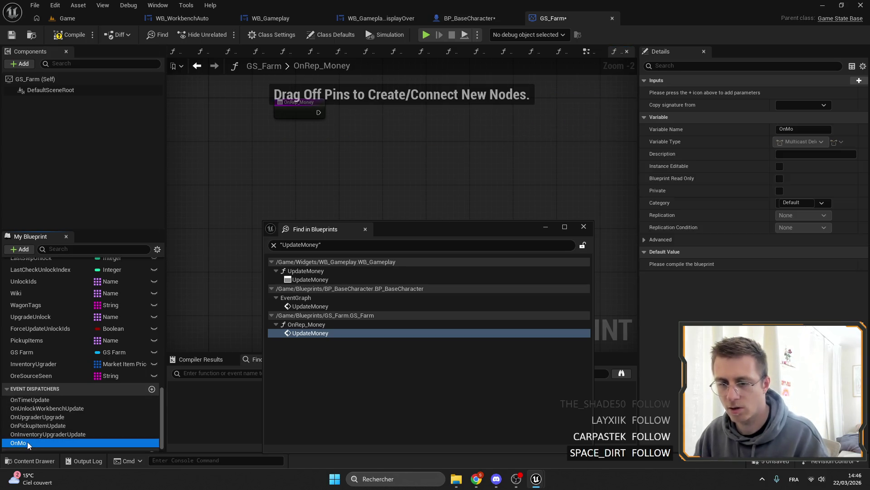
click(41, 443)
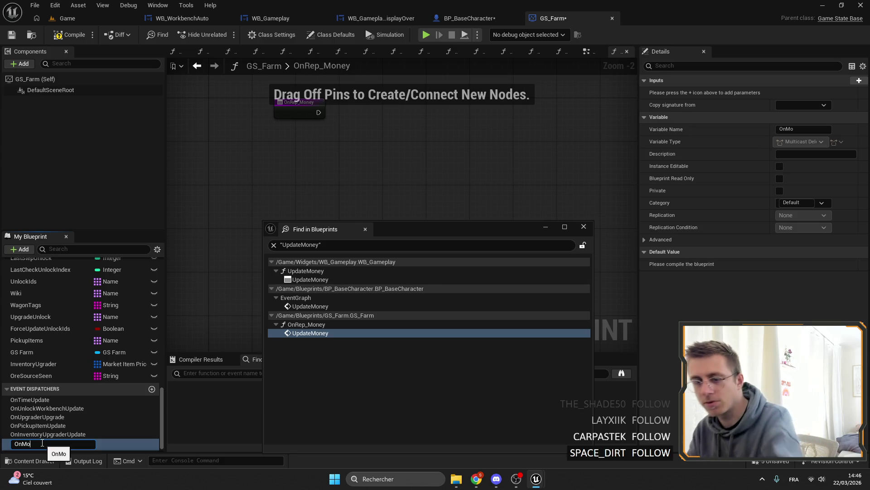
text(ney)
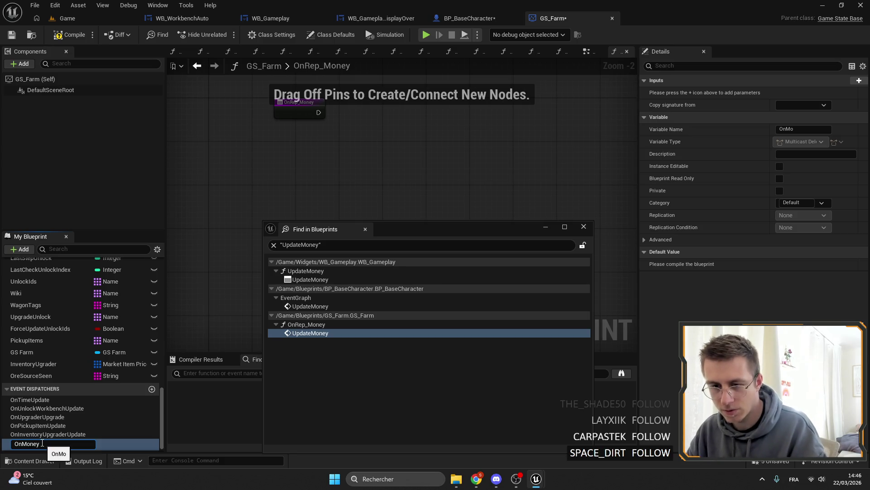
text(Update)
key(Return)
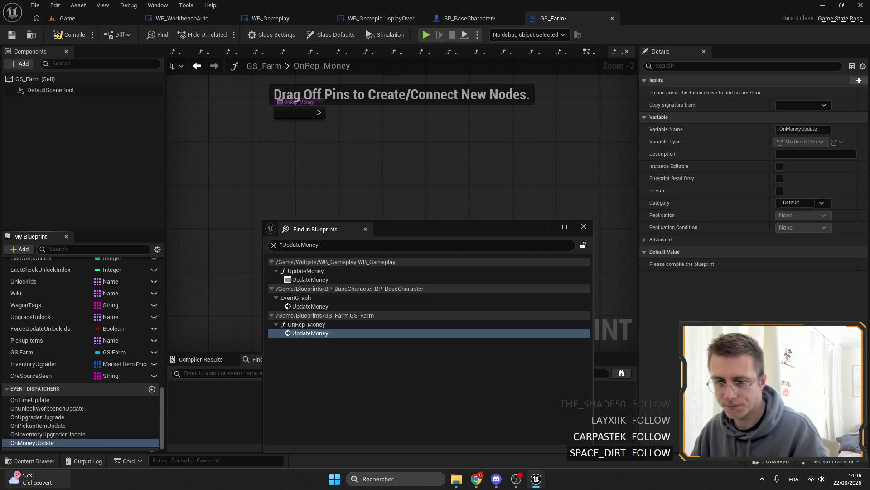
- Call OnMoneyUpdate from OnRep_Money, compile GS_Farm, and send the crash report to restart
drag(31, 442, 410, 131)
click(424, 137)
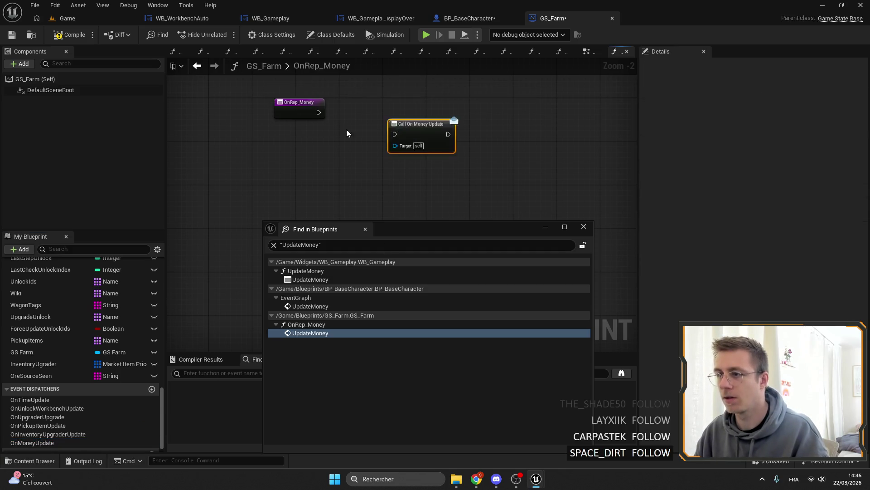
scroll(318, 104, up, 2)
mouse_move(318, 105)
mouse_down()
mouse_move(422, 134)
mouse_move(405, 91)
mouse_up()
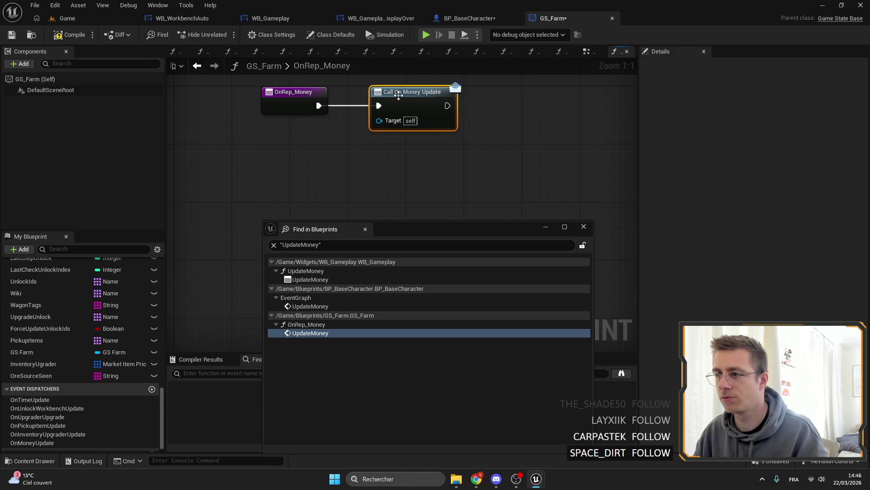
click(77, 41)
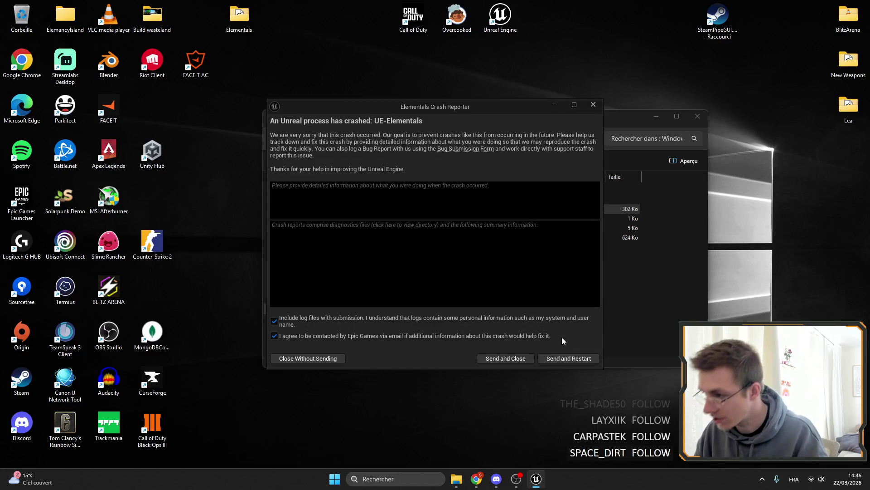
click(572, 357)
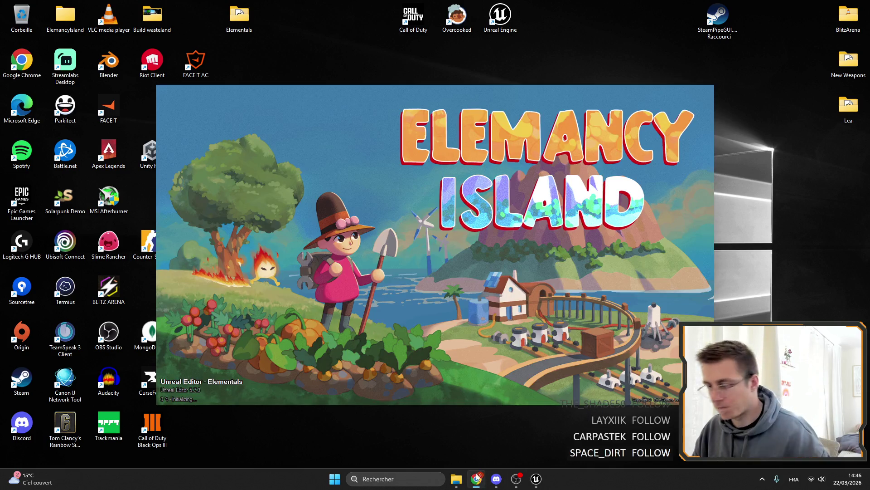
- Wait for the editor to relaunch and reopen the Game level
mouse_move(488, 480)
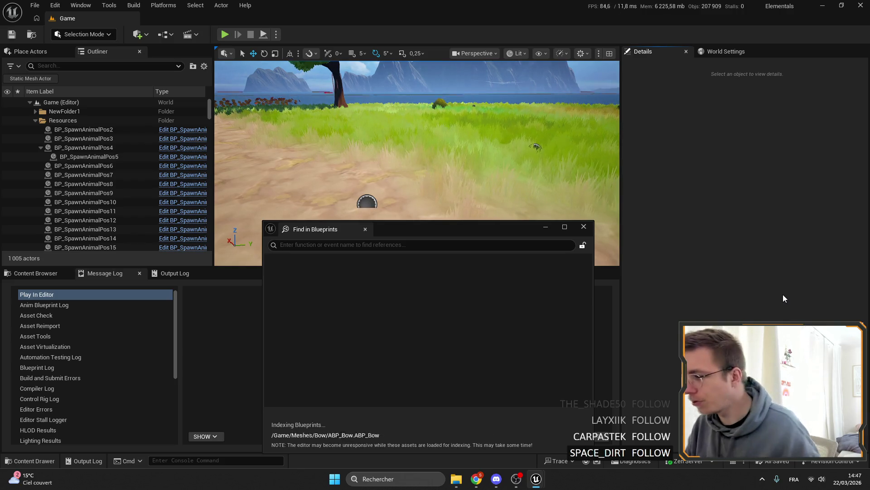
- Close Find in Blueprints, dock the floating WB_GameplayDisplayOver editor, and bring up GS_Farm's EventGraph
click(584, 226)
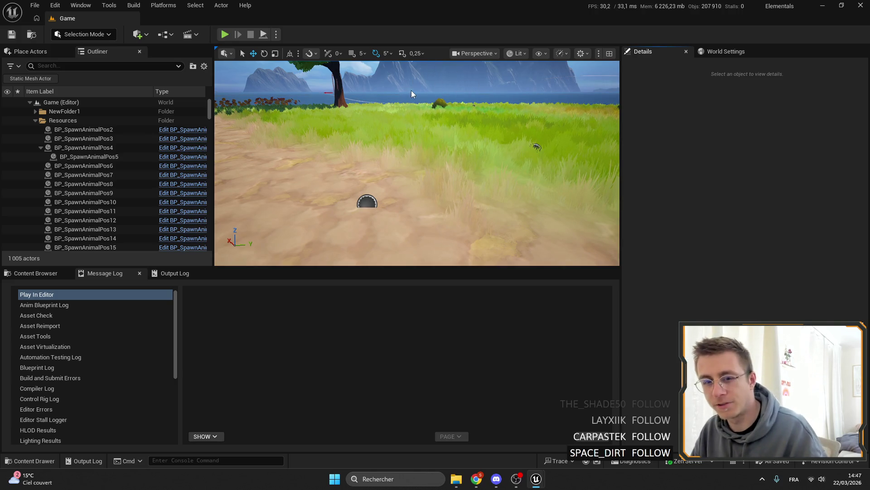
key(alt+Tab)
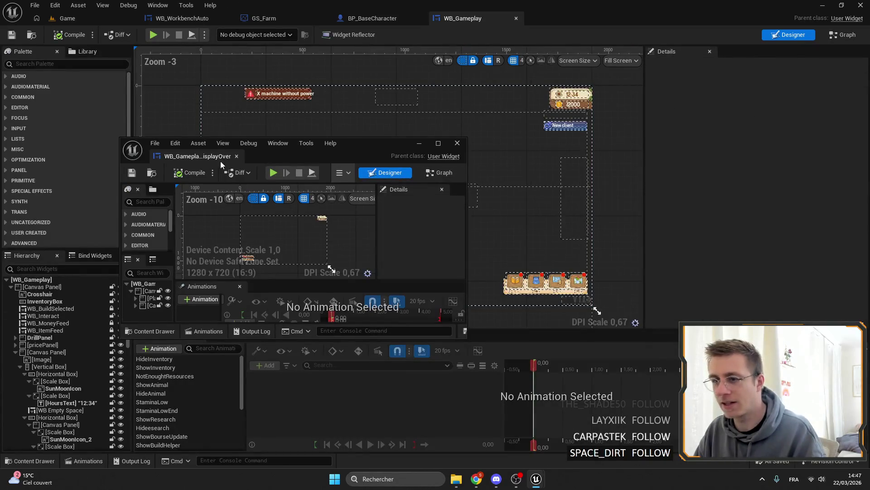
mouse_move(195, 156)
mouse_down()
mouse_move(531, 42)
mouse_move(573, 18)
mouse_up()
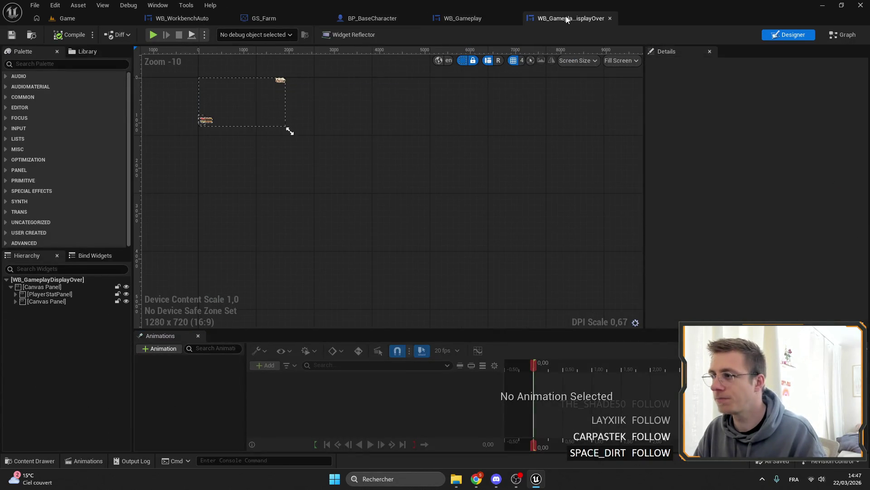
scroll(360, 141, up, 5)
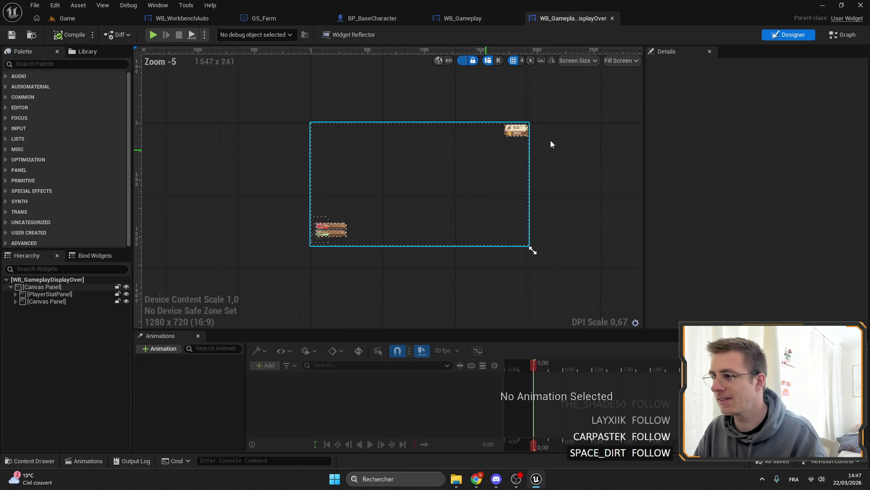
click(479, 17)
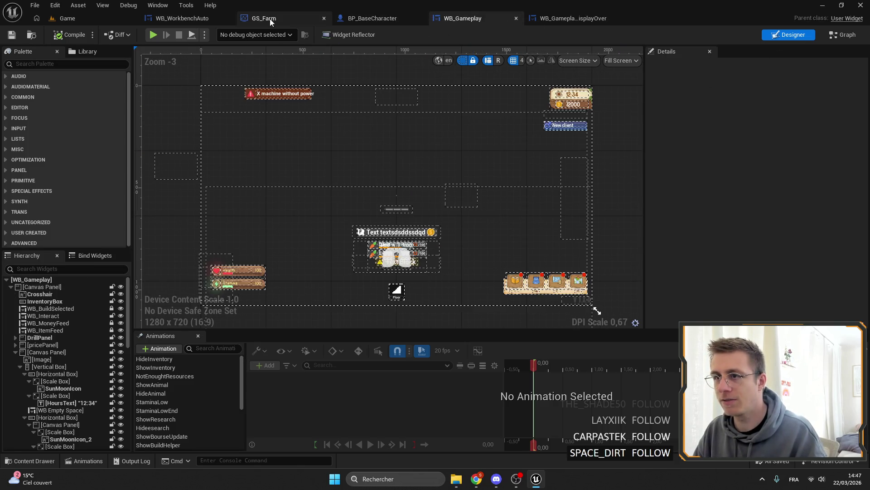
click(270, 18)
scroll(426, 117, down, 4)
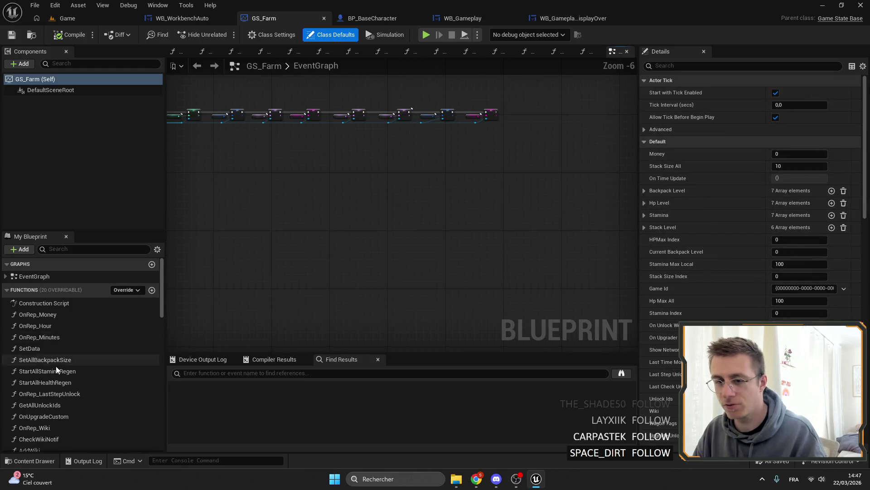
- Filter members by 'money', open OnRep_Money, and delete the old widget update and Get Player Pawn nodes
scroll(58, 350, down, 10)
click(79, 248)
text(money)
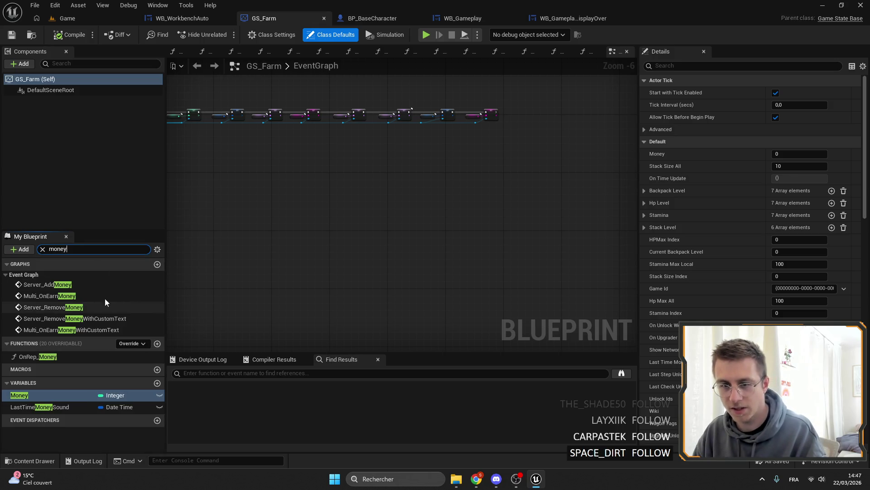
double_click(56, 357)
drag(603, 243, 313, 159)
key(Delete)
click(244, 213)
key(Delete)
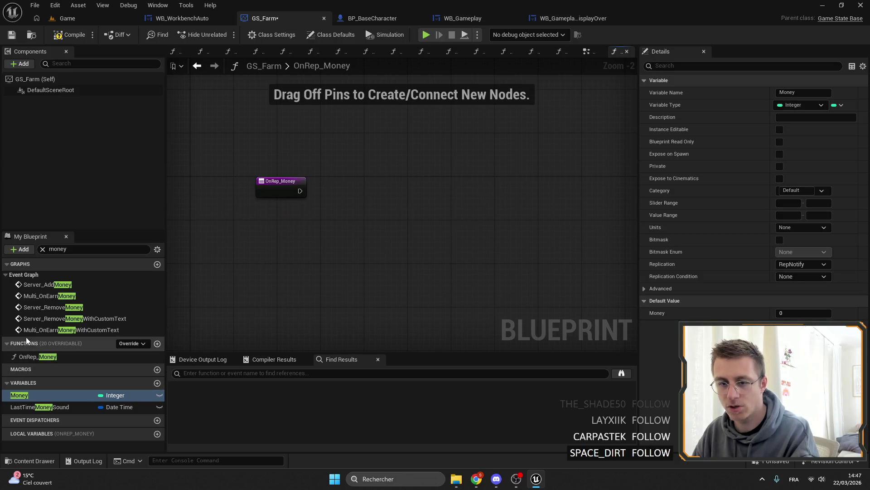
- Add an OnMoneyUpdate dispatcher, call it from OnRep_Money, then compile, save and close GS_Farm
click(42, 249)
click(37, 333)
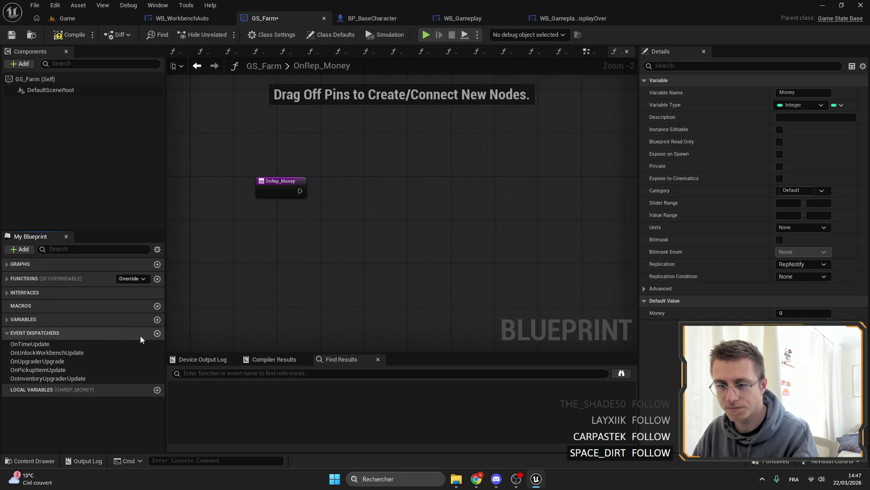
click(157, 333)
text(OnMoneyUI)
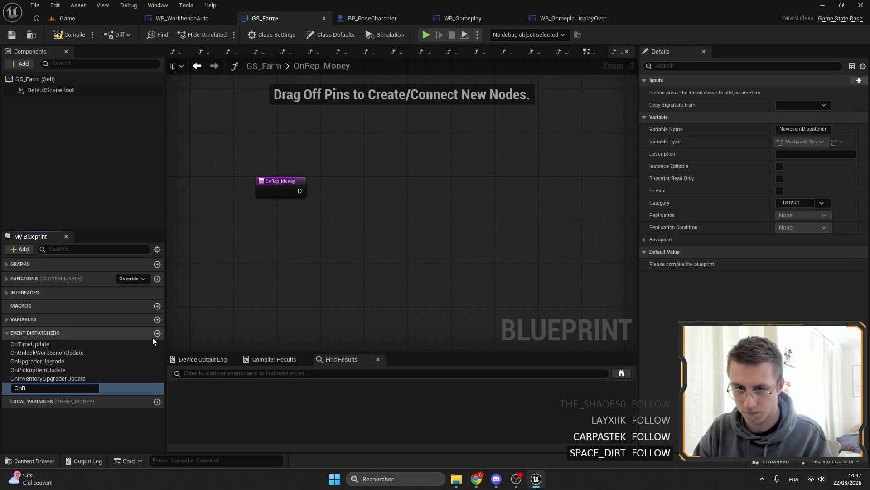
text(pdate)
key(Return)
mouse_move(32, 386)
mouse_down()
mouse_move(59, 361)
mouse_move(216, 312)
mouse_move(294, 235)
mouse_up()
click(326, 248)
drag(299, 192, 321, 196)
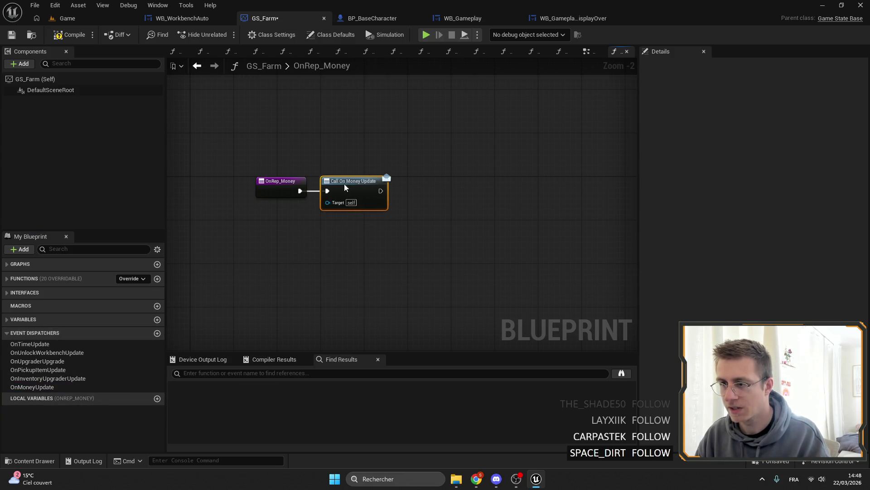
click(11, 36)
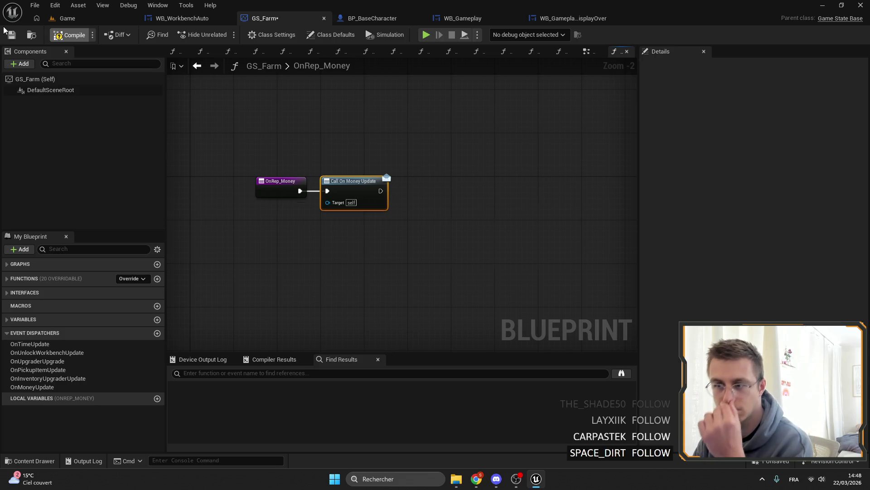
click(323, 18)
- In BP_BaseCharacter's EventGraph, delete Update Money and its getters, linking Select Inventory Element to Server Set Selected Index
scroll(351, 194, down, 1)
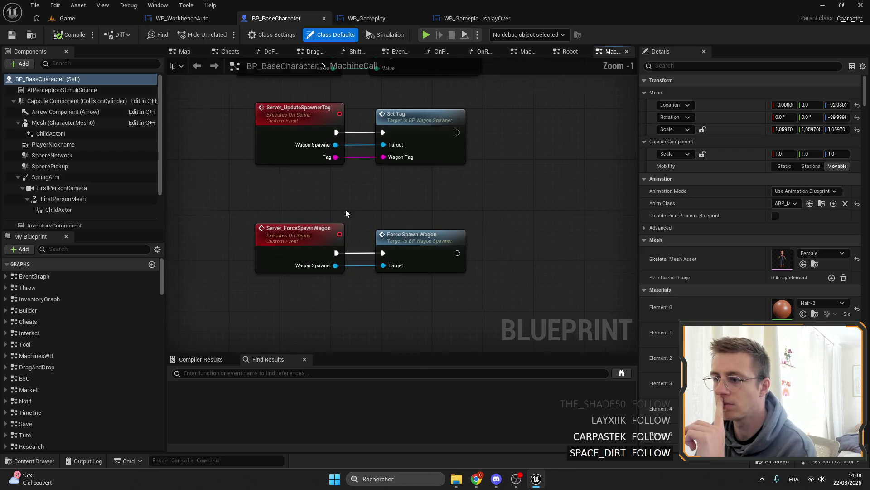
click(258, 372)
double_click(50, 276)
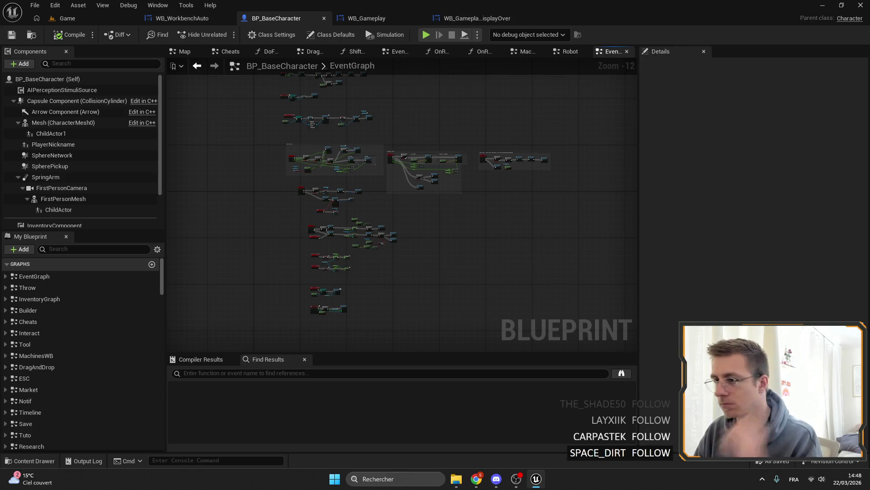
scroll(544, 171, up, 11)
drag(408, 260, 317, 152)
key(Delete)
drag(364, 193, 522, 193)
- Realign the two server event nodes along the wire, then compile and save BP_BaseCharacter
scroll(529, 192, down, 3)
scroll(440, 213, down, 3)
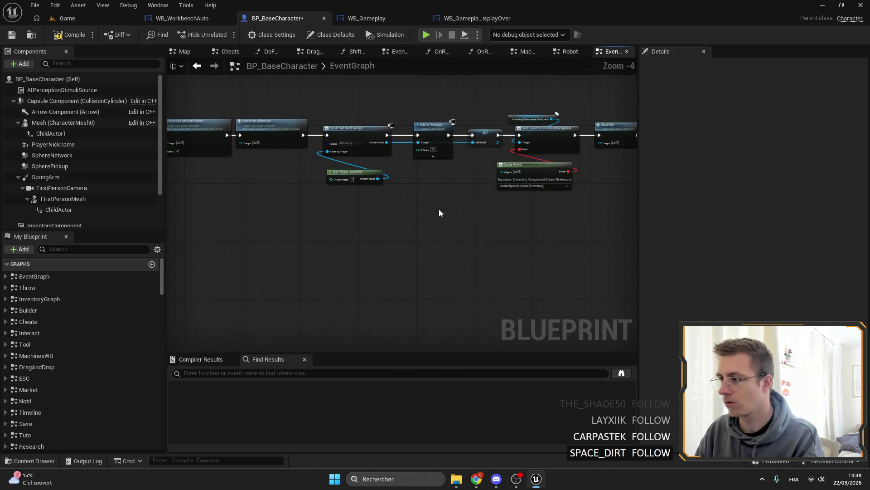
drag(609, 213, 335, 131)
scroll(393, 131, up, 5)
drag(393, 131, 455, 123)
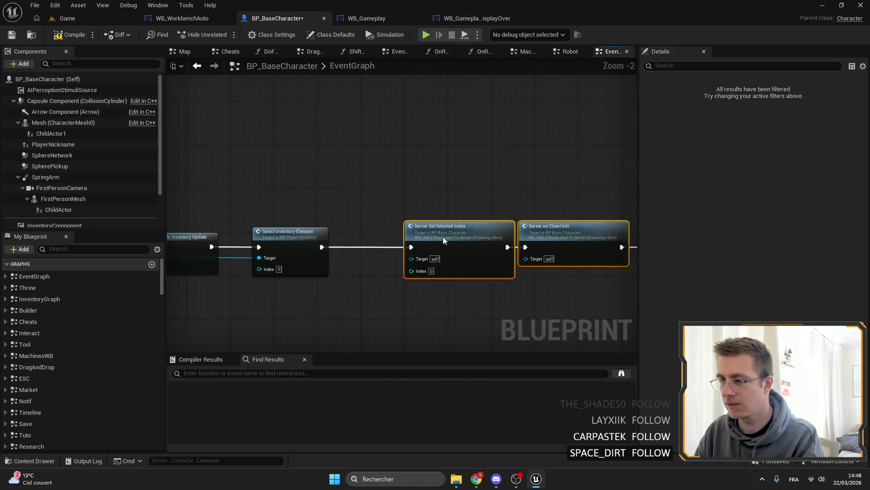
drag(503, 237, 406, 237)
click(317, 181)
click(71, 37)
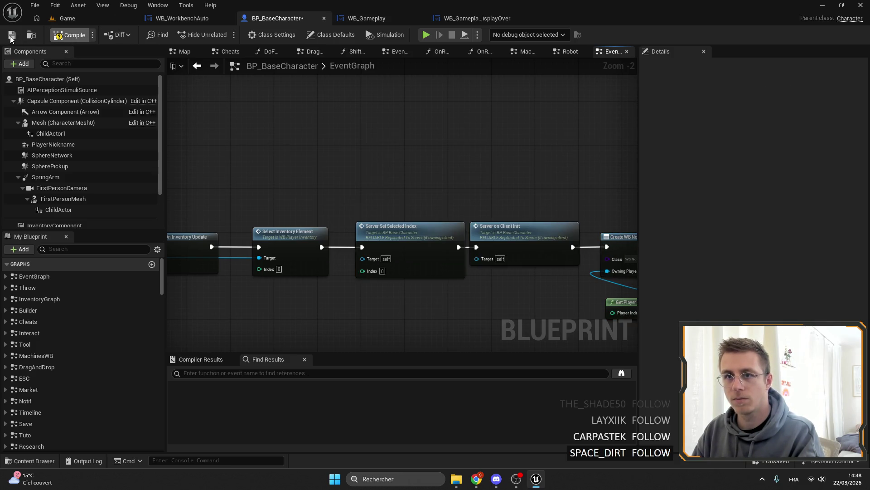
click(11, 37)
click(13, 37)
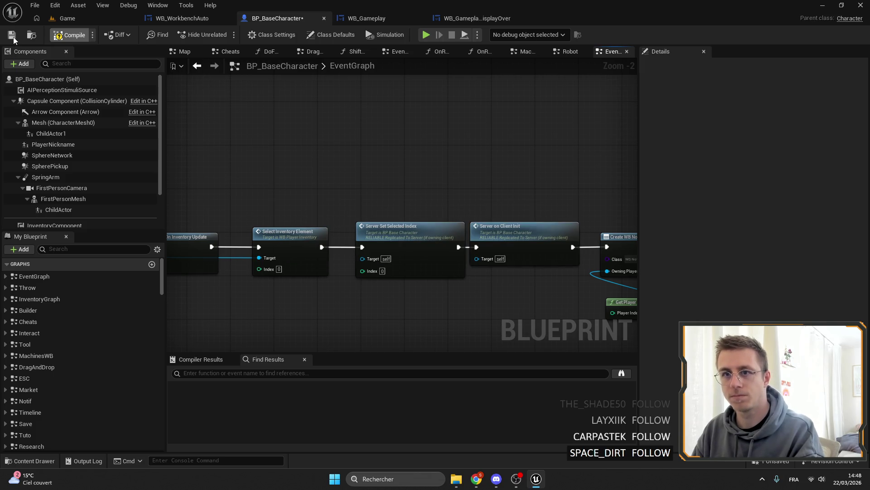
- Close BP_BaseCharacter and show WB_GameplayDisplayOver's blueprint graph
click(324, 18)
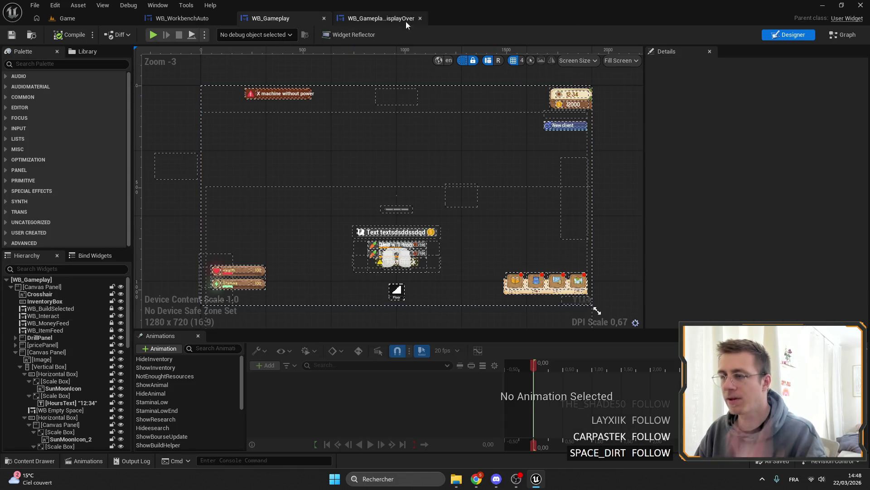
click(376, 19)
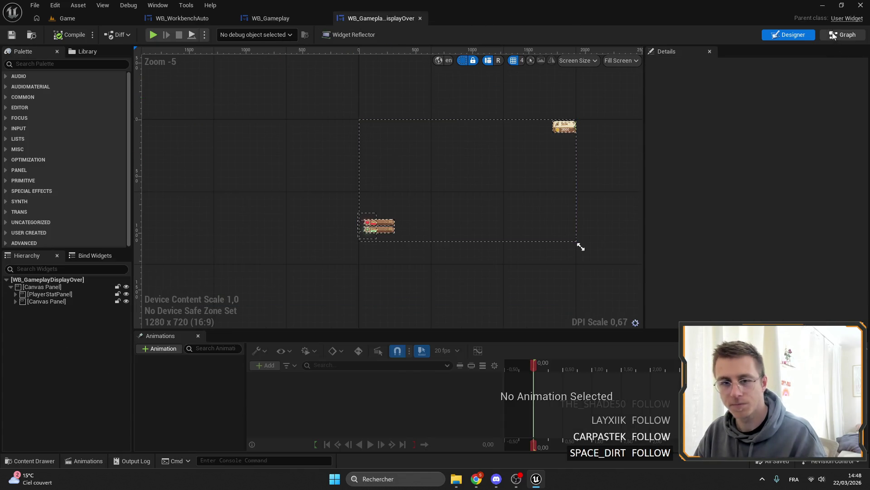
click(836, 35)
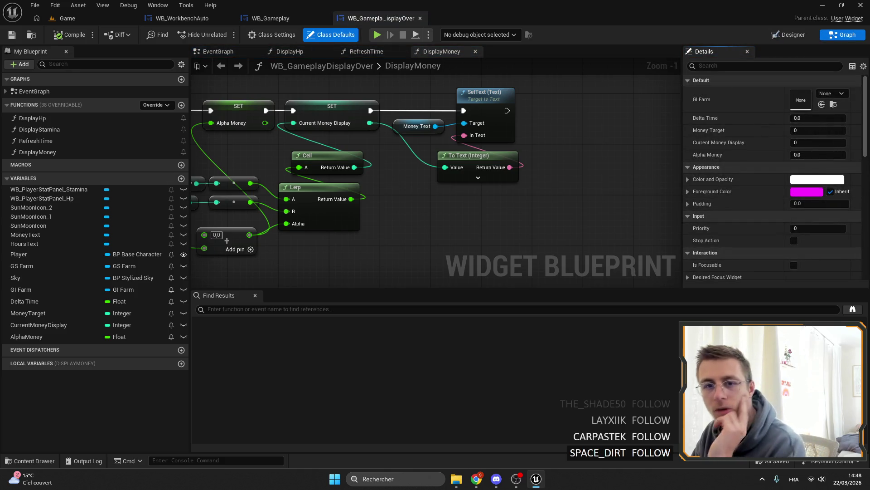
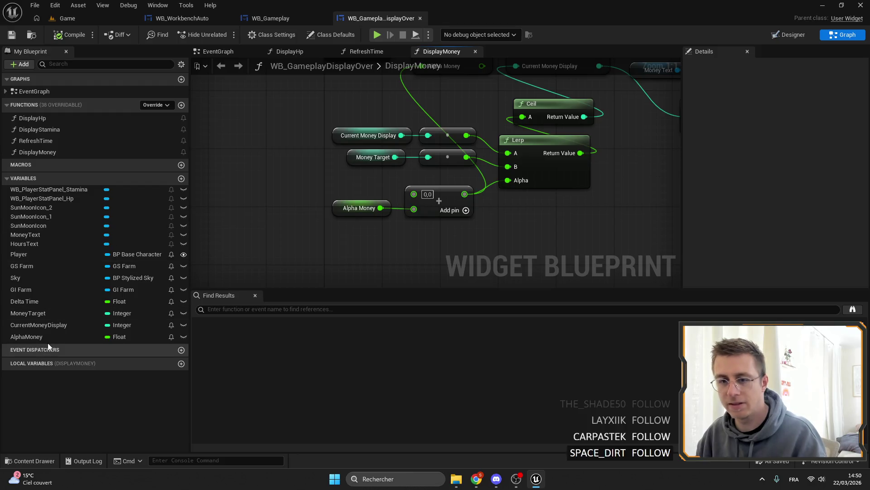
- Wire Delta Time into the Add node's top input, compile, and switch to the EventGraph
mouse_move(28, 301)
mouse_down()
mouse_move(431, 221)
mouse_move(414, 193)
mouse_move(386, 180)
mouse_up()
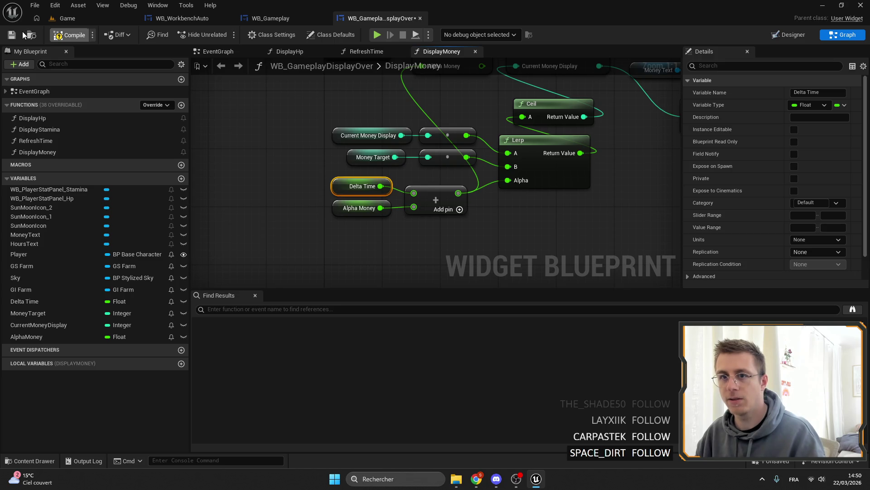
click(12, 35)
scroll(447, 185, down, 2)
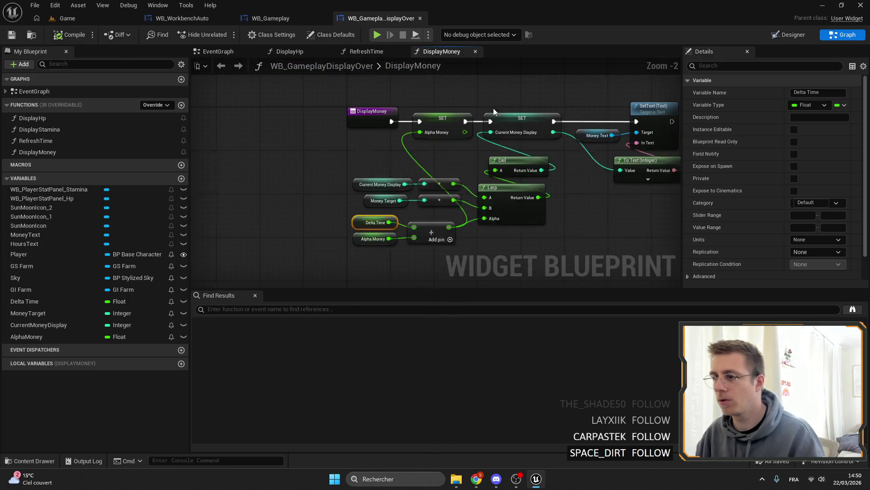
click(290, 51)
click(205, 53)
- Bring the GS Farm setup nodes into view and drag out a GS Farm getter to search its actions
scroll(525, 192, down, 3)
scroll(443, 181, up, 5)
drag(446, 158, 400, 164)
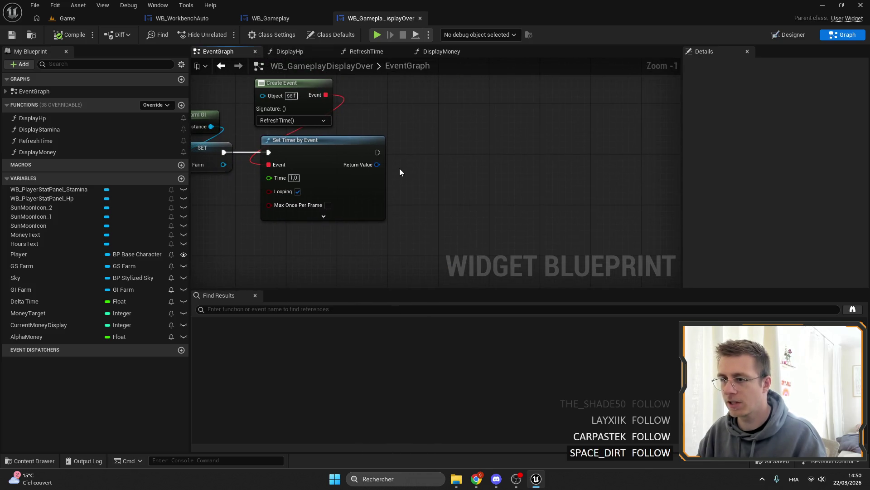
right_click(424, 154)
drag(390, 129, 617, 128)
mouse_move(393, 148)
mouse_down()
mouse_move(536, 158)
mouse_move(215, 134)
mouse_up()
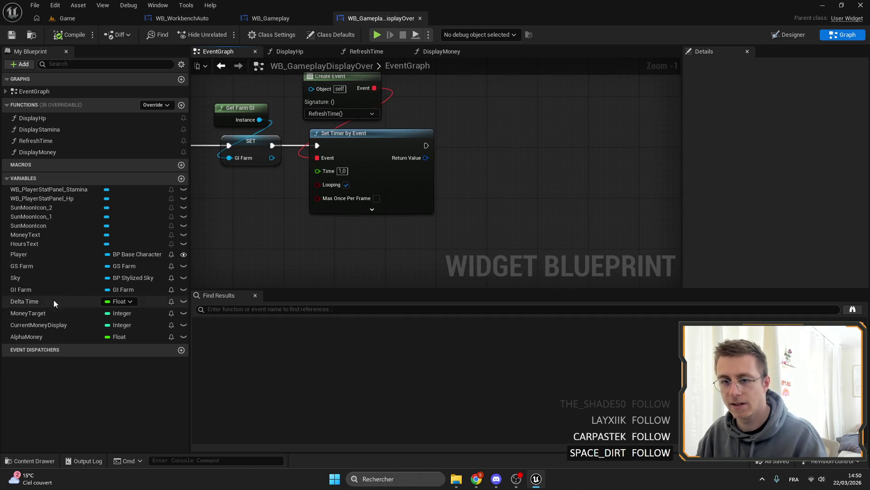
mouse_move(22, 266)
mouse_down()
mouse_move(464, 97)
mouse_move(553, 110)
mouse_up()
click(476, 113)
- Add a Bind Event to On Money Update node from GS Farm and chain it after Set Timer by Event
text(bind i,)
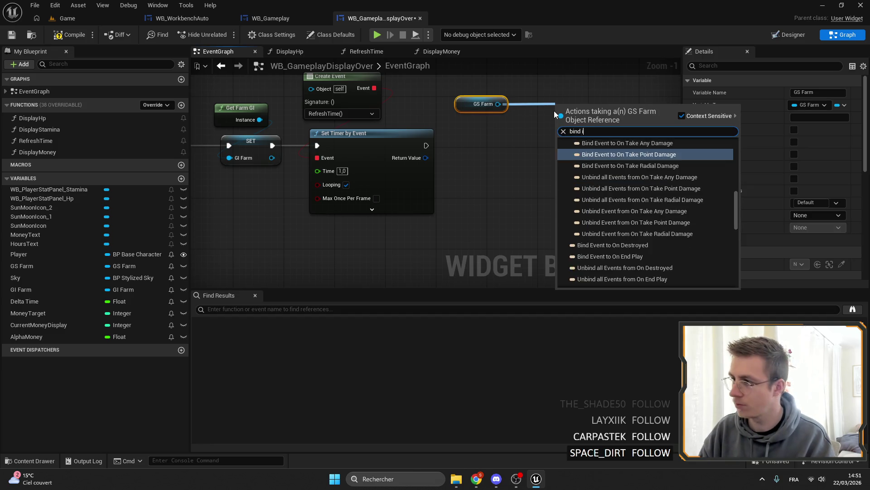
key(BackSpace)
key(BackSpace)
text(on m)
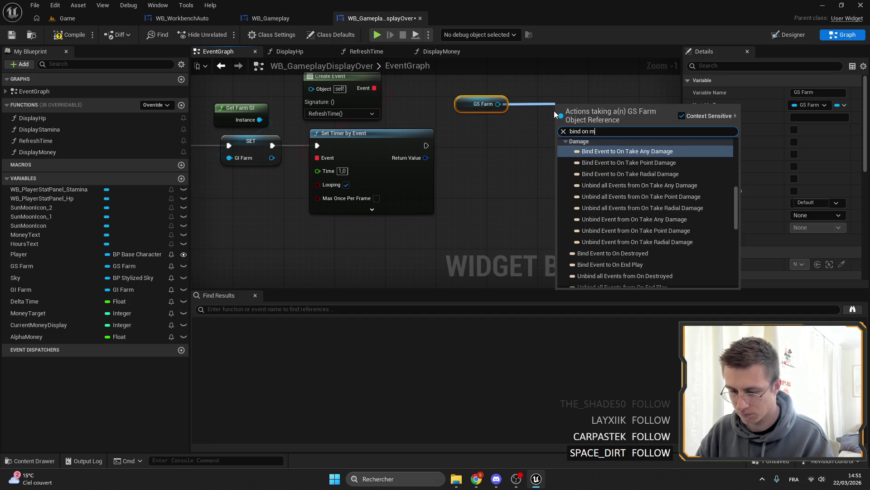
text(oney)
key(Return)
mouse_move(426, 145)
mouse_down()
mouse_move(558, 120)
mouse_move(520, 147)
mouse_up()
drag(479, 107, 505, 120)
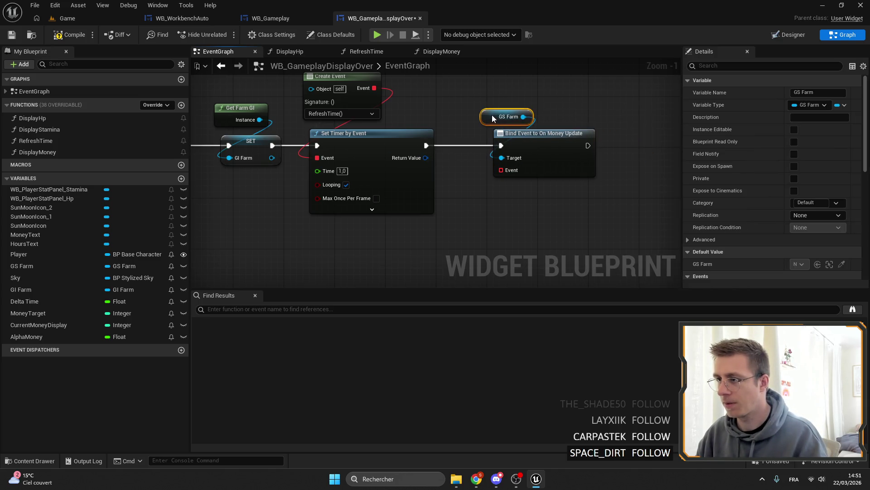
- Discard a trial Create Event node and wire a custom event named SetMoneyTarget to the binding's Event pin
drag(514, 176, 490, 192)
text(create)
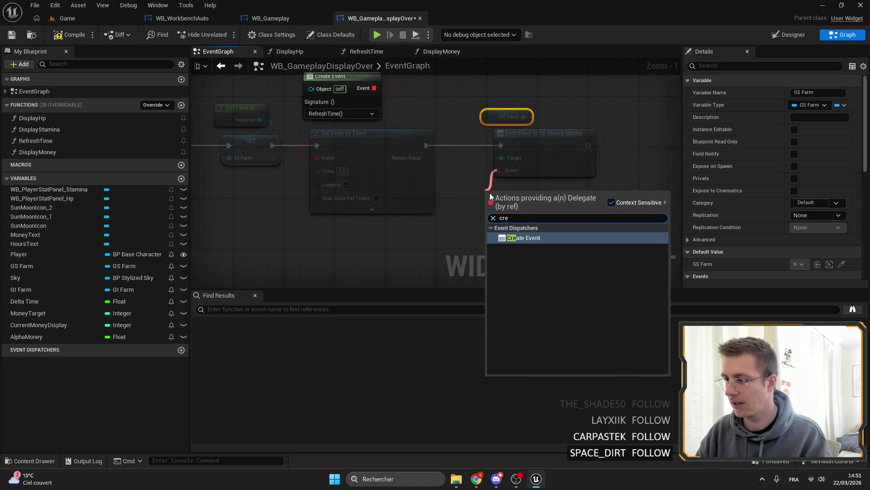
key(Return)
click(492, 228)
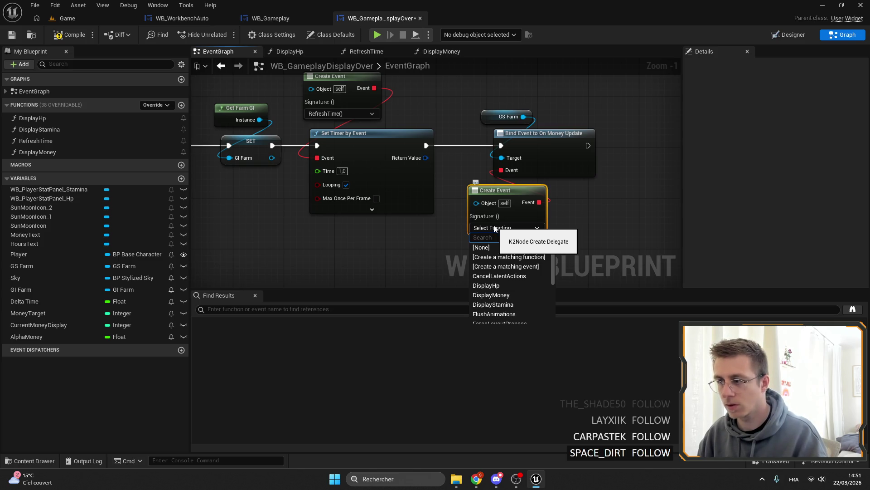
key(Escape)
key(Delete)
drag(502, 170, 489, 210)
text(custom)
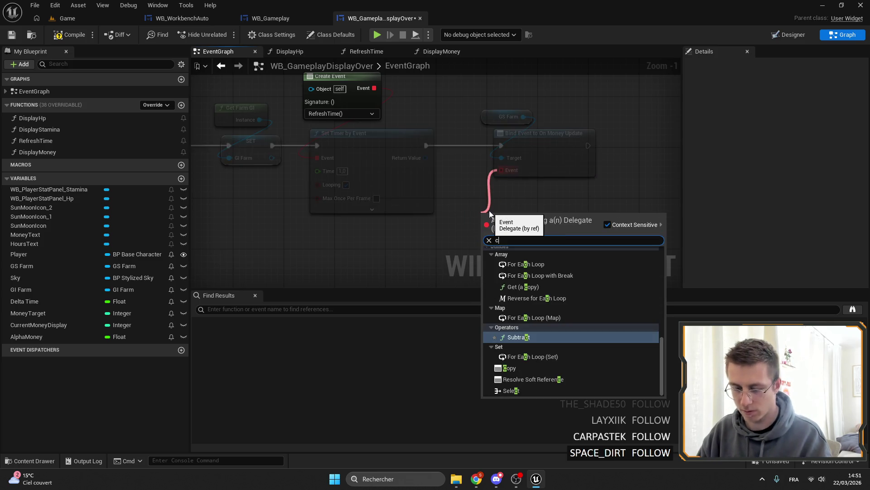
key(Return)
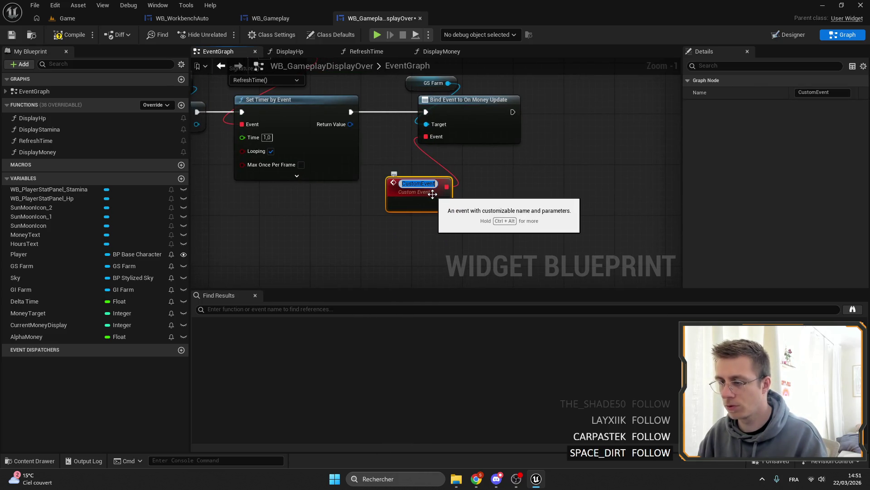
text(Set)
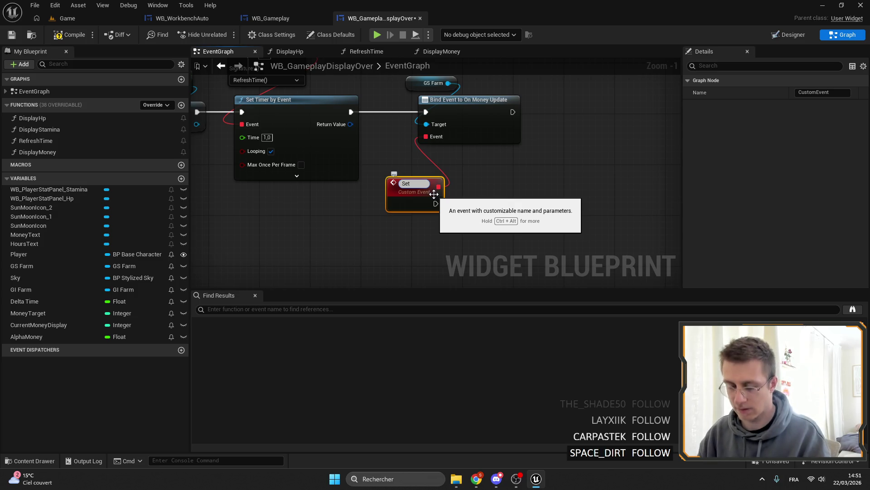
text(Money)
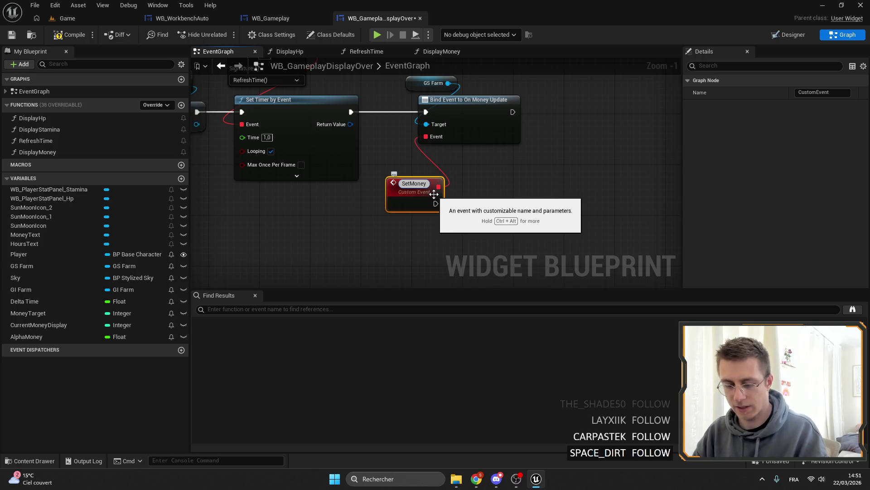
text(Target)
drag(434, 194, 353, 216)
click(444, 76)
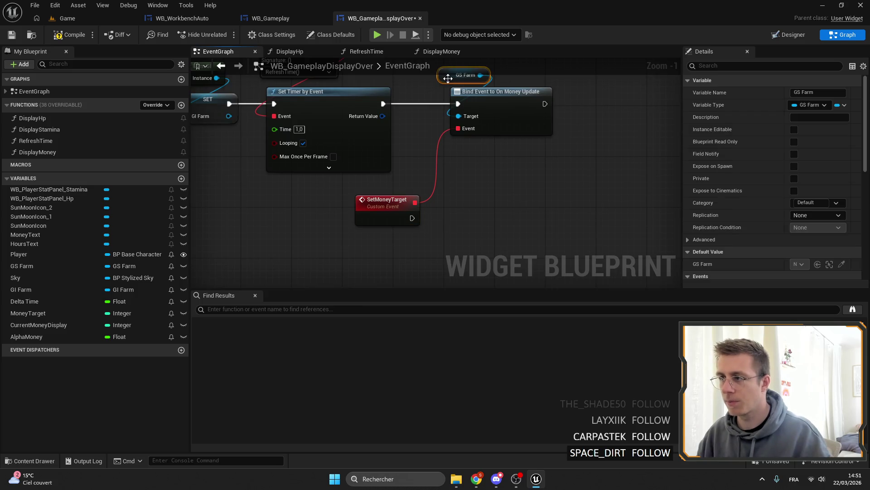
- Make SetMoneyTarget set MoneyTarget from a duplicated GS Farm getter's Get Money value
key(ctrl+c)
key(ctrl+v)
drag(448, 151, 497, 155)
text(money)
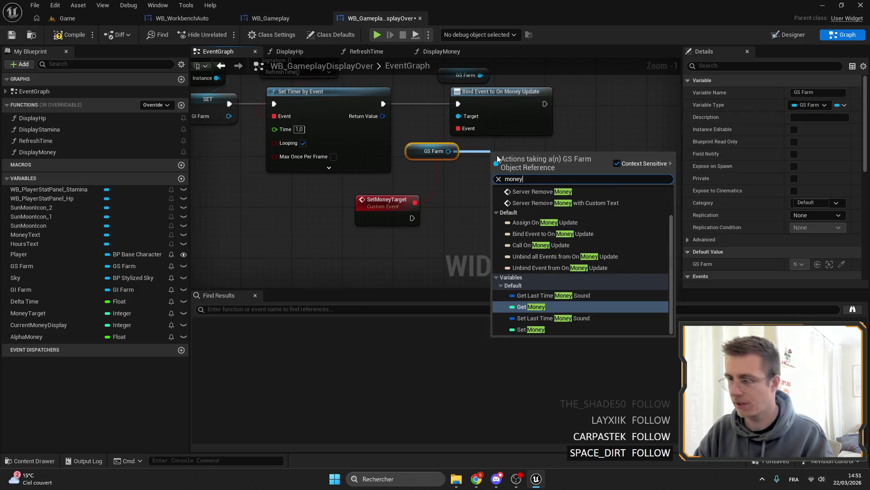
click(553, 303)
drag(488, 173, 432, 179)
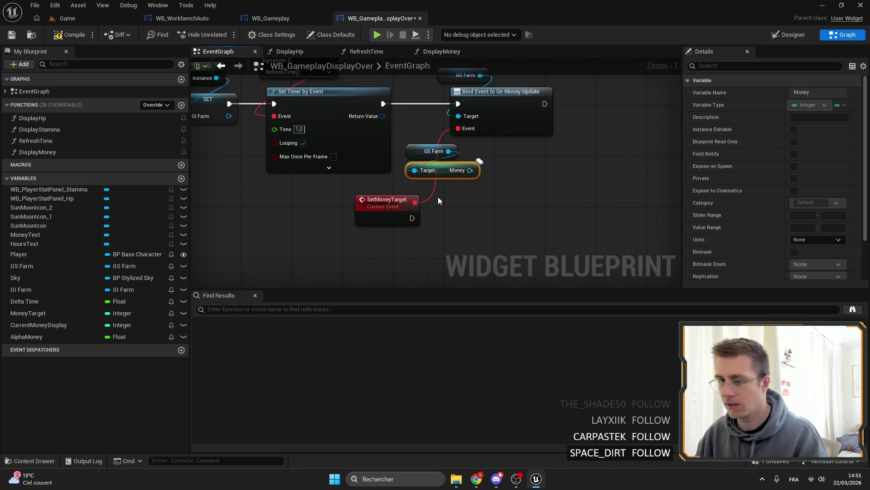
drag(31, 313, 460, 214)
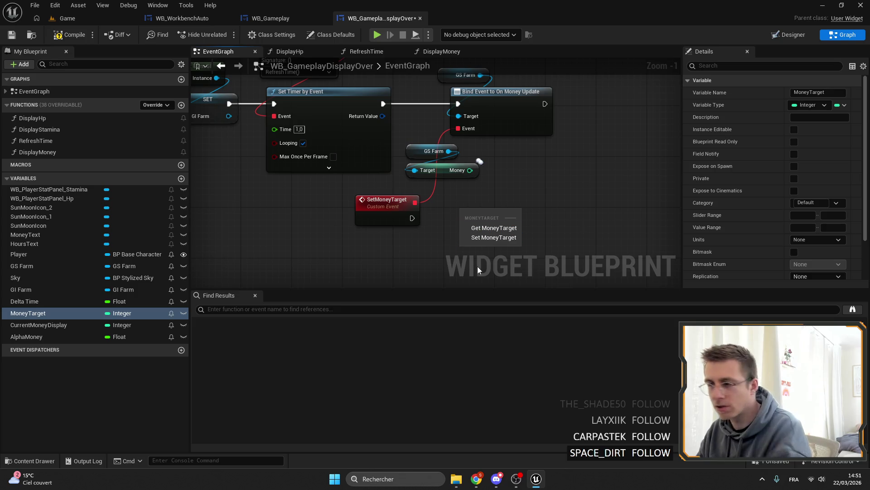
click(485, 237)
drag(418, 216, 465, 218)
mouse_move(470, 170)
mouse_down()
mouse_move(475, 198)
mouse_move(466, 230)
mouse_up()
- Tidy the GS Farm, Get Money, setter and bind nodes into a compact group
mouse_move(487, 144)
mouse_down()
mouse_move(443, 170)
mouse_move(480, 195)
mouse_up()
drag(584, 233, 477, 177)
drag(486, 209, 474, 209)
click(548, 197)
scroll(549, 172, down, 3)
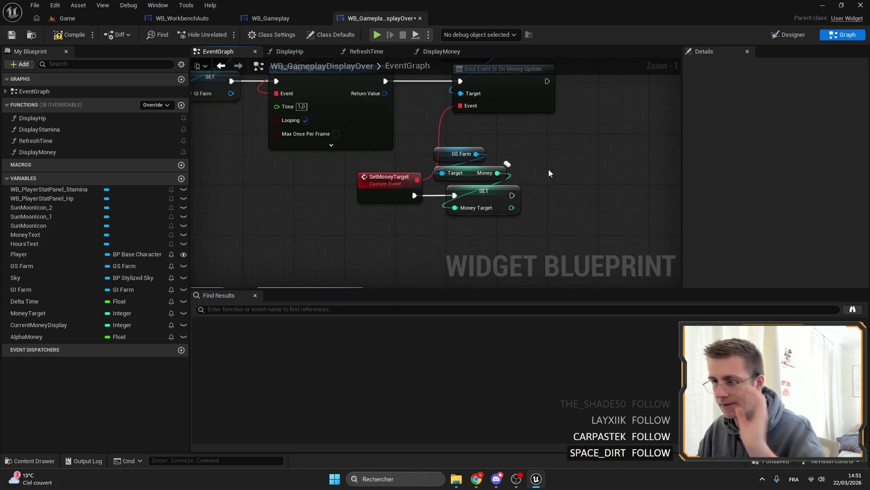
mouse_move(559, 175)
mouse_down()
mouse_move(469, 73)
mouse_move(483, 148)
mouse_up()
click(515, 196)
mouse_move(480, 110)
mouse_down()
mouse_move(546, 154)
mouse_move(485, 158)
mouse_up()
click(442, 193)
scroll(442, 193, up, 3)
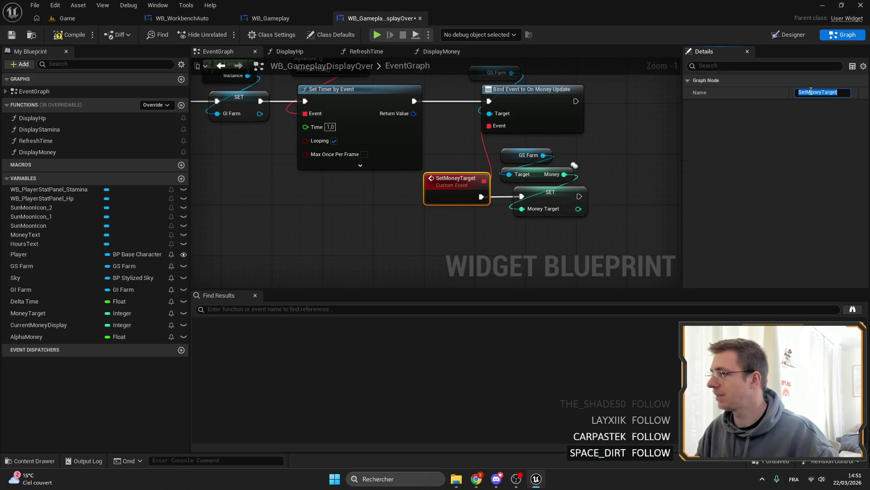
- Call Set Money Target after the Bind Event node and save the widget blueprint
drag(644, 115, 477, 117)
text(SetMoneyTarget)
mouse_move(407, 104)
mouse_down()
mouse_move(467, 110)
mouse_move(460, 94)
mouse_up()
click(505, 150)
click(12, 35)
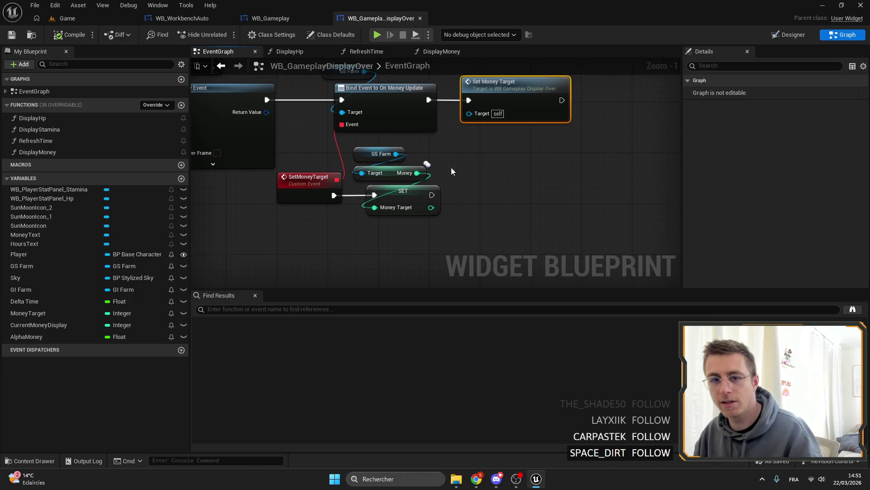
- Select the Display Money call and center the Event Tick chain in view
scroll(527, 137, down, 4)
scroll(639, 192, up, 2)
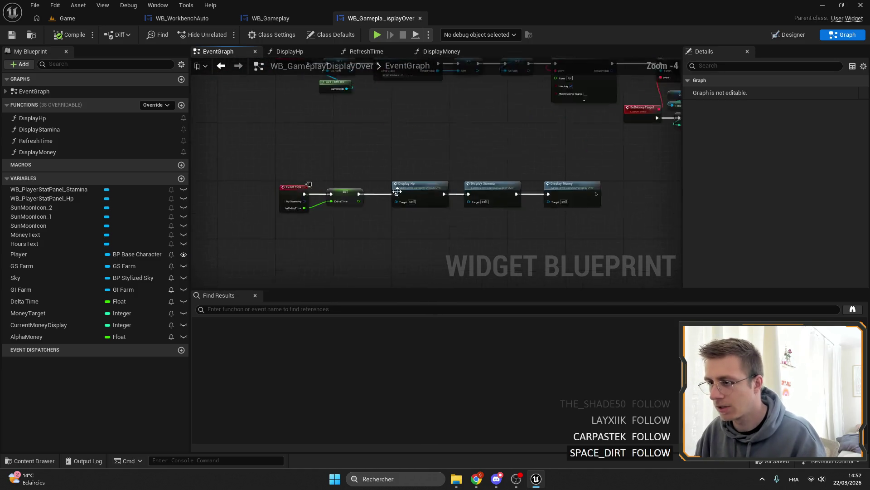
click(638, 193)
scroll(463, 166, down, 1)
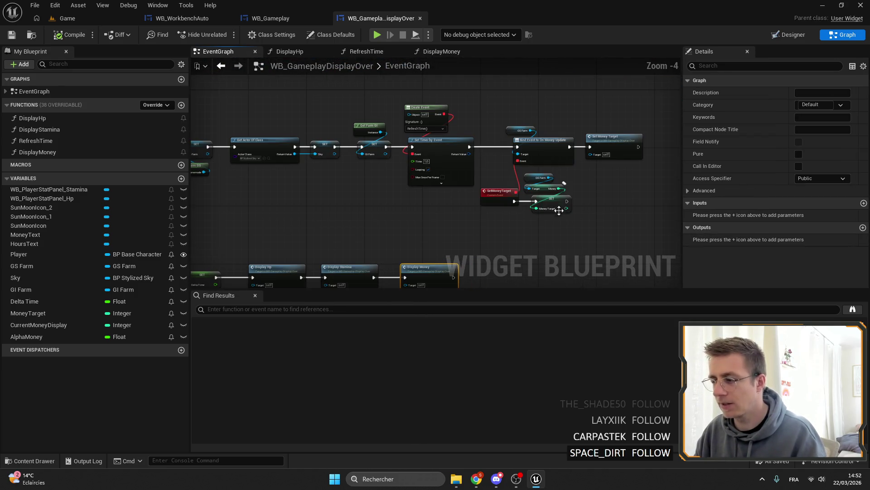
mouse_move(463, 166)
mouse_down()
mouse_move(526, 171)
mouse_move(521, 181)
mouse_move(325, 140)
mouse_move(368, 161)
mouse_up()
- In DisplayMoney, move the Lerp input nodes up-left past Ceil and save WB_GameplayDisplayOver
double_click(541, 159)
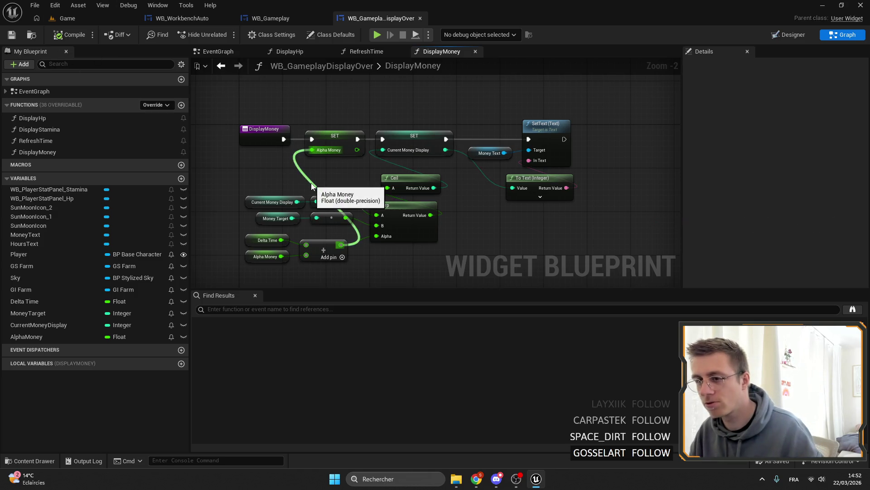
drag(445, 203, 425, 215)
drag(443, 243, 227, 155)
drag(407, 260, 225, 180)
mouse_move(434, 171)
mouse_down()
mouse_move(314, 158)
mouse_move(431, 154)
mouse_up()
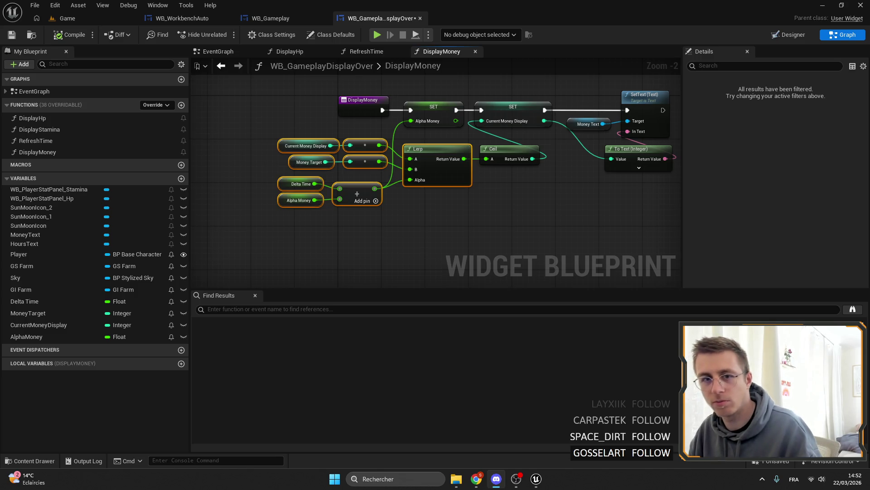
scroll(447, 195, down, 4)
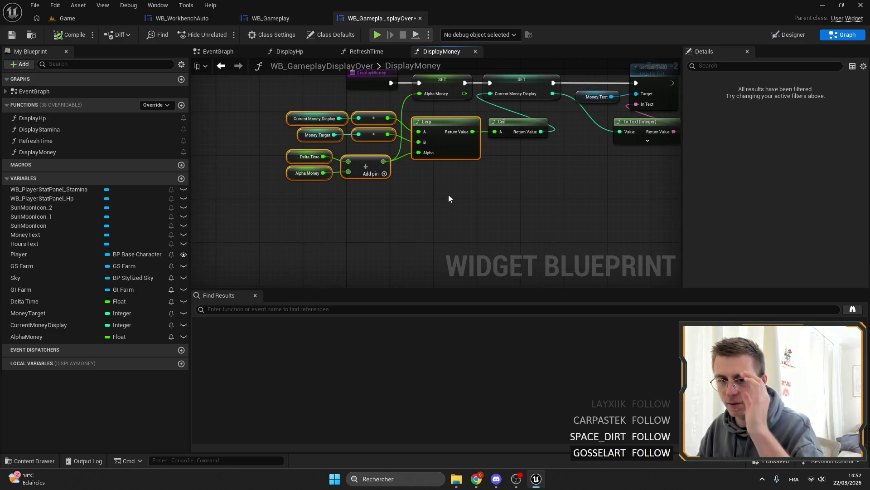
scroll(453, 124, up, 4)
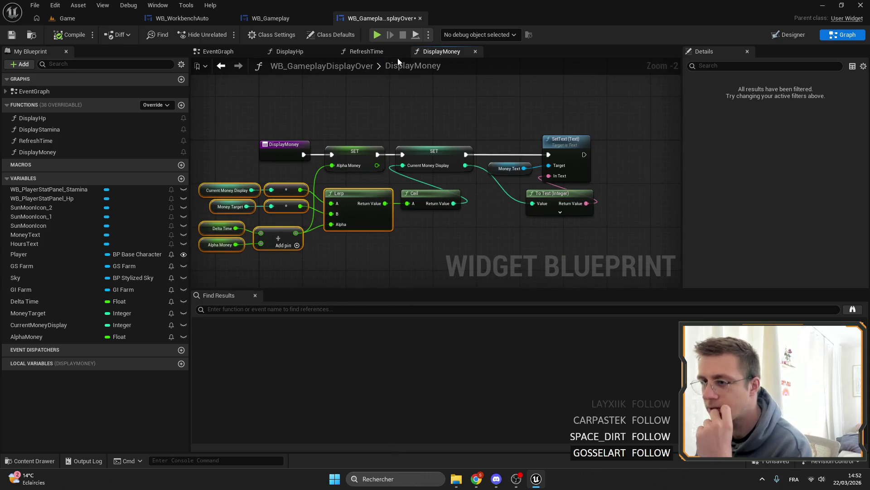
click(11, 34)
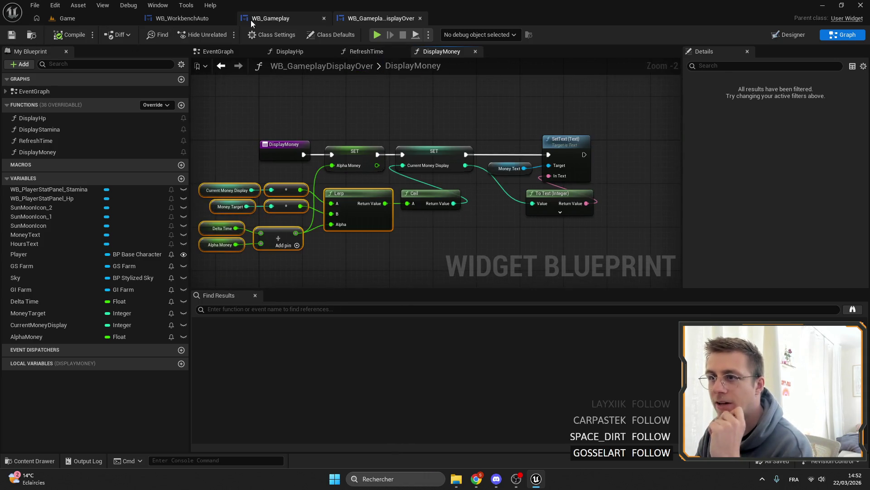
- Switch to WB_Gameplay's Designer, glance back at the DisplayMoney graph, then return to the Designer
click(254, 18)
click(372, 65)
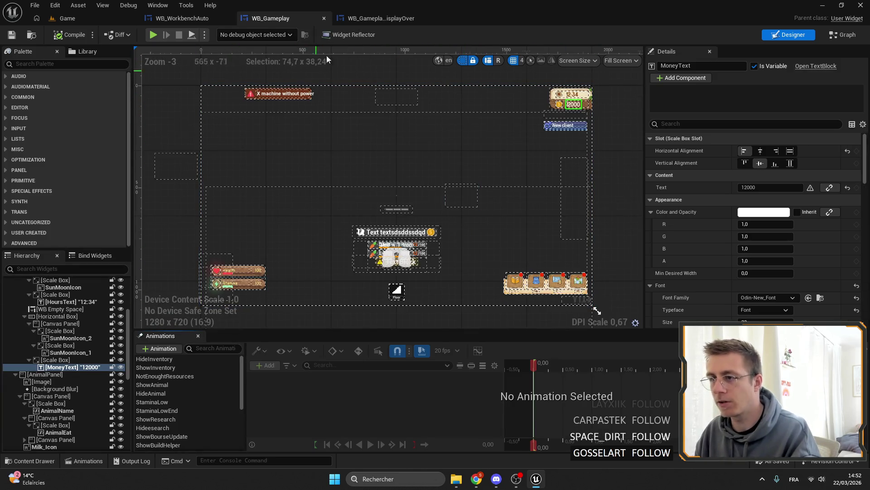
scroll(331, 65, up, 2)
click(368, 20)
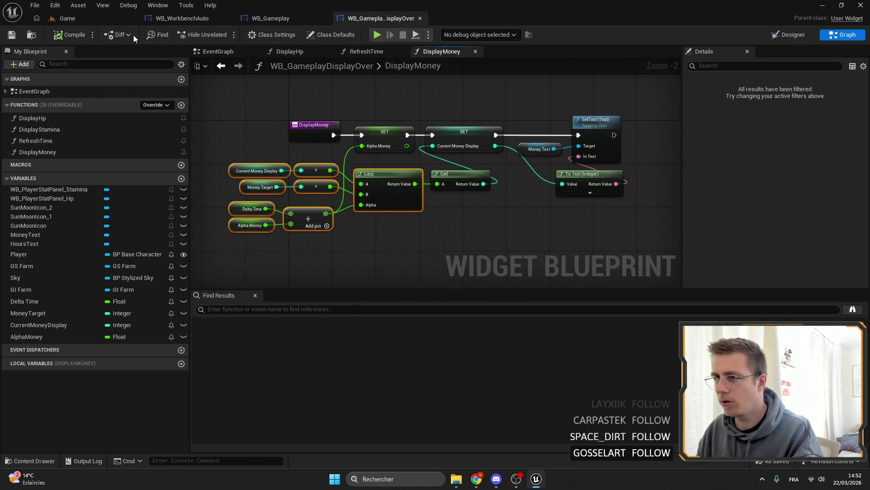
click(263, 20)
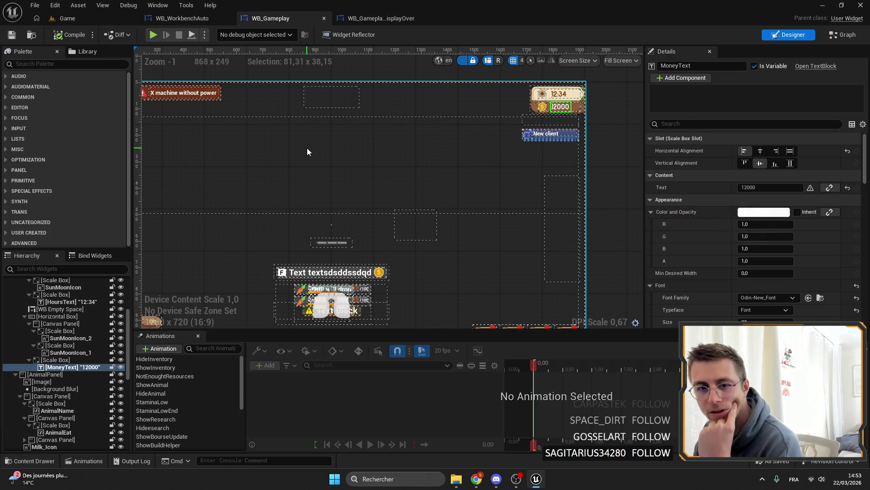
scroll(401, 141, down, 1)
scroll(349, 155, down, 1)
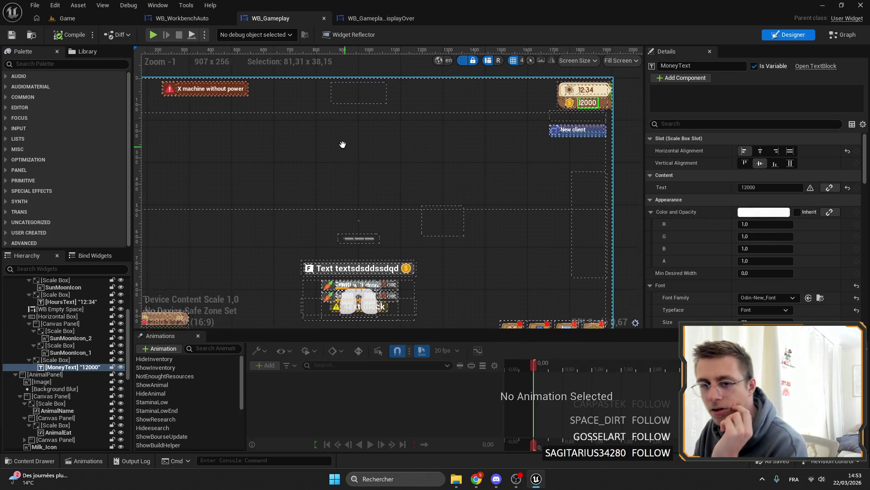
key(Home)
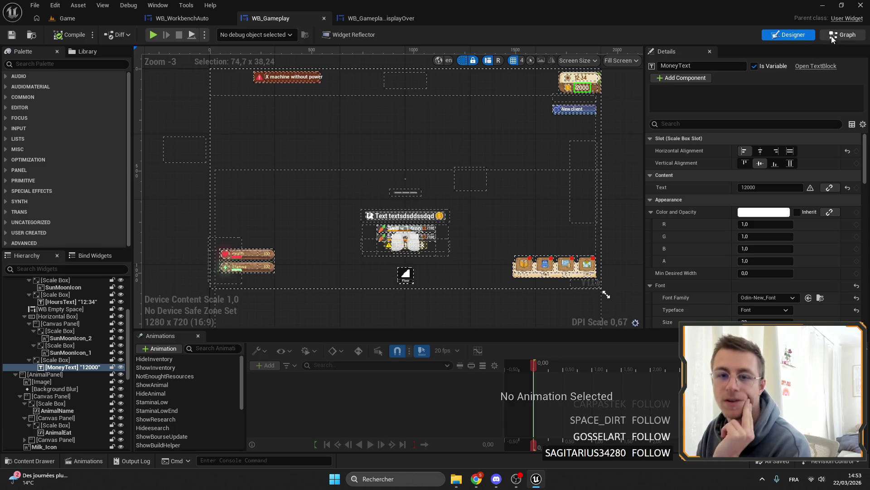
- Find MoneyText references in WB_Gameplay's graph and select the MoneyTarget, Alpha Money and Lerp nodes
key(shift+alt+f)
drag(504, 220, 391, 166)
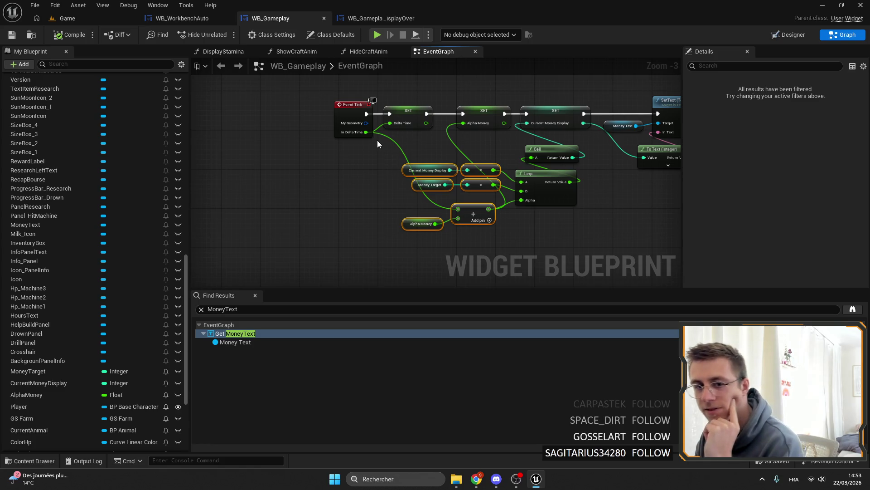
shift+click(544, 177)
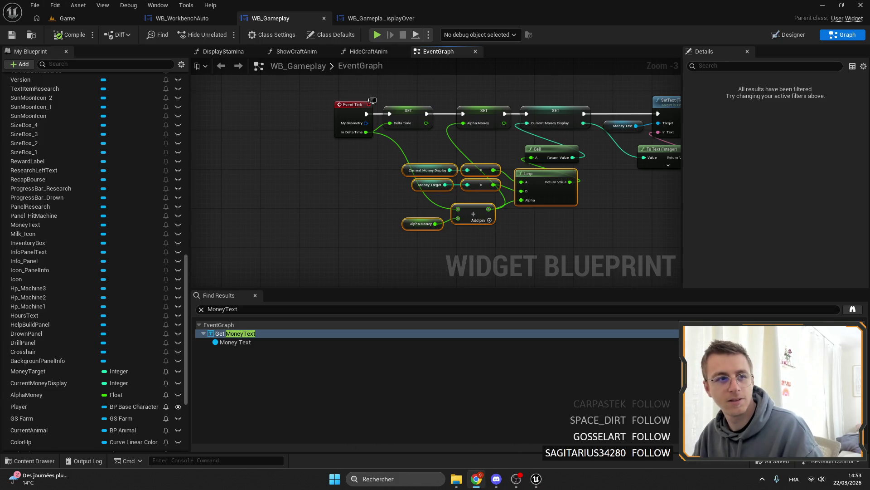
key(alt+Tab)
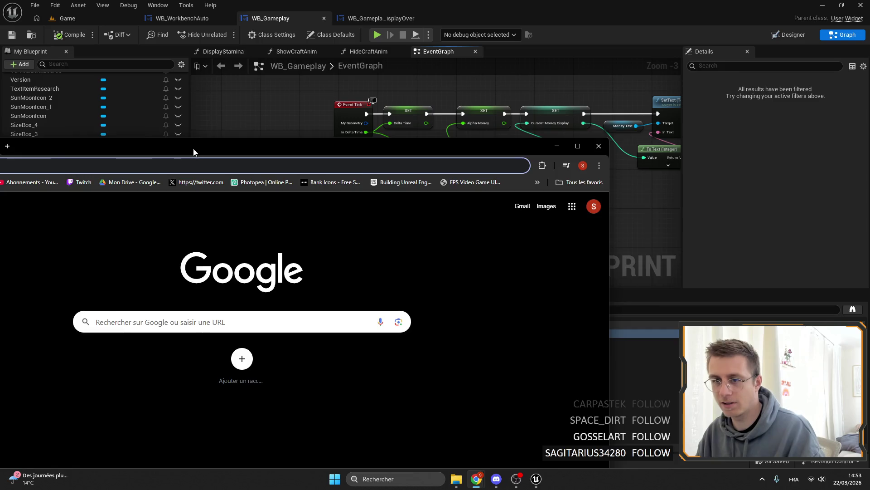
- Search Google for 'departemen 34', maximize Chrome, expand the Hérault map, then return to Unreal
drag(195, 150, 353, 148)
text(depare)
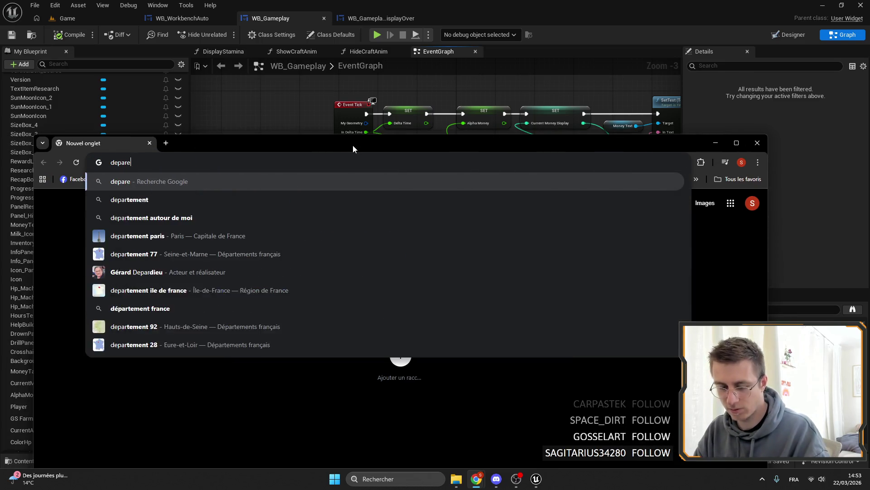
key(BackSpace)
text(temen t)
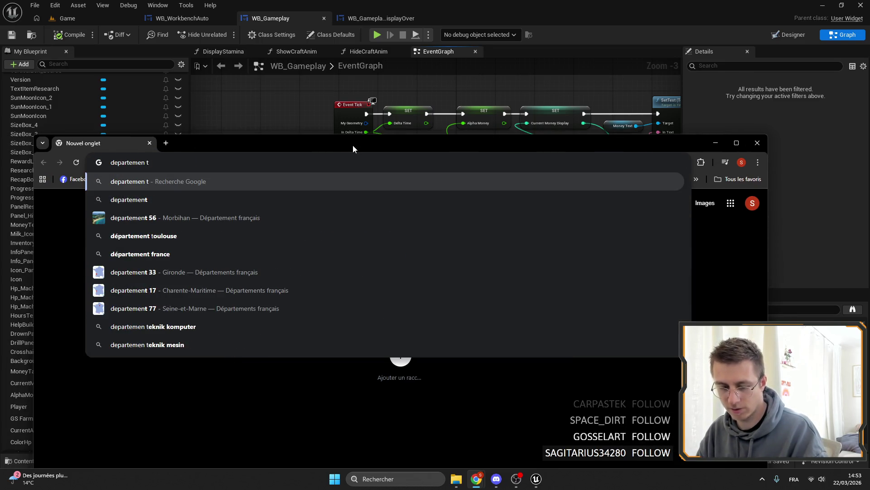
key(BackSpace)
text(34)
key(Return)
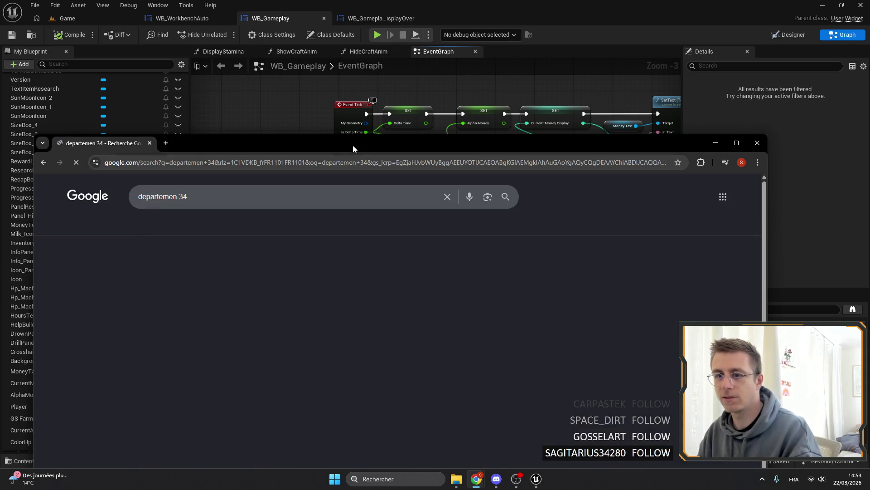
double_click(251, 142)
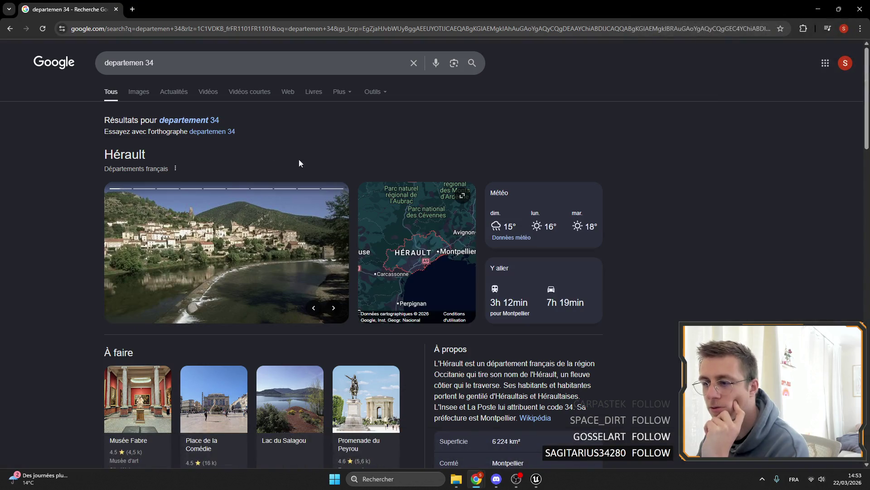
click(413, 270)
scroll(373, 224, down, 2)
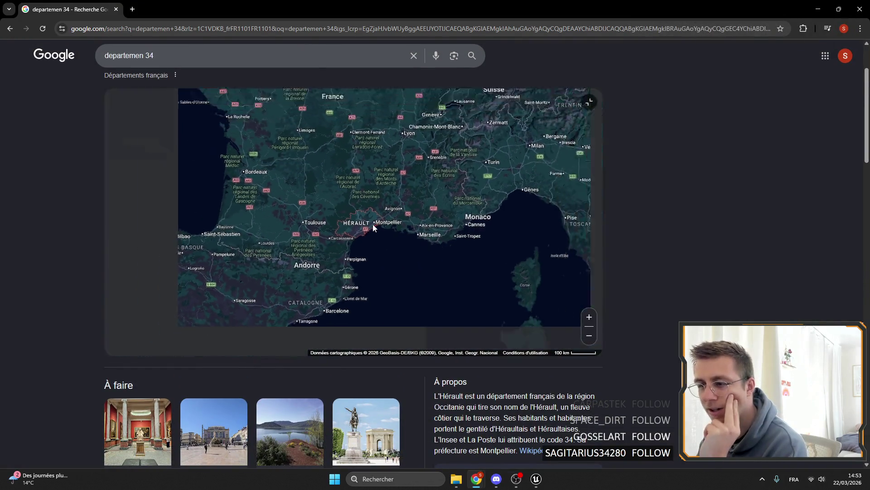
key(alt+Tab)
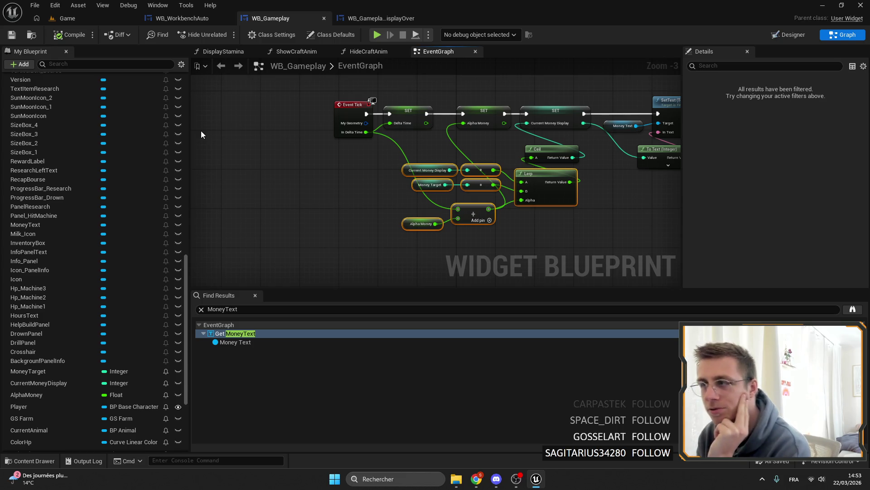
- Rearrange the money Lerp nodes and compile and save WB_Gameplay, which passes with 4 warnings
drag(539, 174, 476, 158)
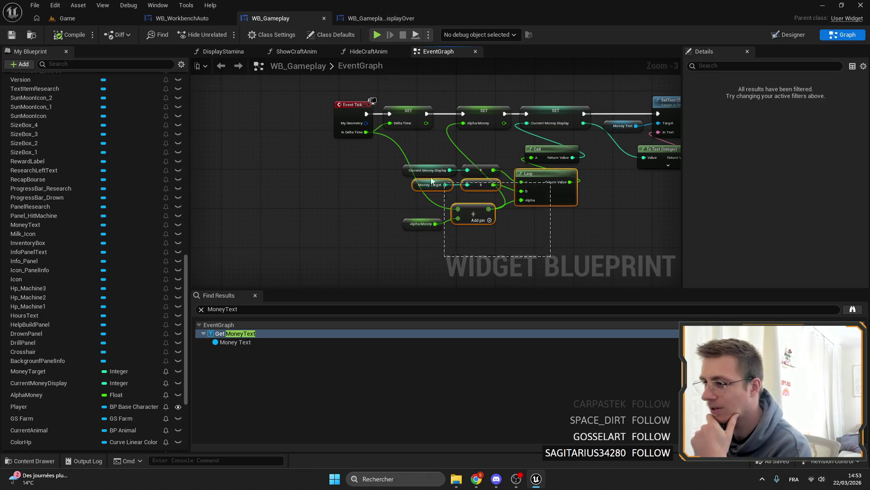
scroll(440, 144, up, 3)
click(231, 231)
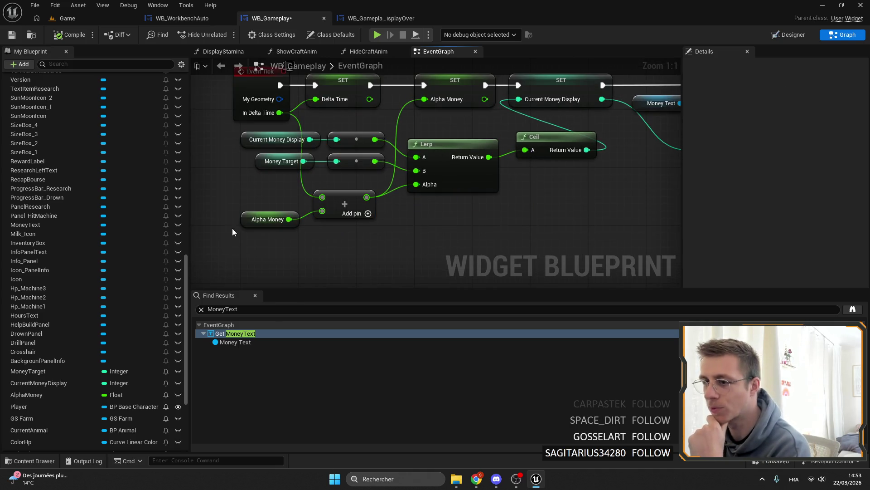
drag(254, 220, 261, 213)
drag(407, 225, 347, 198)
click(12, 35)
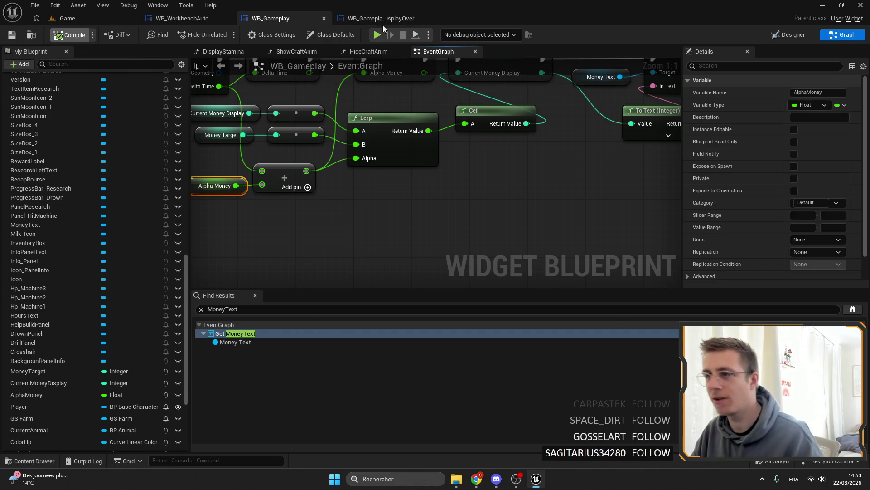
drag(291, 221, 350, 225)
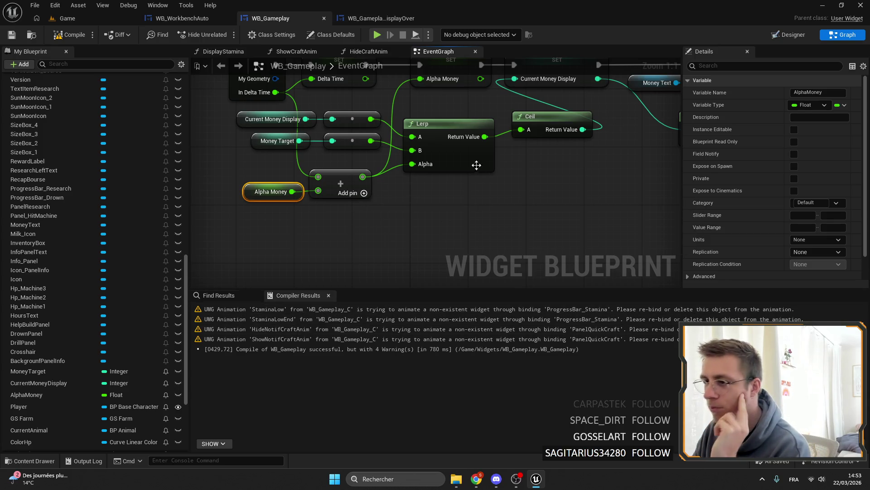
scroll(438, 222, down, 3)
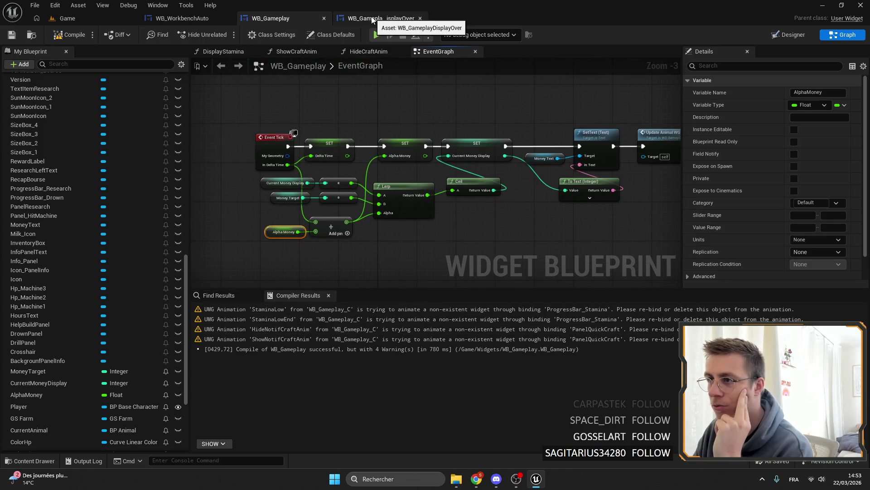
- Compare DisplayMoney in WB_GameplayDisplayOver, then return to WB_Gameplay's Designer view
click(372, 20)
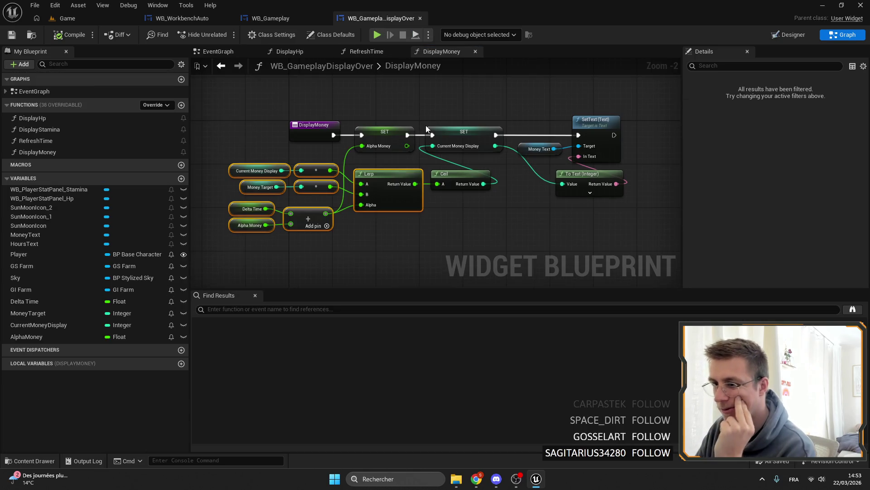
click(281, 20)
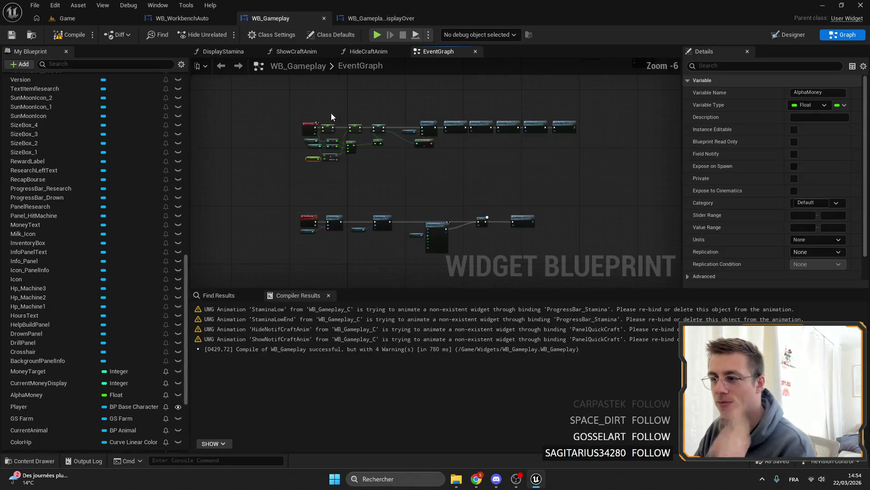
click(789, 35)
scroll(574, 68, up, 4)
scroll(75, 320, up, 3)
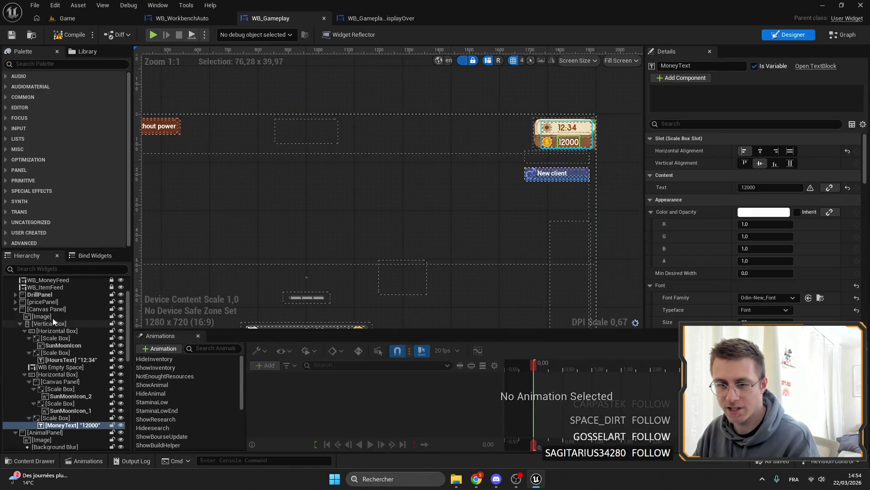
- Delete the Canvas Panel holding the time and money HUD
click(50, 310)
click(15, 309)
scroll(561, 130, up, 4)
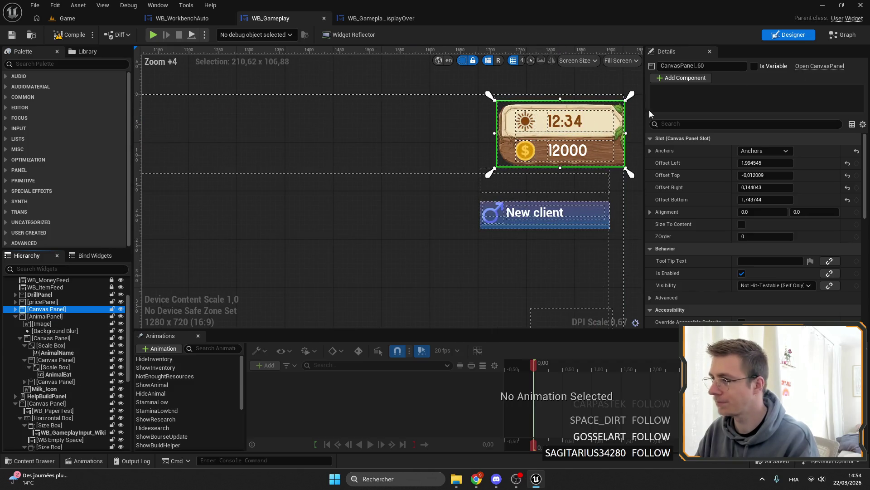
key(Delete)
scroll(412, 196, down, 6)
scroll(390, 199, up, 5)
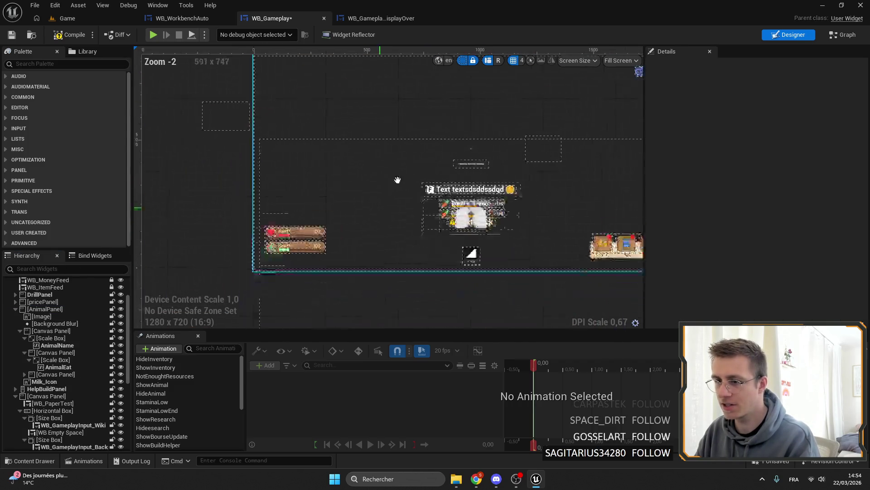
- Delete the Health/Stamina PlayerStatPanel, then save and compile the widget
click(270, 200)
click(50, 345)
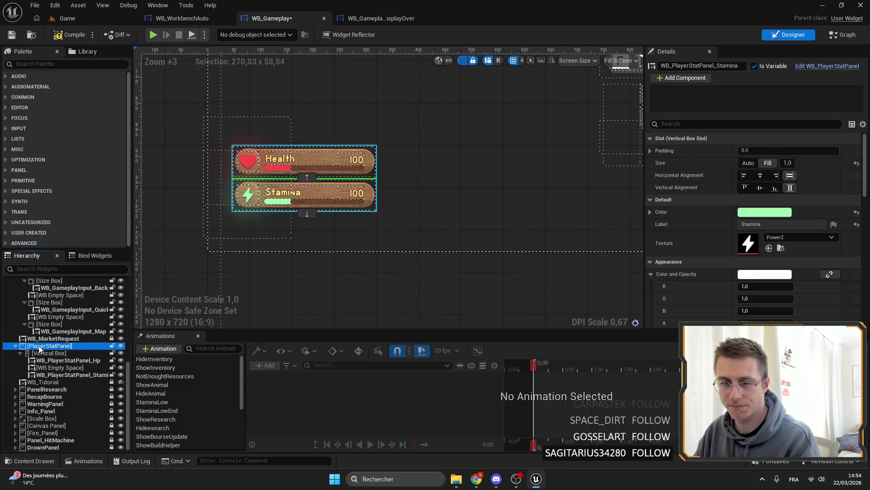
key(Delete)
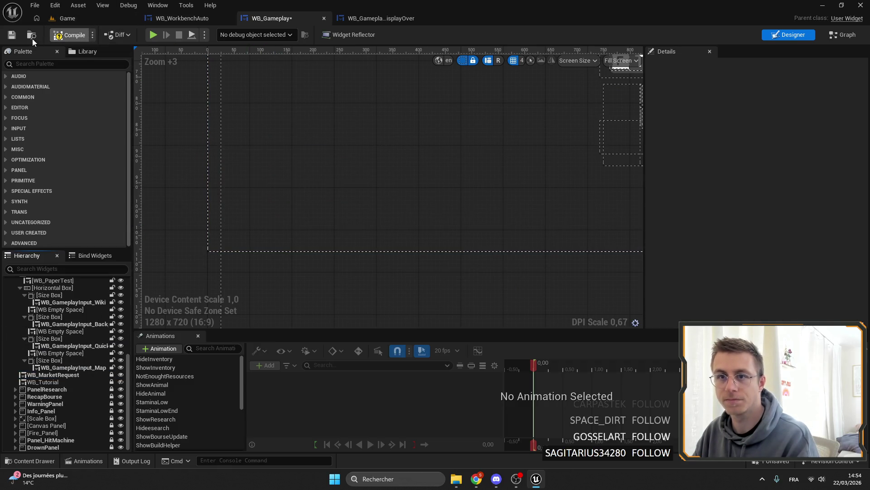
click(12, 35)
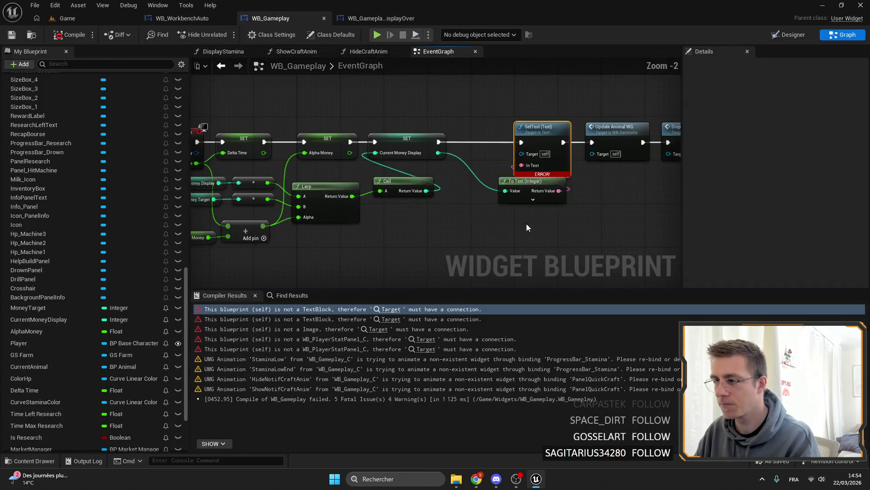
- Delete the money lerp nodes and move the Update and Display chain next to the SET node
drag(522, 233, 425, 124)
key(Delete)
drag(412, 223, 293, 165)
key(Delete)
scroll(396, 136, down, 3)
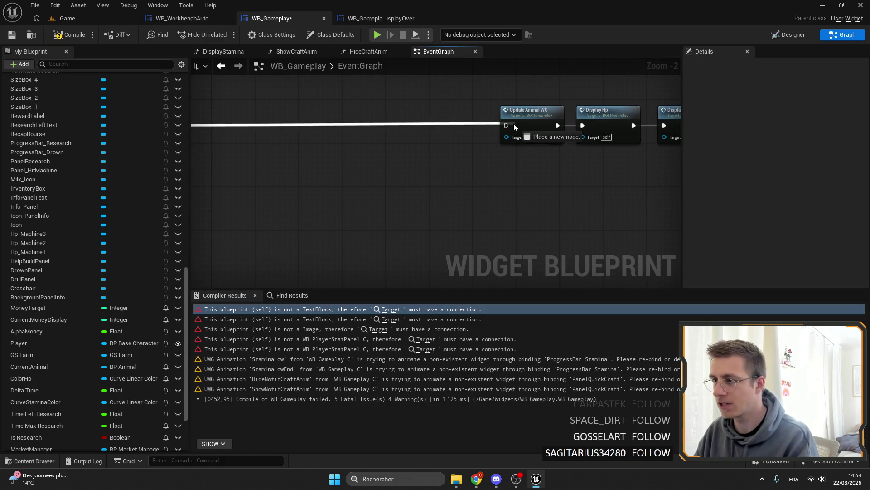
drag(570, 160, 393, 113)
scroll(279, 115, up, 3)
drag(616, 138, 306, 147)
scroll(306, 148, down, 3)
scroll(353, 199, up, 2)
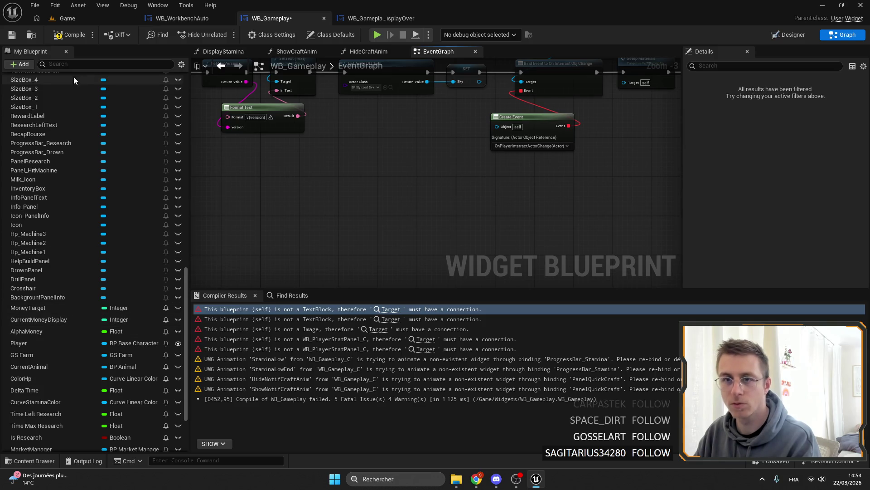
- Delete the AlphaMoney, CurrentMoneyDisplay and MoneyTarget variables
click(41, 330)
key(Delete)
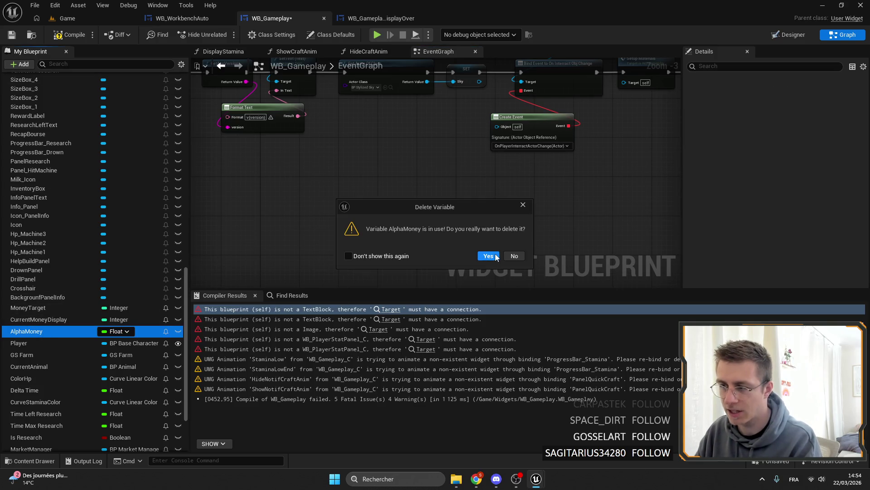
click(488, 256)
click(45, 318)
key(Delete)
click(58, 307)
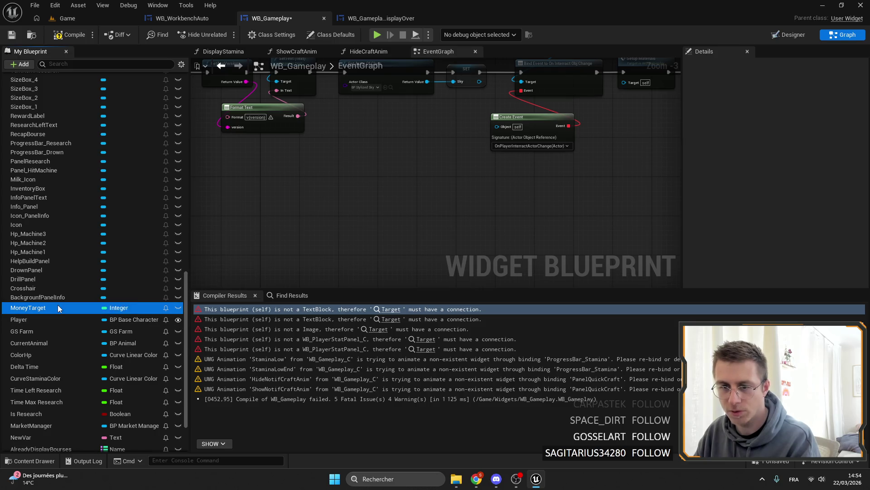
key(Delete)
click(490, 255)
scroll(442, 252, down, 3)
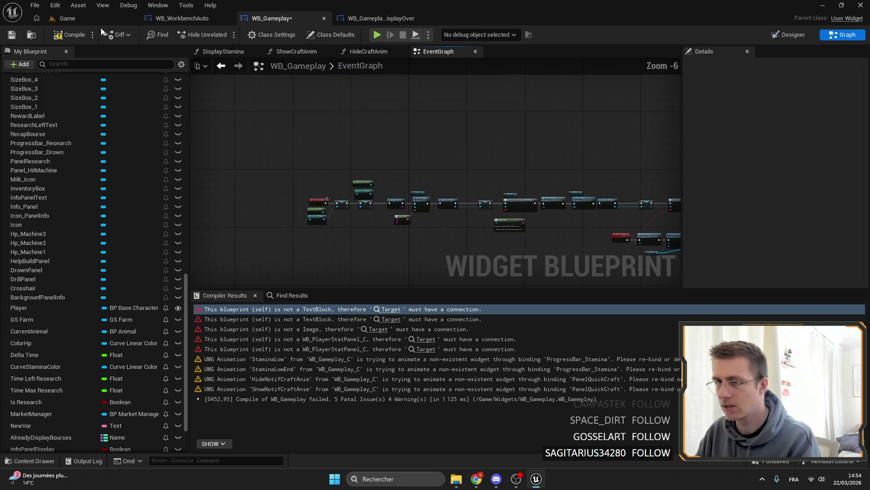
- Save and recompile WB_Gameplay, then jump to the erroring SetText node in OnRepTime
key(ctrl+s)
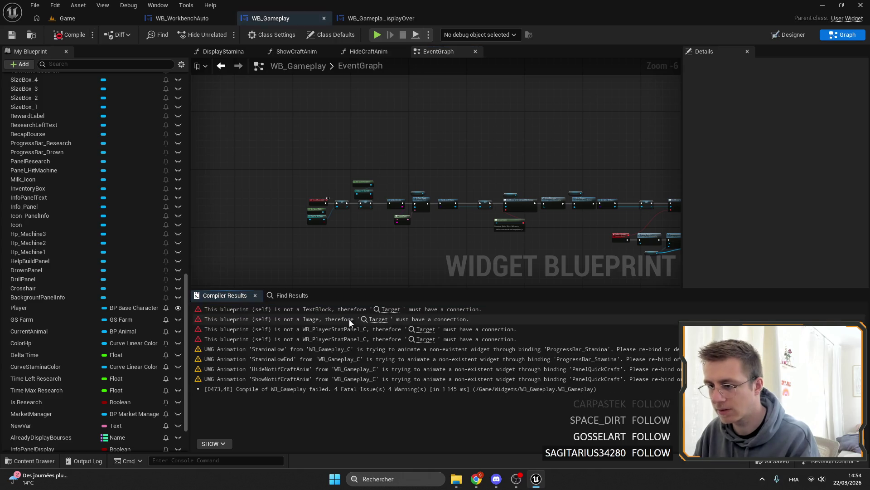
click(391, 309)
scroll(349, 173, down, 5)
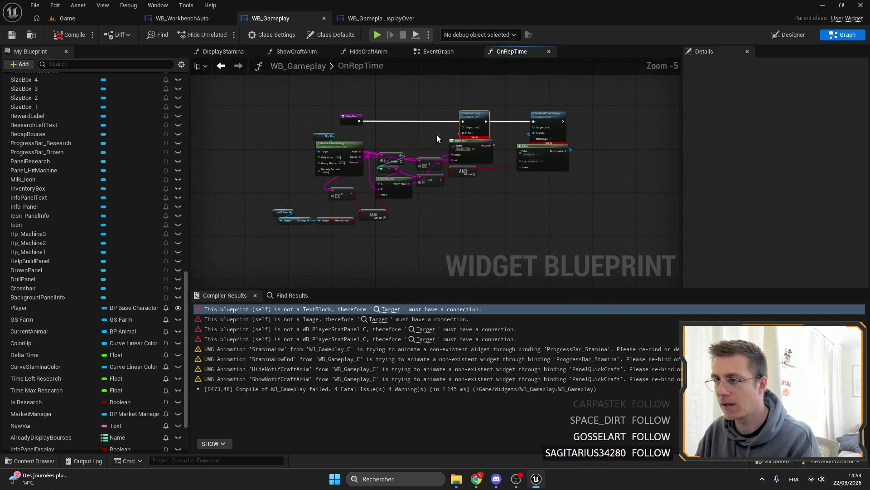
scroll(89, 311, up, 10)
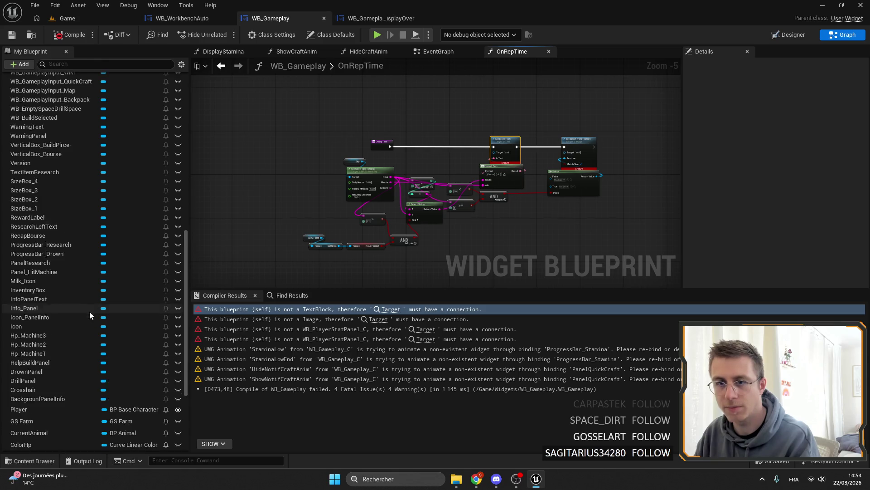
scroll(83, 319, up, 8)
- Delete the OnRepTime function, recompile, and jump to the broken On Rep Time call
click(42, 152)
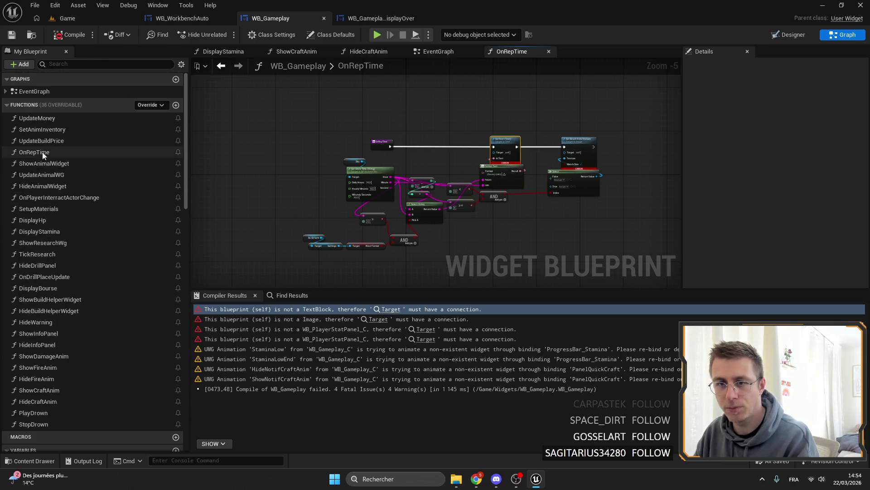
key(Delete)
click(489, 254)
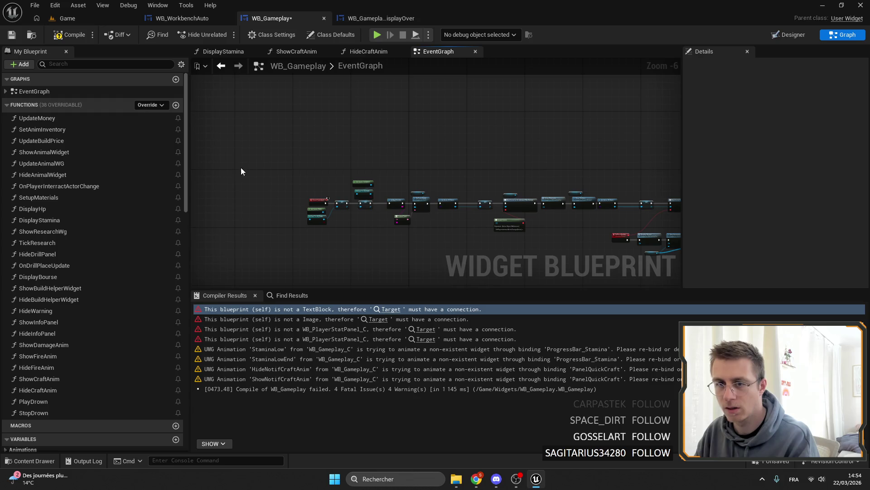
key(ctrl+s)
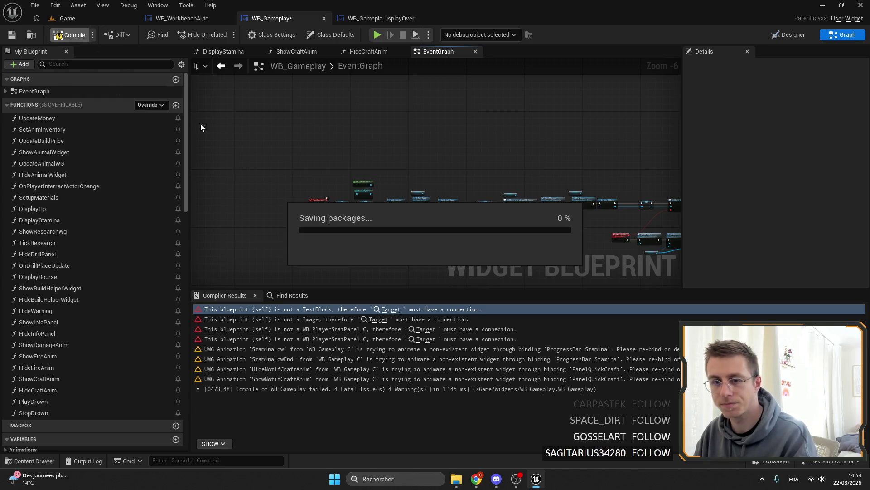
click(422, 311)
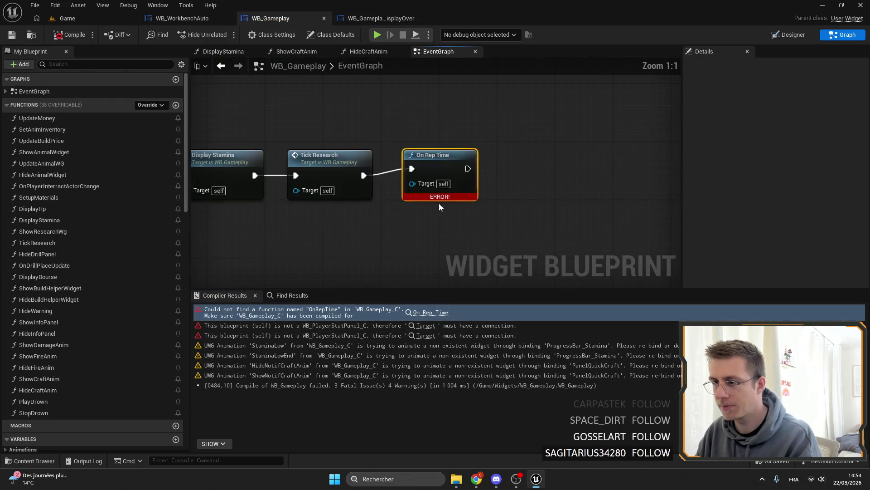
- Remove the broken On Rep Time node and delete the DisplayHp and DisplayStamina functions
key(Delete)
scroll(428, 163, down, 4)
click(426, 326)
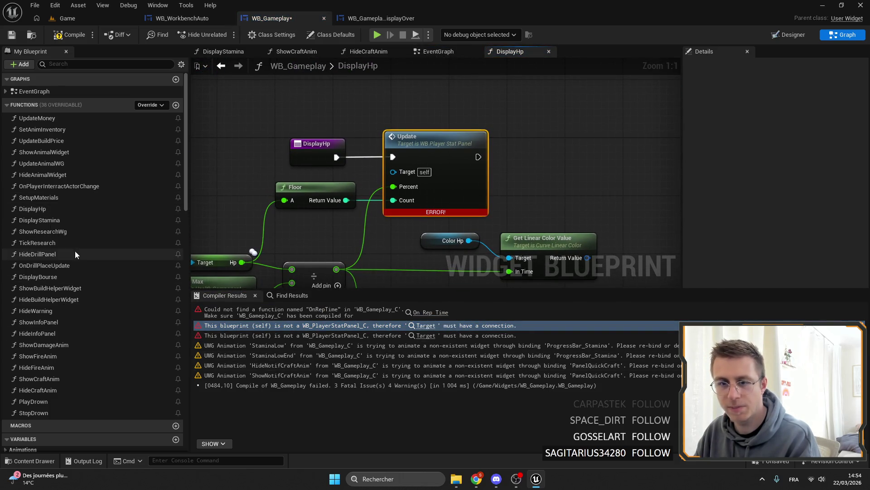
click(44, 212)
key(Delete)
click(483, 258)
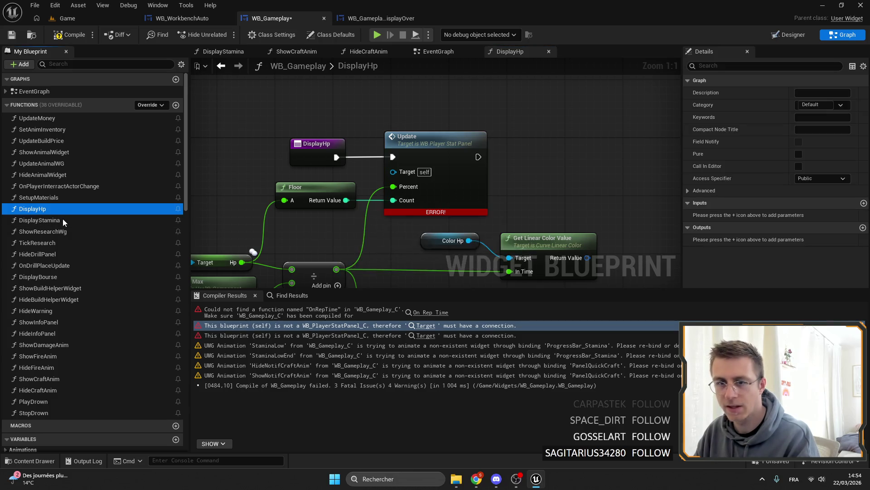
click(49, 212)
key(Delete)
click(486, 254)
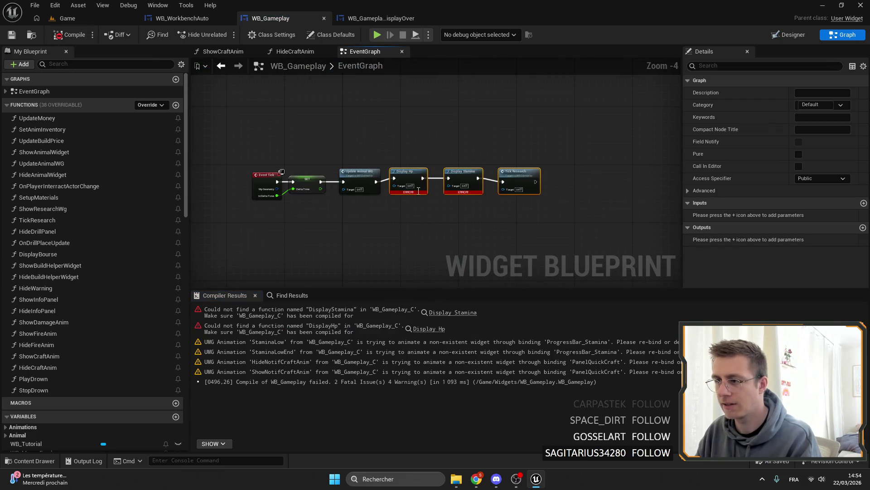
- Delete the orphaned Display Hp and Display Stamina calls, wire Update Animal WG to Tick Research, and recompile
key(Delete)
scroll(410, 183, up, 2)
mouse_move(352, 169)
mouse_down()
mouse_move(540, 171)
mouse_move(422, 161)
mouse_up()
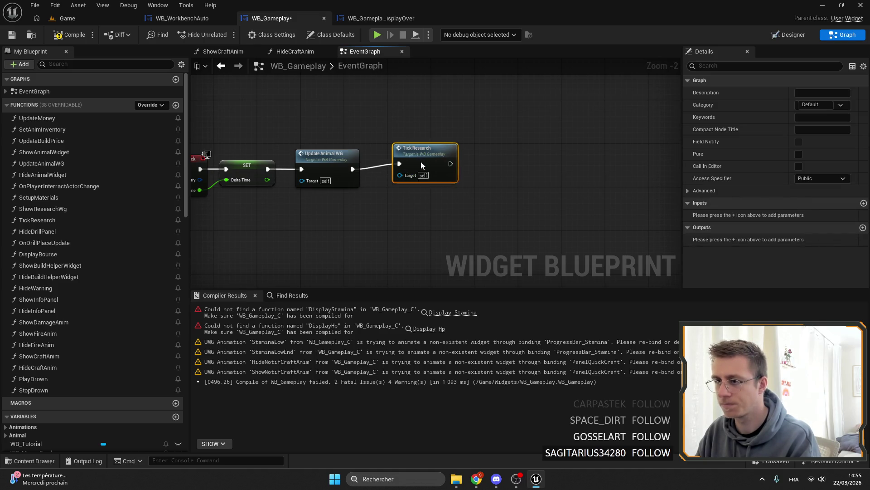
click(457, 316)
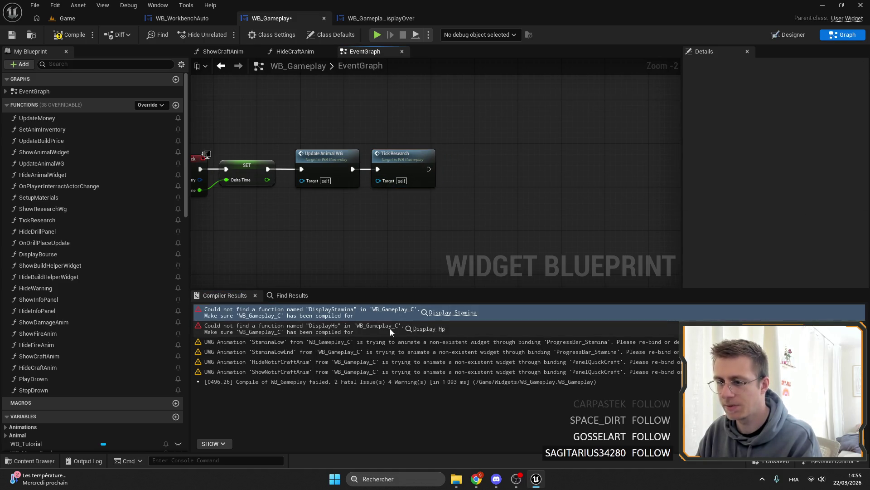
click(68, 35)
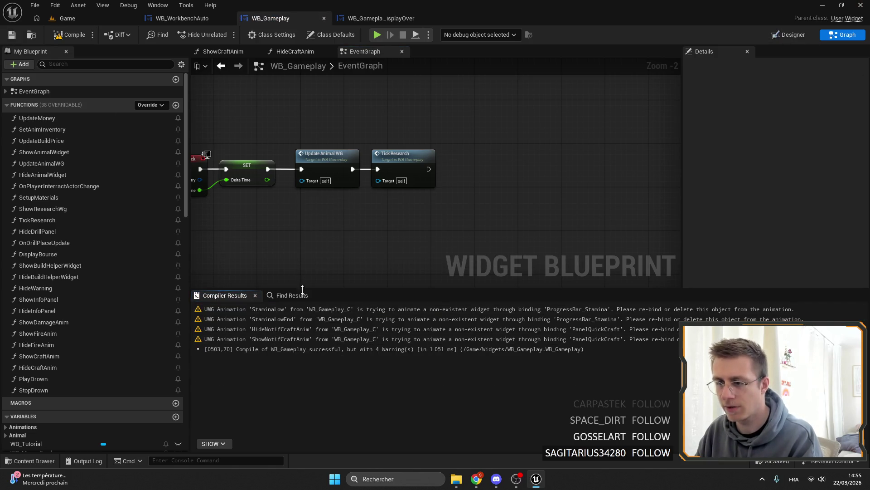
click(158, 5)
click(140, 17)
- In the Designer's Animations list, delete the StaminaLow and StaminaLowEnd animations
click(157, 5)
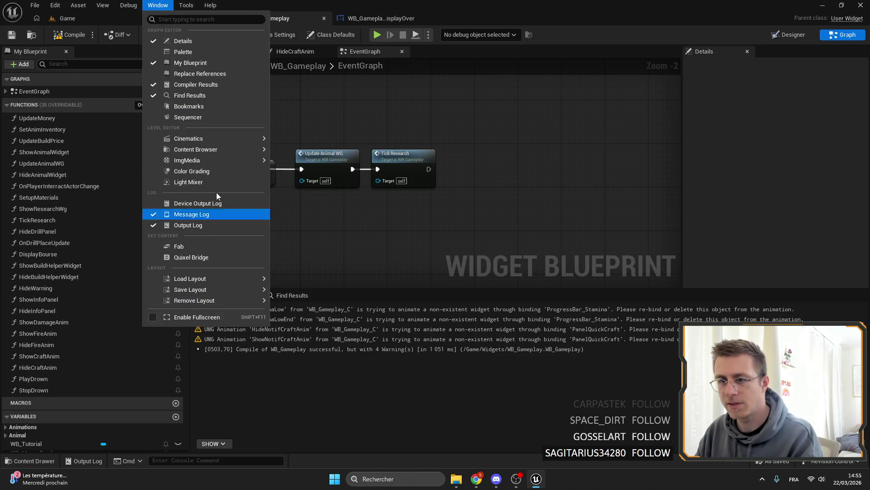
mouse_move(200, 148)
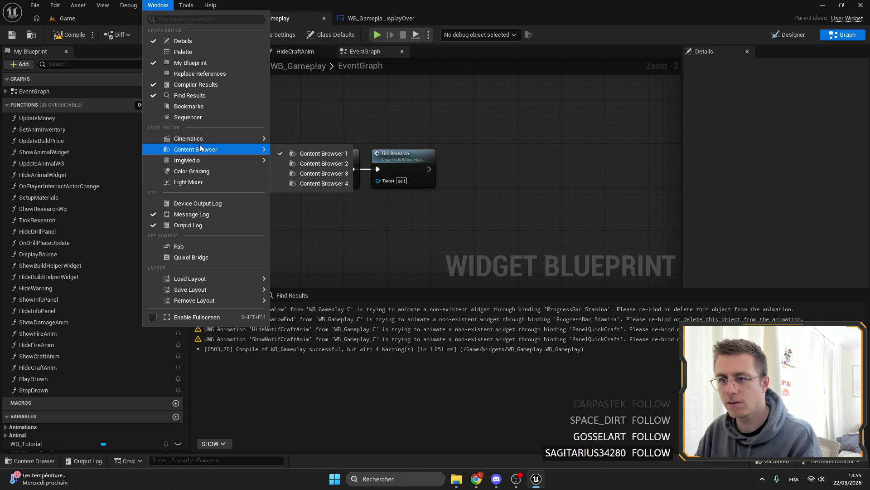
click(199, 117)
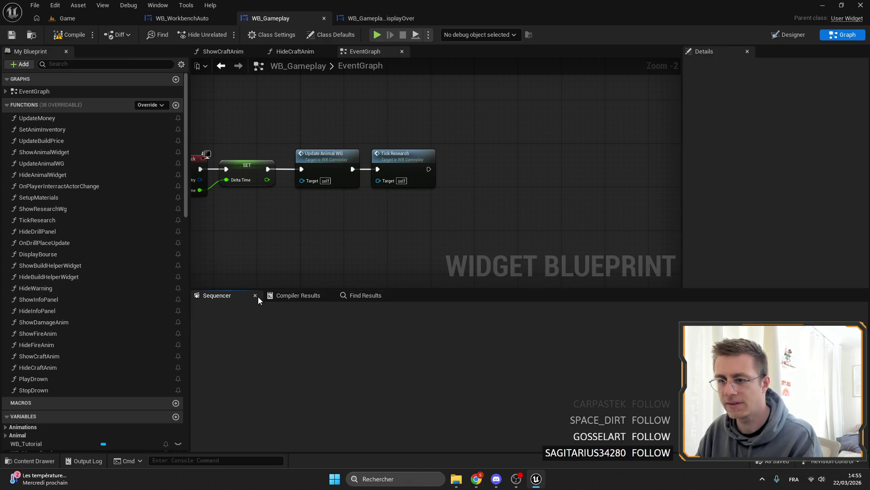
click(256, 296)
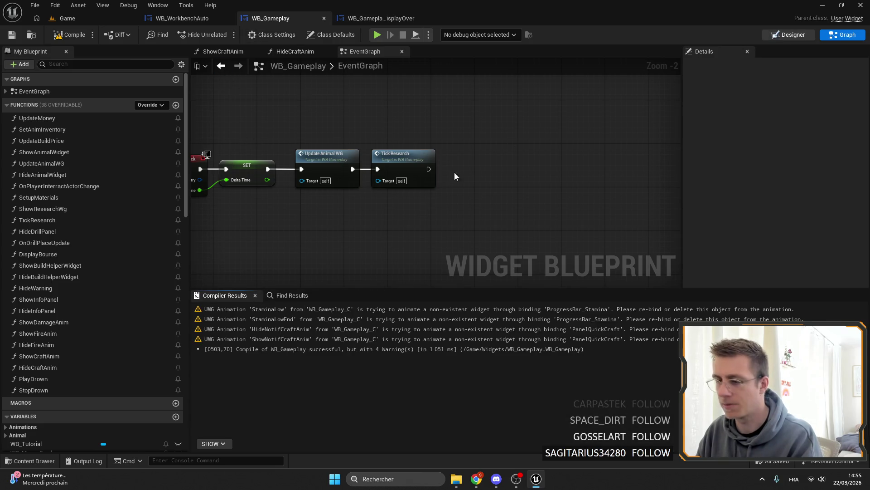
key(ctrl+shift+d)
click(171, 336)
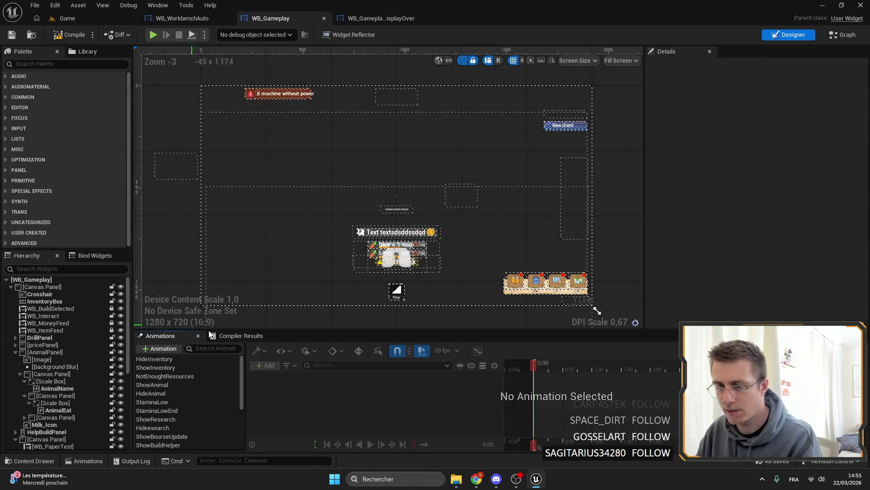
click(165, 405)
key(Delete)
click(178, 403)
key(Delete)
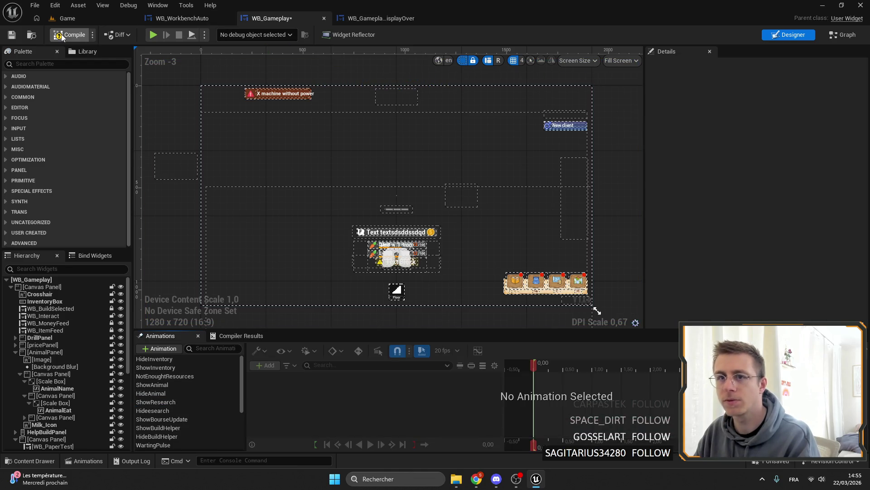
- Compile and save WB_Gameplay, review the NotifCraftAnim warnings, and return to the level editor
click(5, 36)
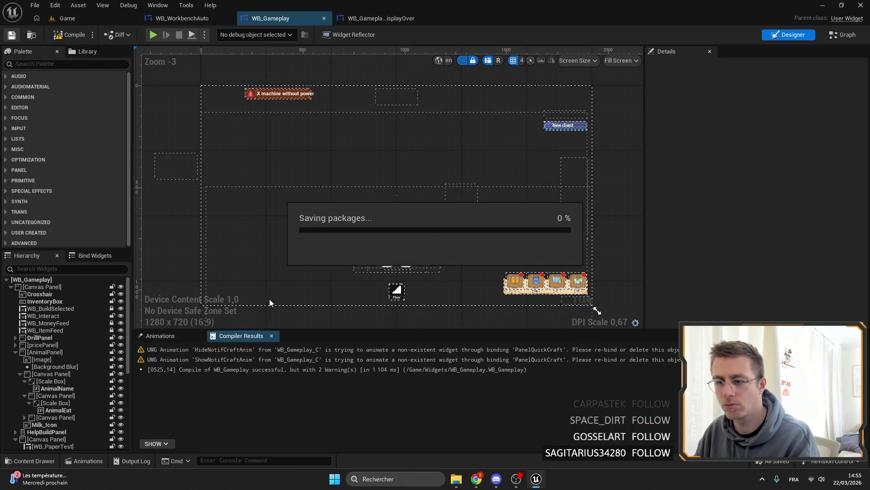
click(254, 352)
click(253, 359)
click(254, 350)
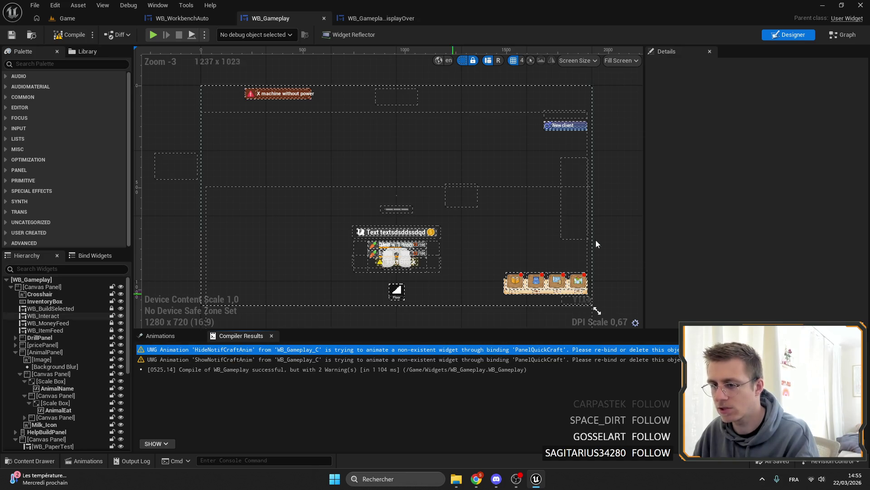
click(381, 18)
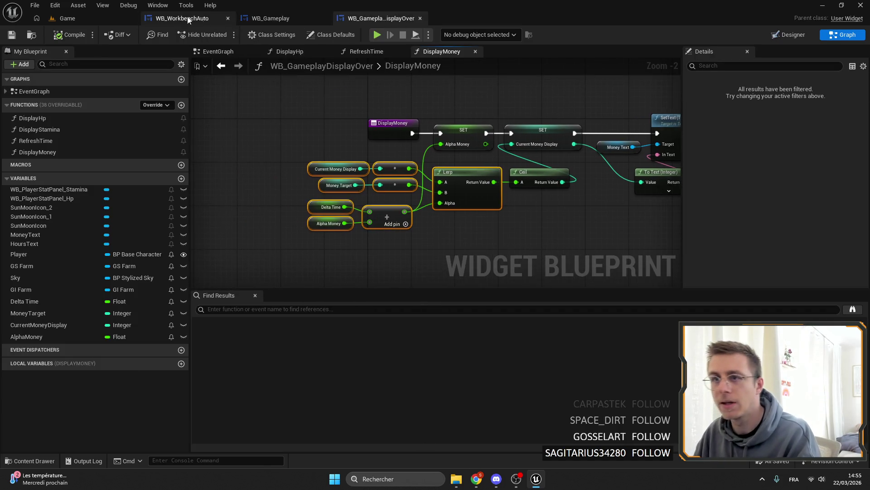
click(260, 21)
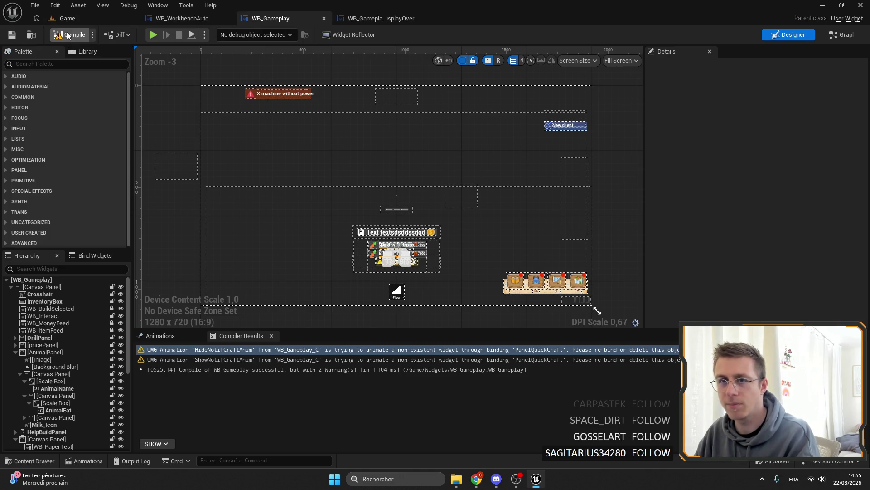
key(F7)
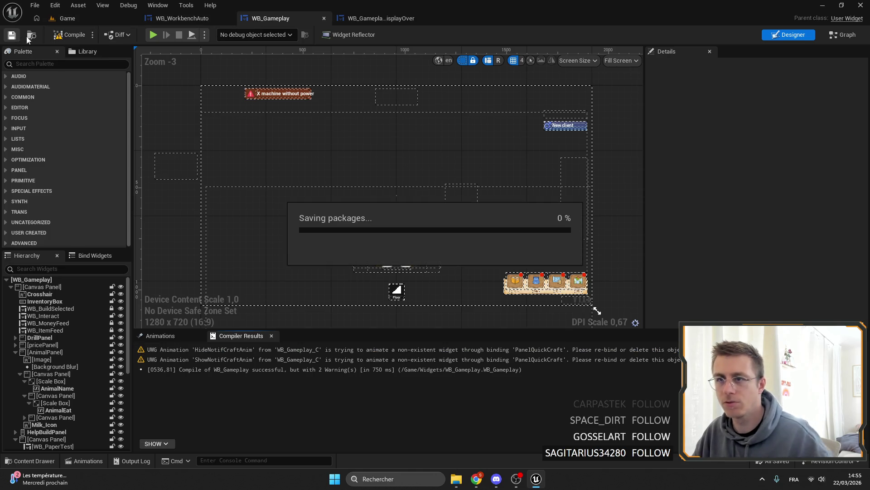
click(65, 18)
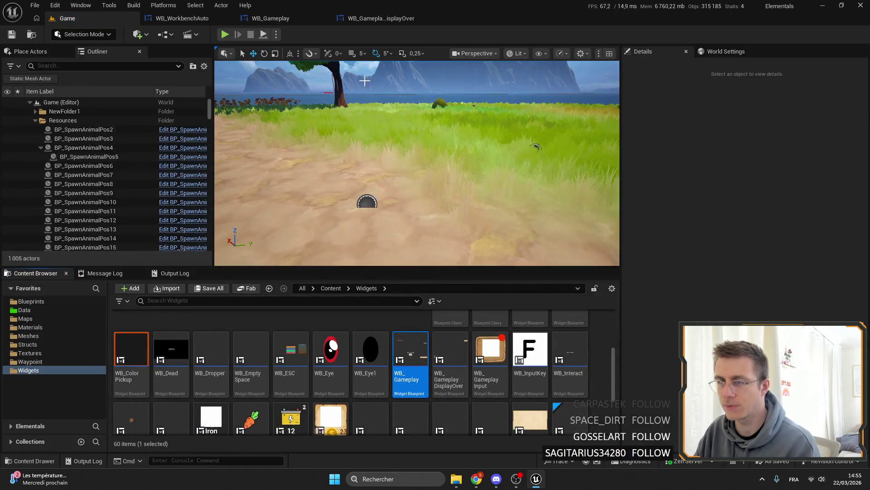
- Open BP_BaseCharacter and search it for WB_Gameplay to reach the Create Widget node
click(51, 302)
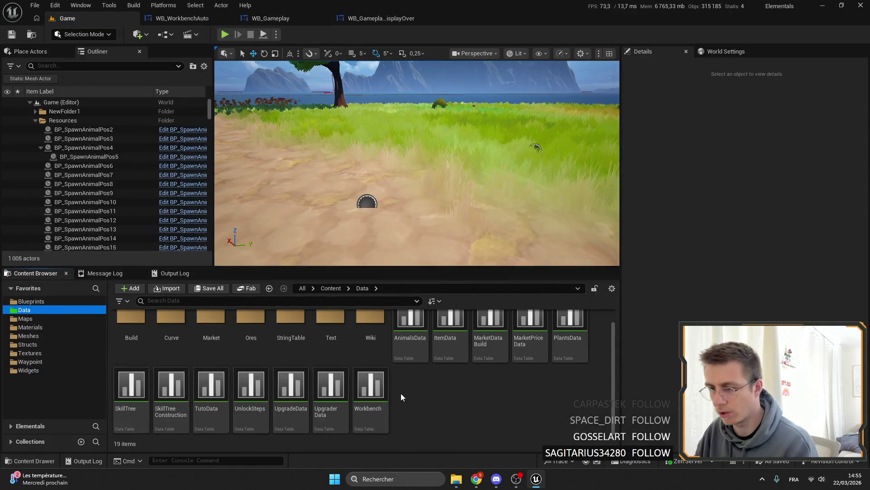
scroll(317, 363, down, 3)
double_click(251, 399)
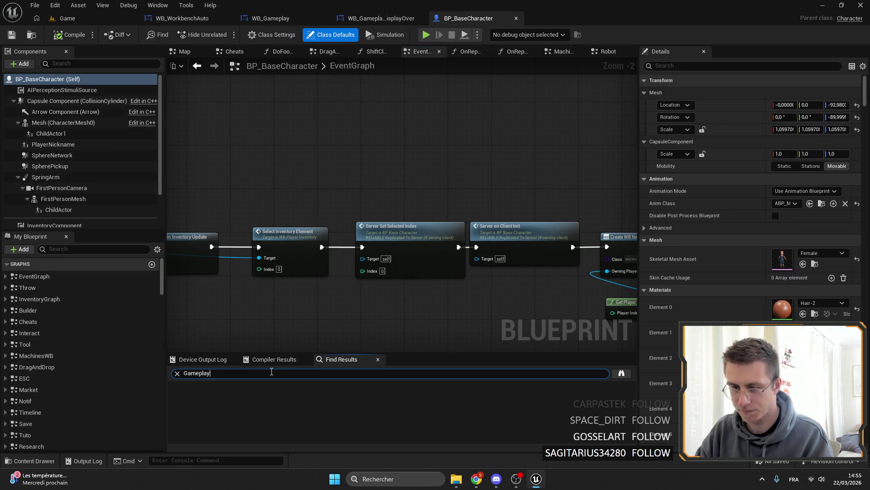
key(BackSpace)
text(set wb)
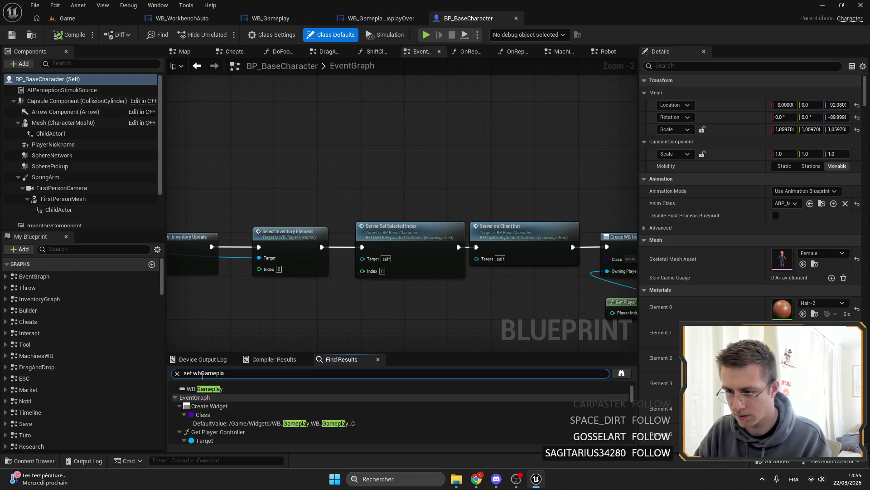
double_click(272, 423)
- Frame the widget setup nodes and move the SET node beside Add to Viewport
drag(557, 214, 445, 157)
key(f)
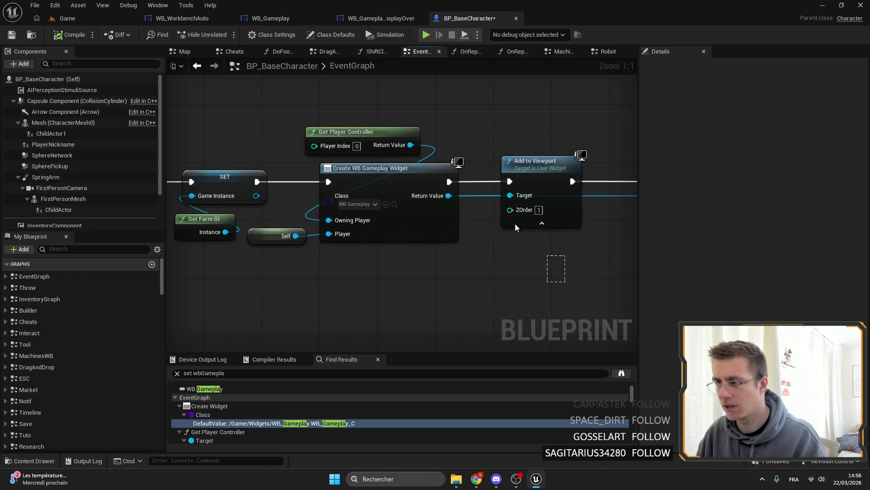
scroll(369, 200, down, 9)
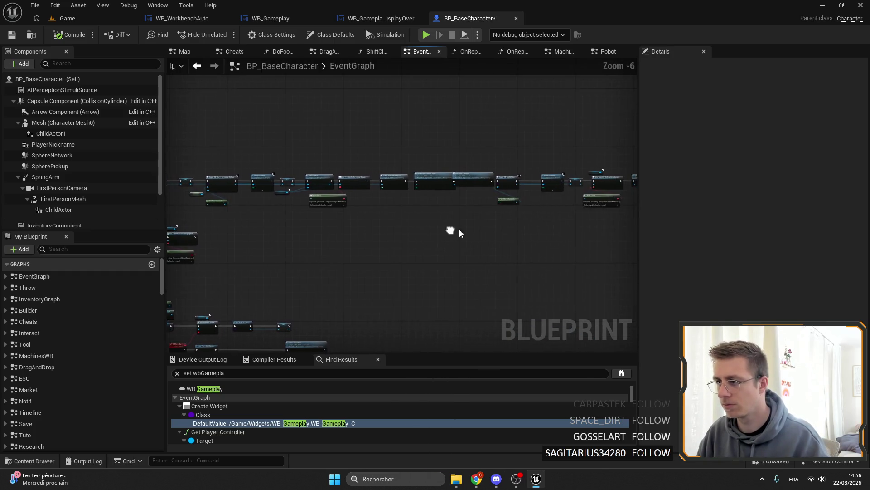
mouse_move(539, 209)
mouse_down()
mouse_move(310, 172)
mouse_move(328, 169)
mouse_up()
key(f)
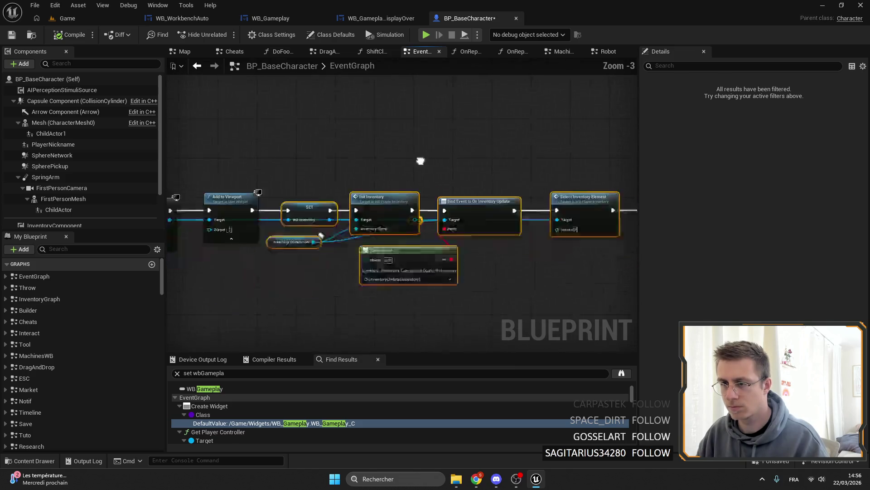
scroll(509, 209, up, 1)
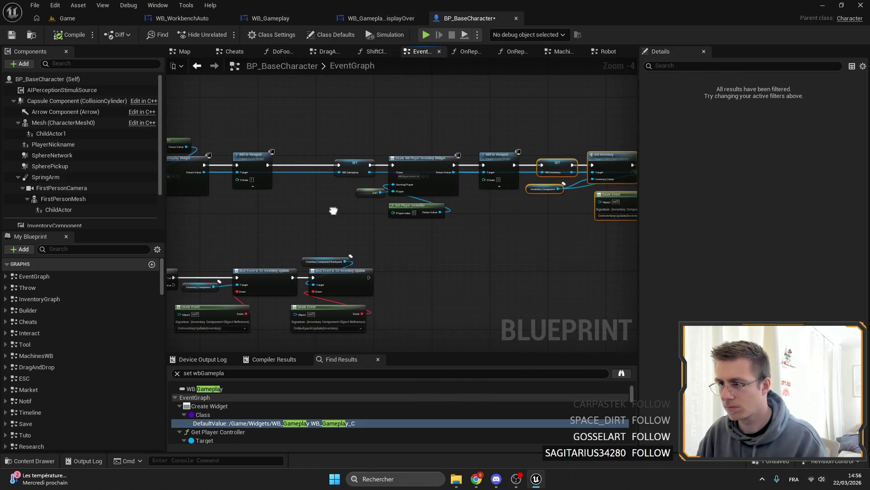
scroll(393, 195, down, 2)
mouse_move(516, 214)
mouse_down()
mouse_move(349, 153)
mouse_move(557, 169)
mouse_move(312, 167)
mouse_up()
click(556, 169)
- Paste the Create Widget nodes after SET and set their class to WB_GameplayDisplayOver
scroll(309, 166, down, 1)
scroll(309, 166, down, 3)
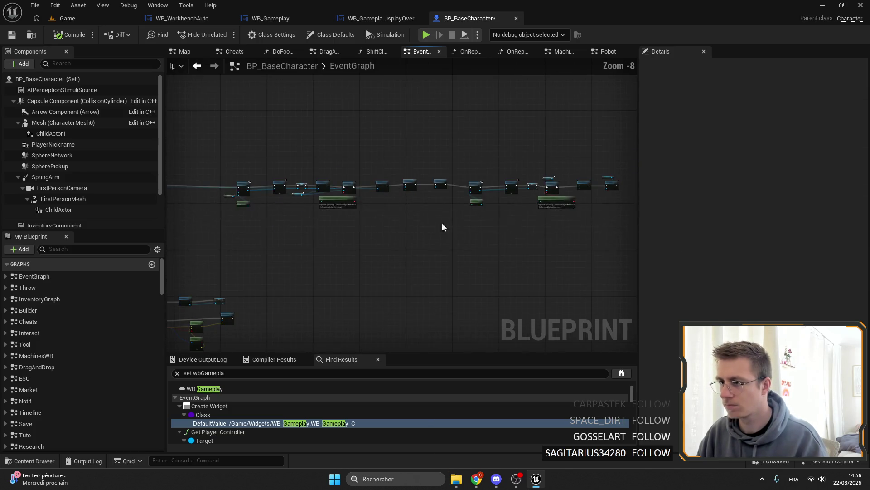
key(ctrl+a)
scroll(293, 184, up, 5)
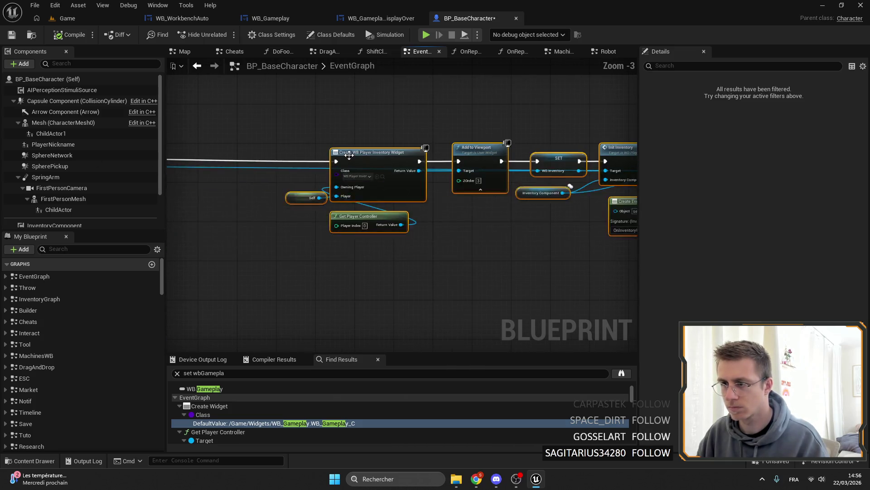
click(440, 161)
scroll(441, 161, up, 3)
key(ctrl+v)
mouse_move(277, 202)
mouse_down()
mouse_move(399, 186)
mouse_move(354, 197)
mouse_up()
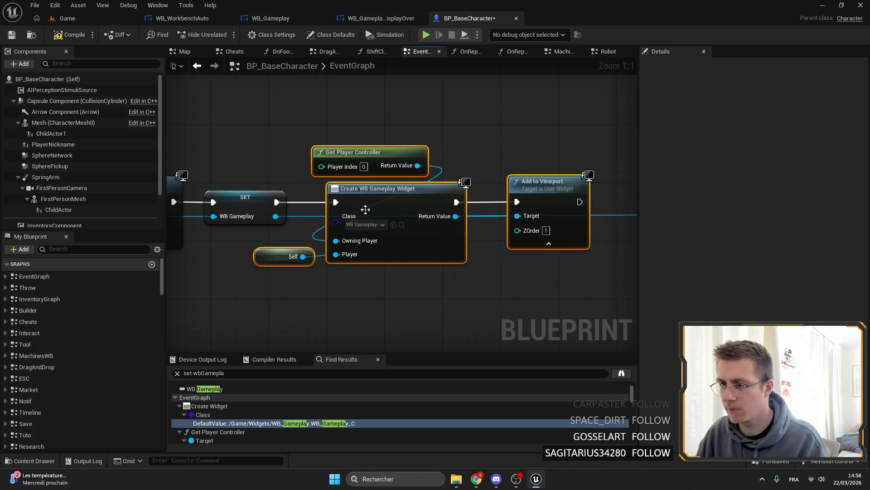
click(372, 225)
text(gamepla)
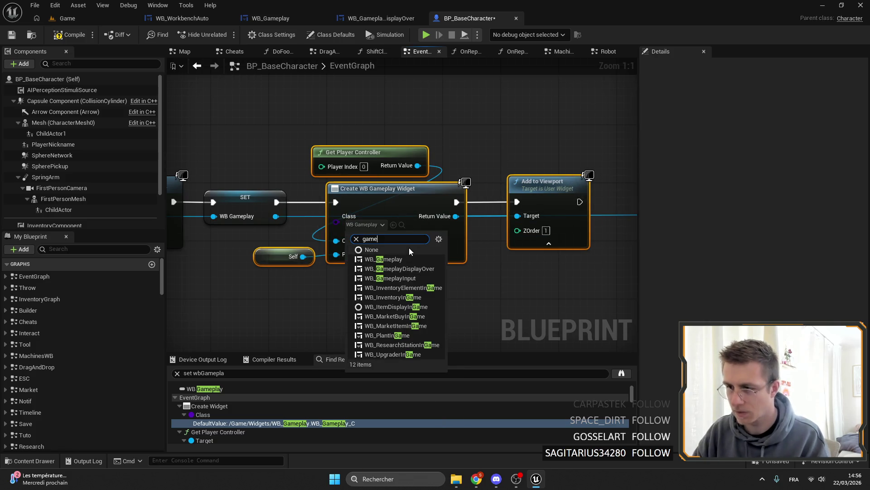
click(420, 271)
- Check the MachinesWB and Robot graphs, then locate the Create WB Gameplay Display Over Widget chain
right_click(385, 226)
click(547, 231)
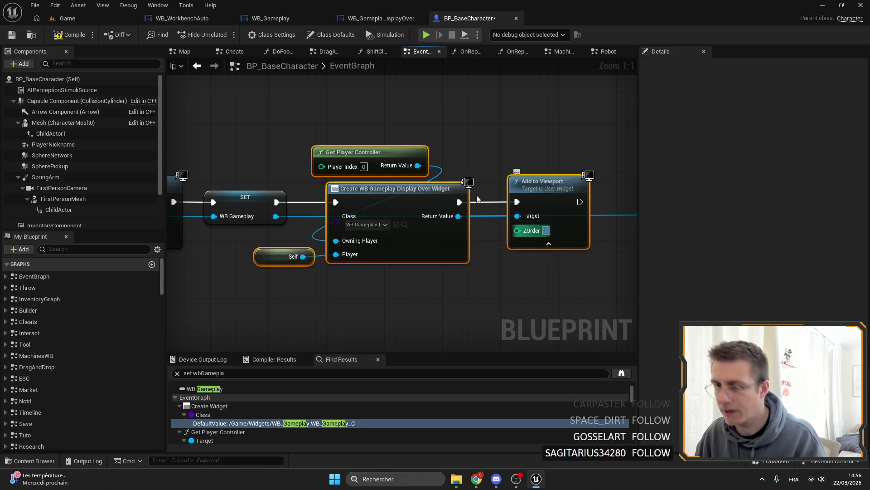
scroll(511, 179, down, 12)
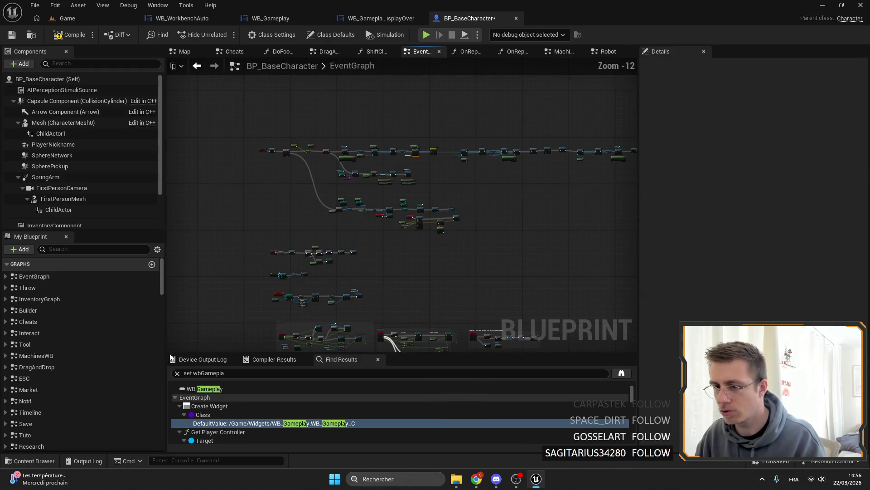
double_click(61, 357)
scroll(394, 213, up, 11)
mouse_move(488, 200)
mouse_down()
mouse_move(585, 167)
mouse_move(453, 213)
mouse_up()
scroll(453, 213, up, 2)
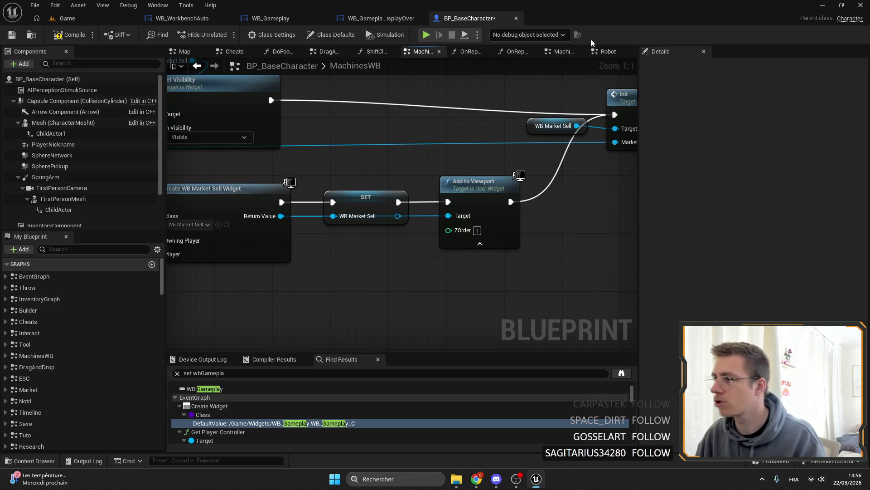
click(605, 52)
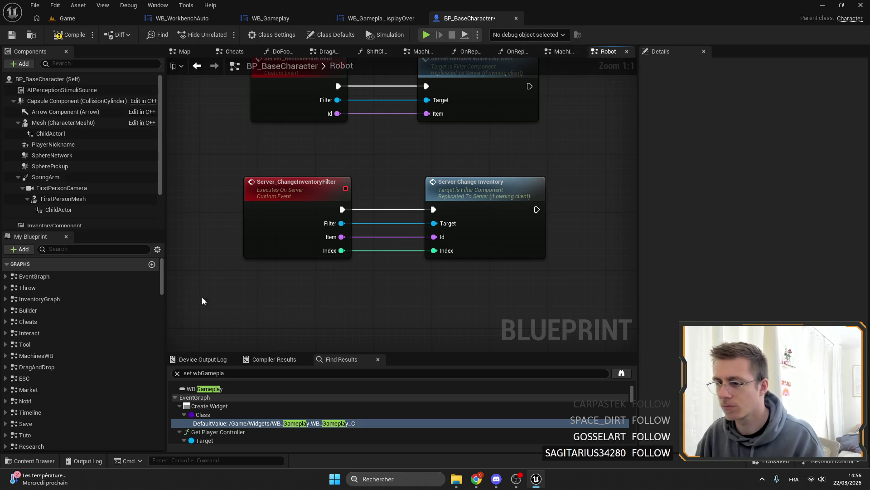
double_click(195, 423)
drag(450, 210, 477, 238)
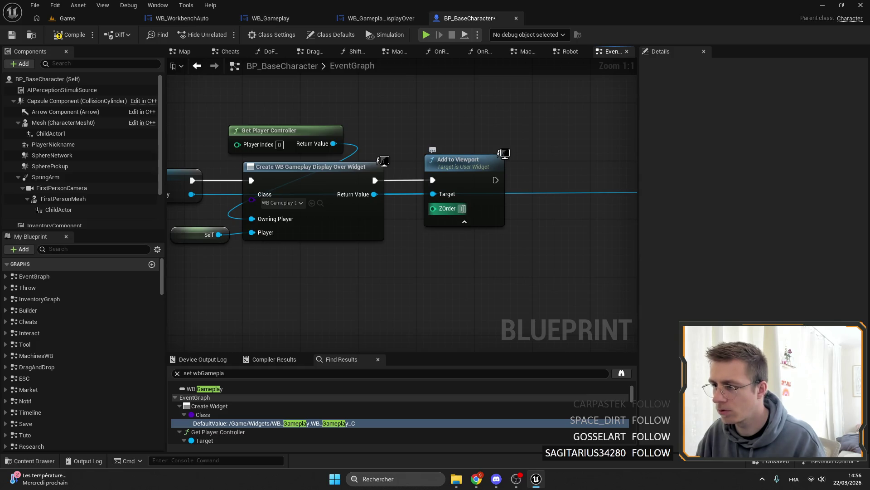
- Wire Add to Viewport into Create WB Player Inventory Widget and save BP_BaseCharacter
drag(490, 272, 279, 271)
mouse_move(284, 179)
mouse_down()
mouse_move(526, 200)
mouse_move(526, 179)
mouse_up()
scroll(243, 109, down, 4)
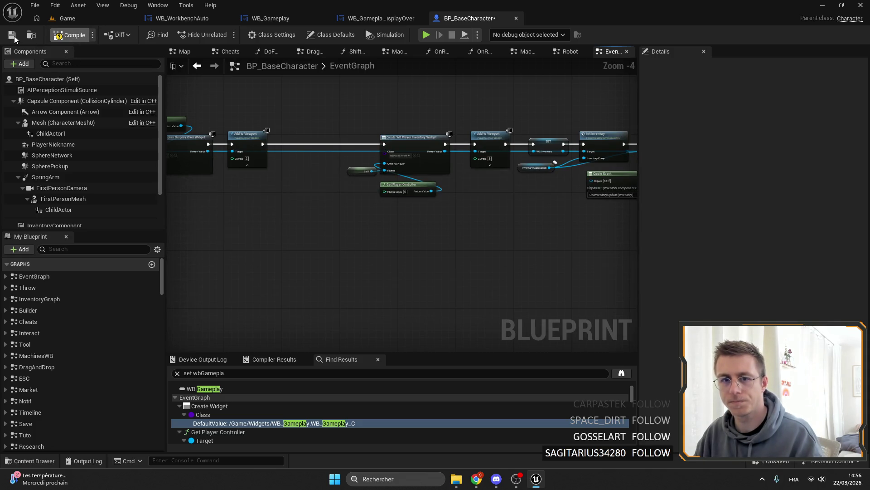
key(ctrl+s)
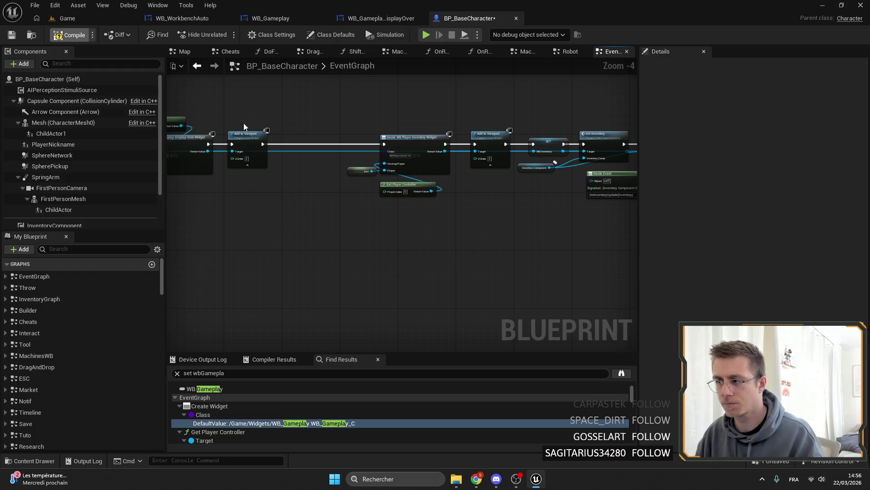
drag(235, 102, 418, 119)
click(20, 35)
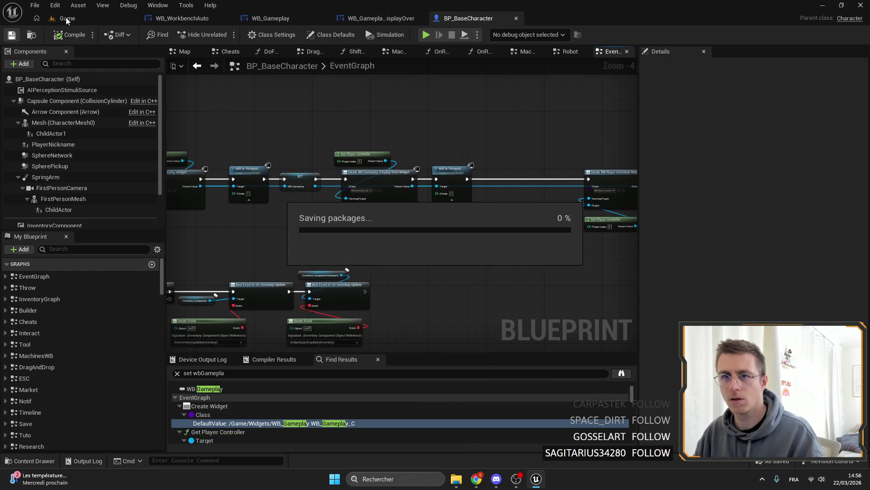
click(67, 17)
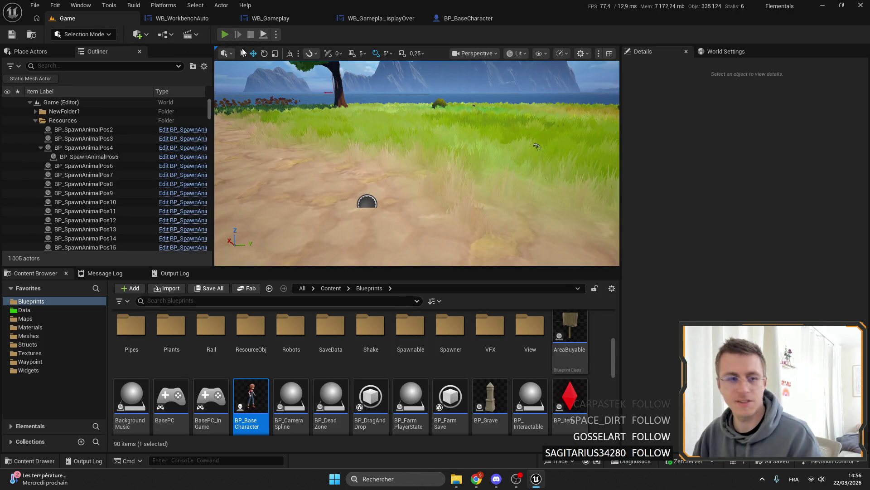
- Start a fullscreen Play-In-Editor session and check the Automatic crafter and gold chest
key(alt+p)
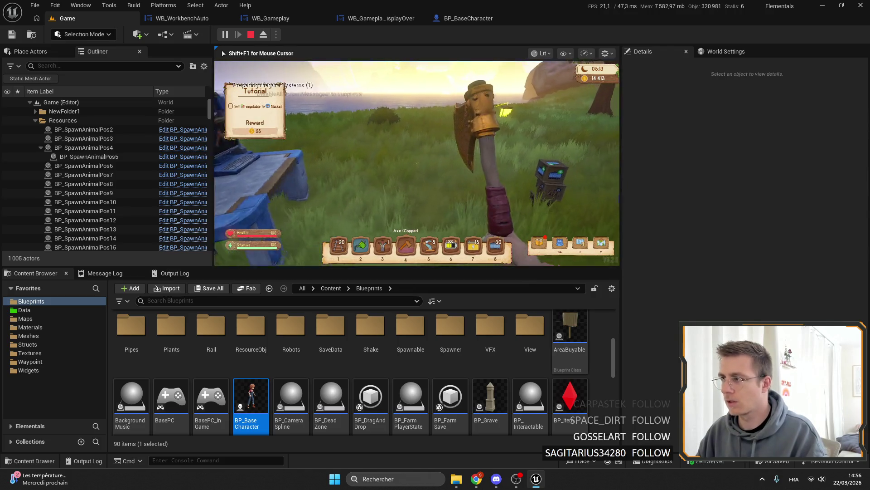
key(F11)
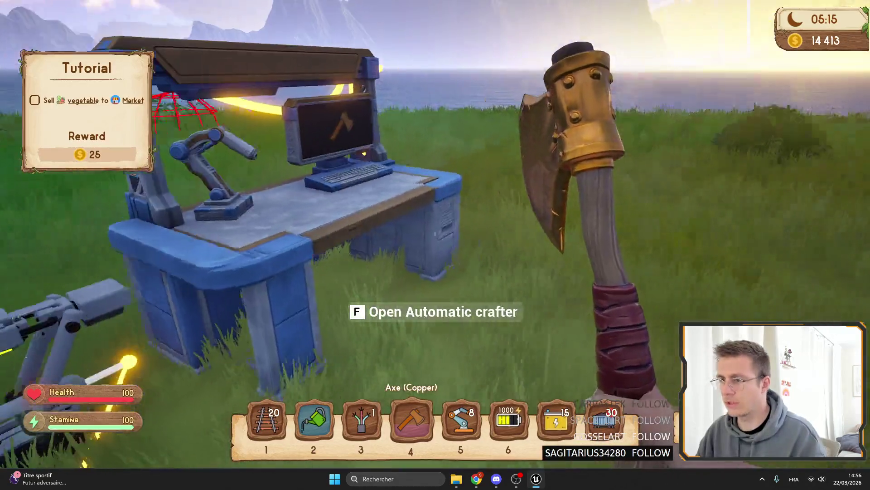
key(f)
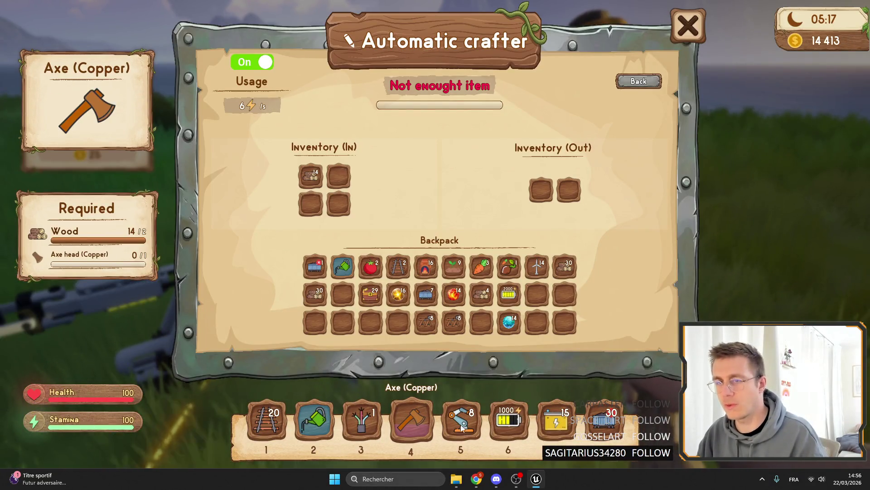
click(688, 26)
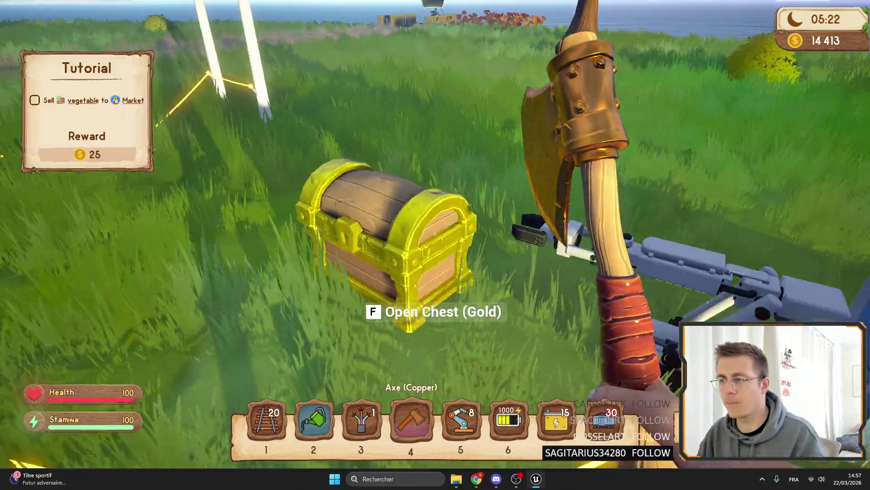
key(f)
key(Escape)
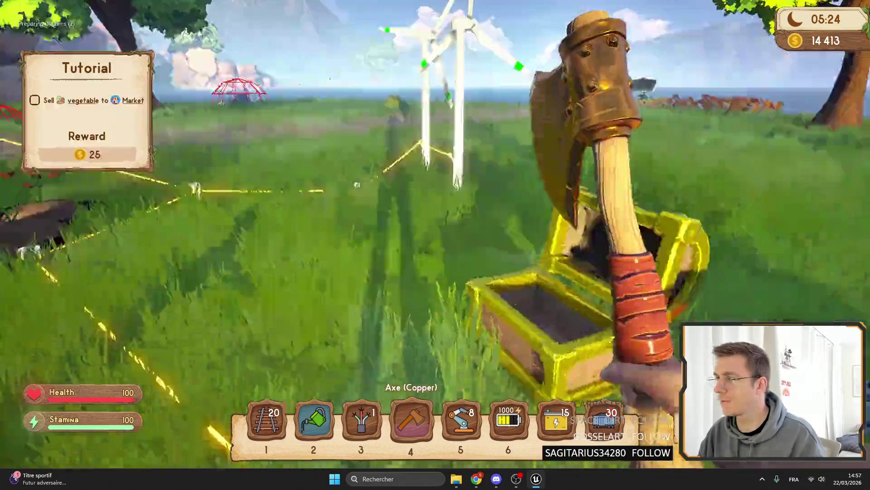
- Run to the market terminal and sell all carrots in the Market
key(shift+w)
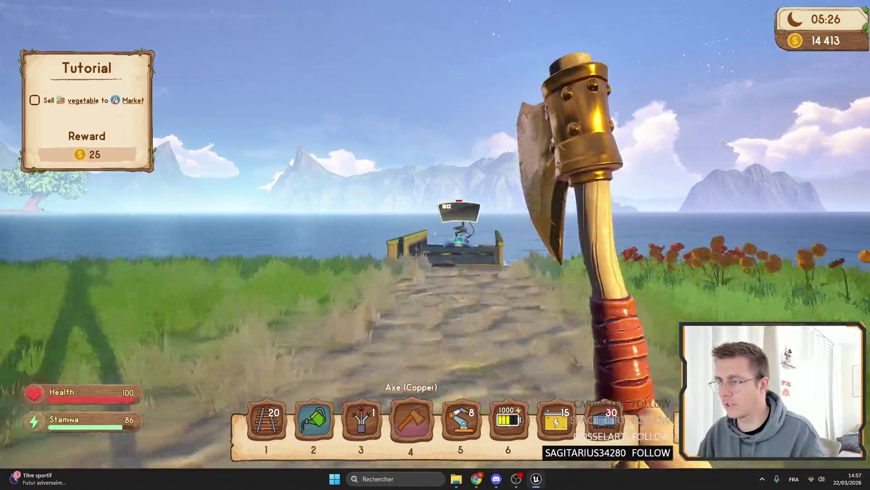
key(f)
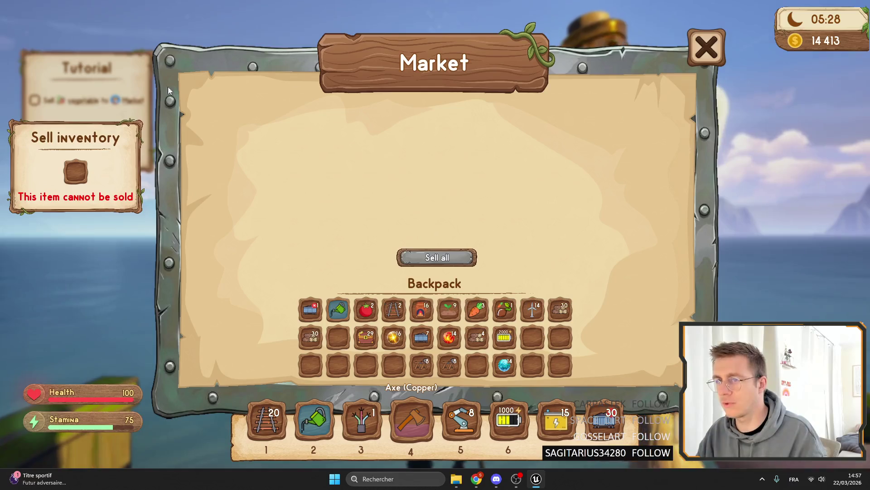
key(Escape)
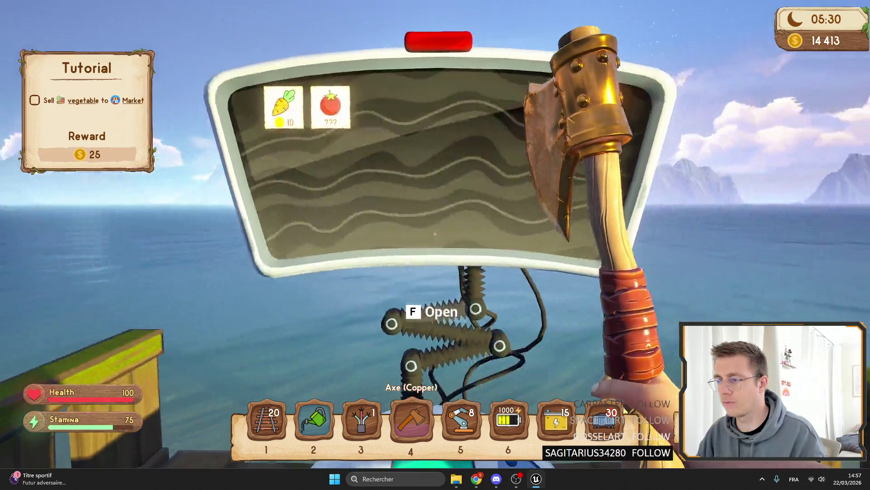
key(f)
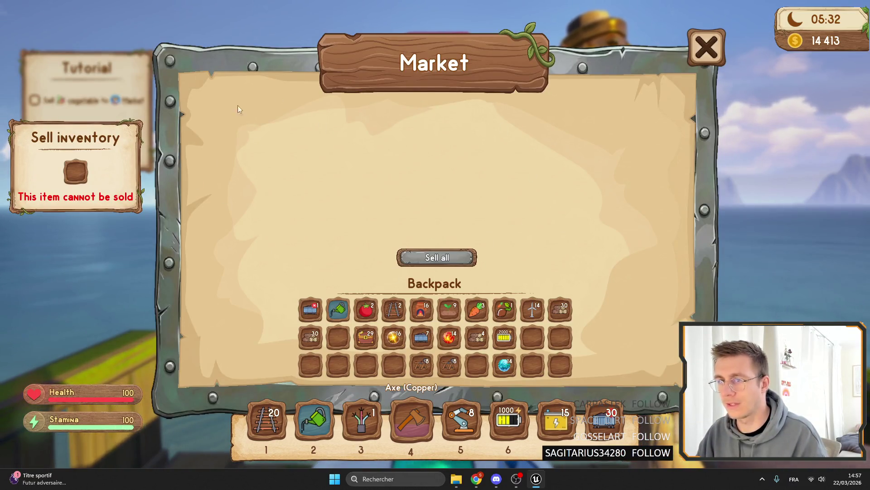
key(Escape)
key(f)
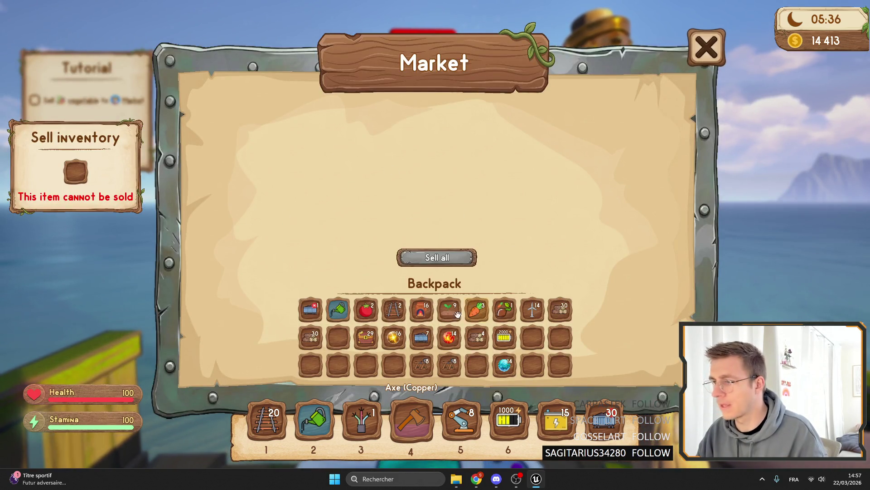
click(455, 258)
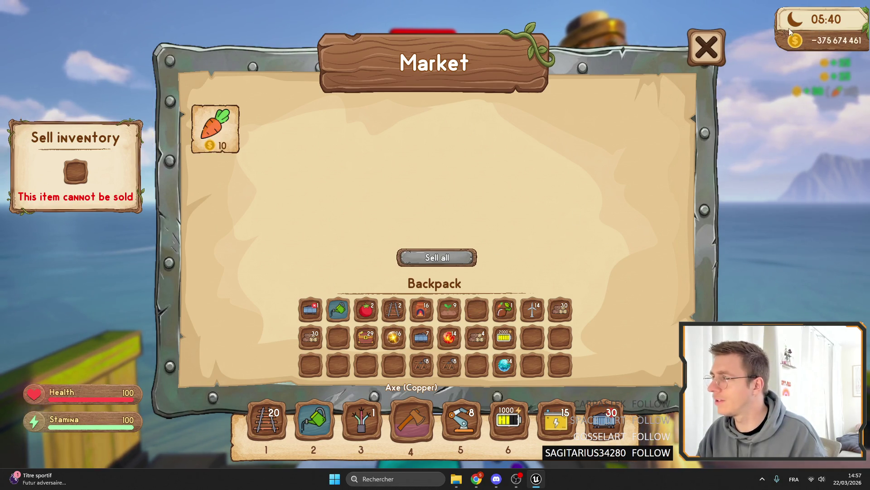
key(Escape)
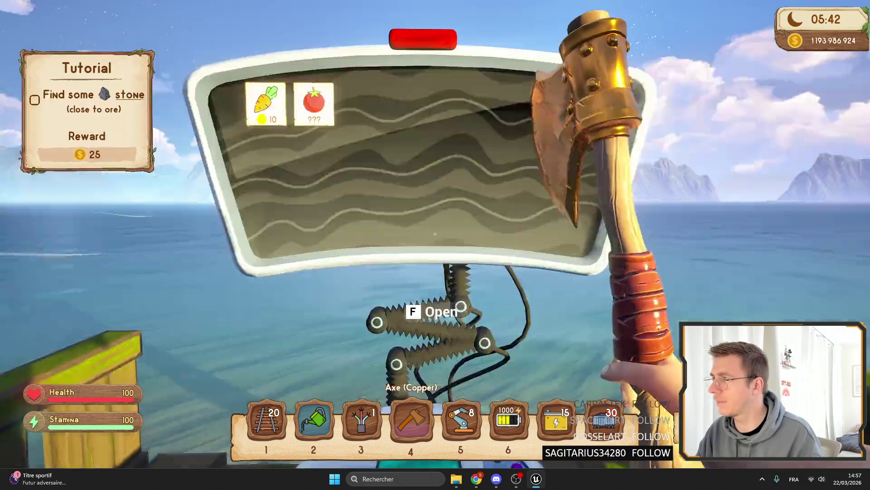
- Walk to the dock terminal, reopen the Market, then stop play and return to BP_BaseCharacter
key(w)
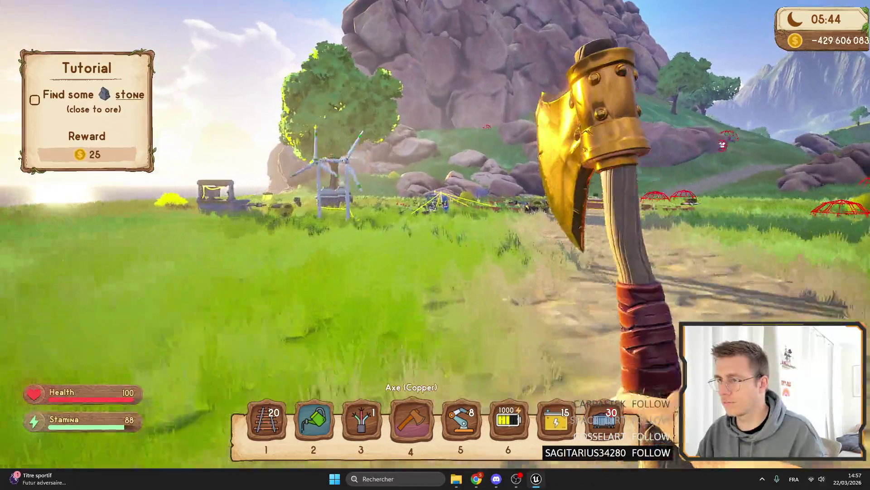
key(w)
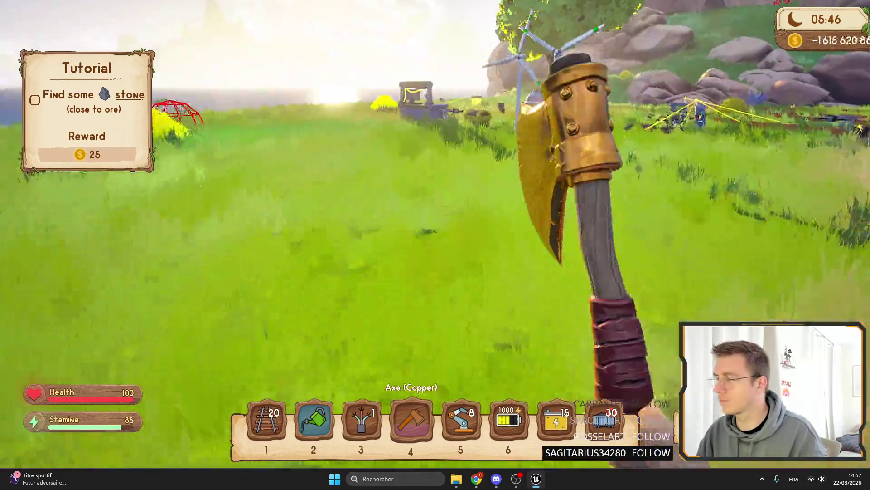
key(w)
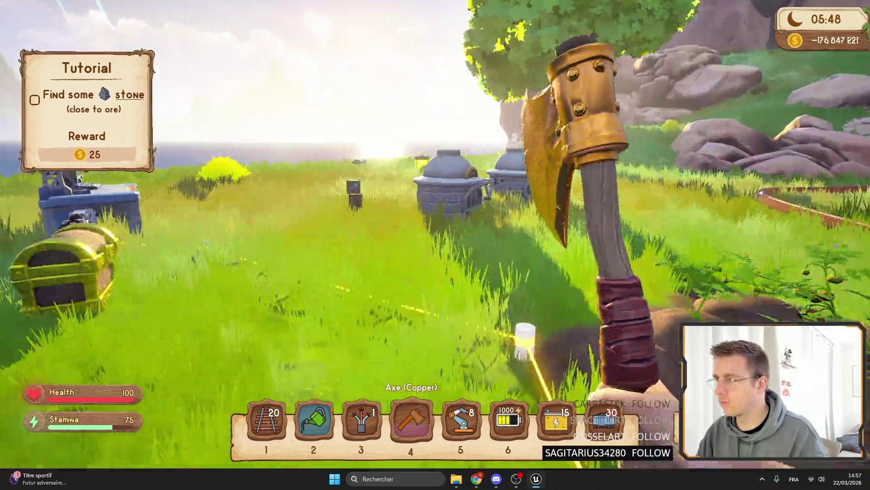
key(w)
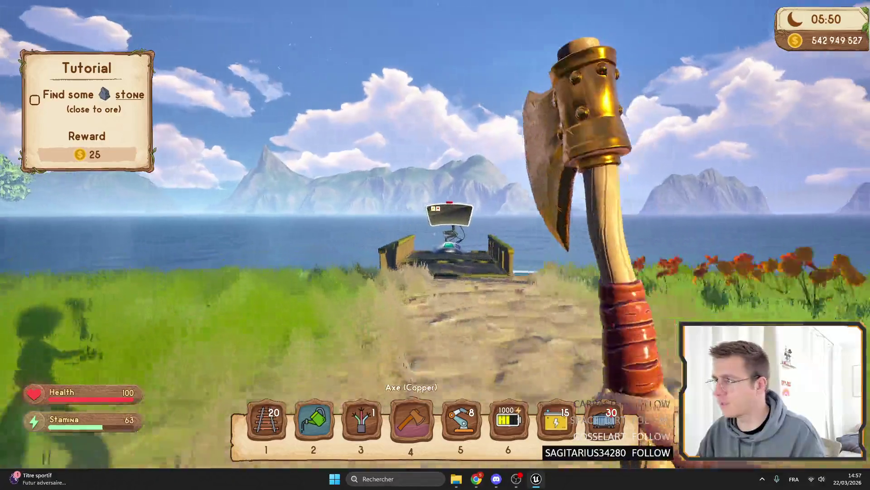
key(e)
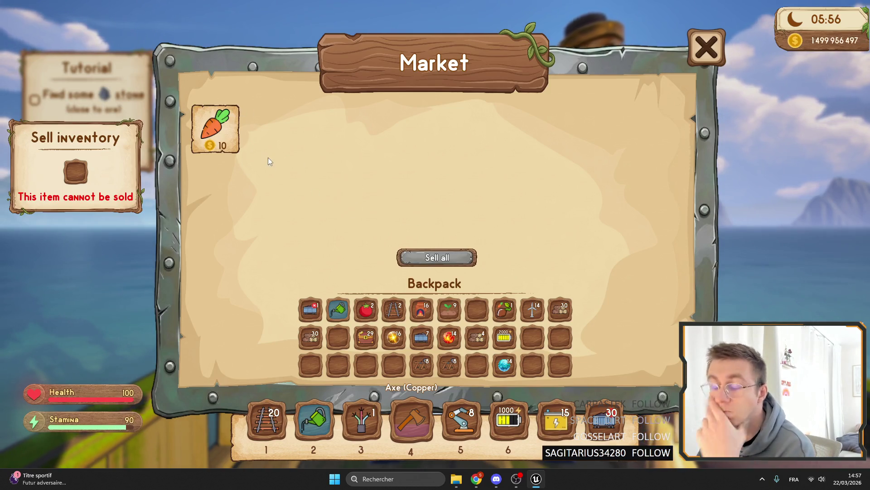
click(706, 48)
key(Escape)
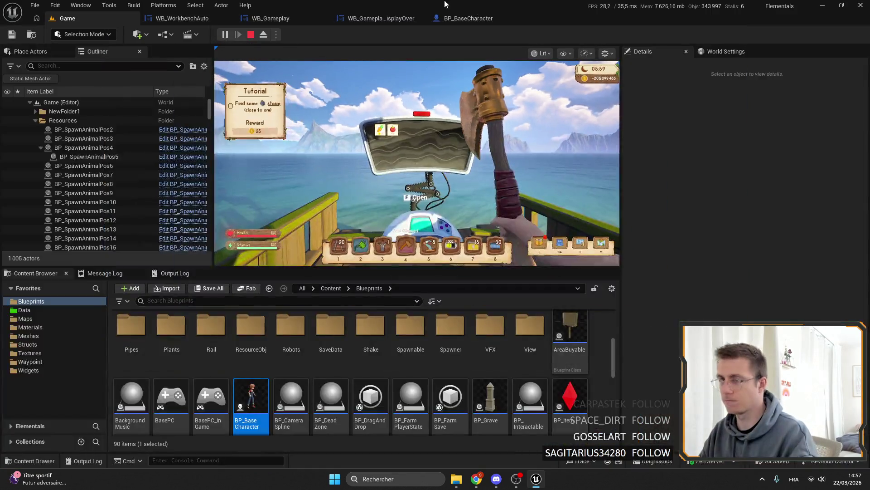
click(468, 18)
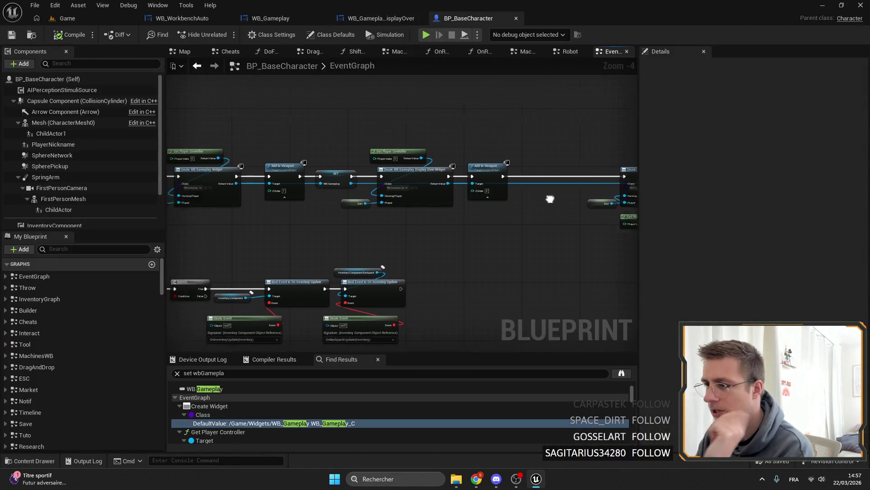
- Review DisplayMoney's lerp nodes and the Current Money Display variable's properties
click(397, 20)
scroll(453, 150, down, 2)
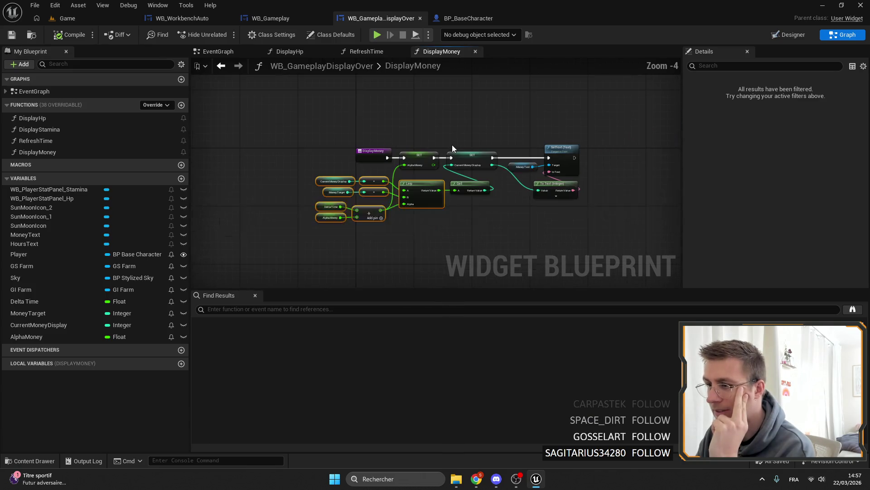
scroll(451, 155, up, 3)
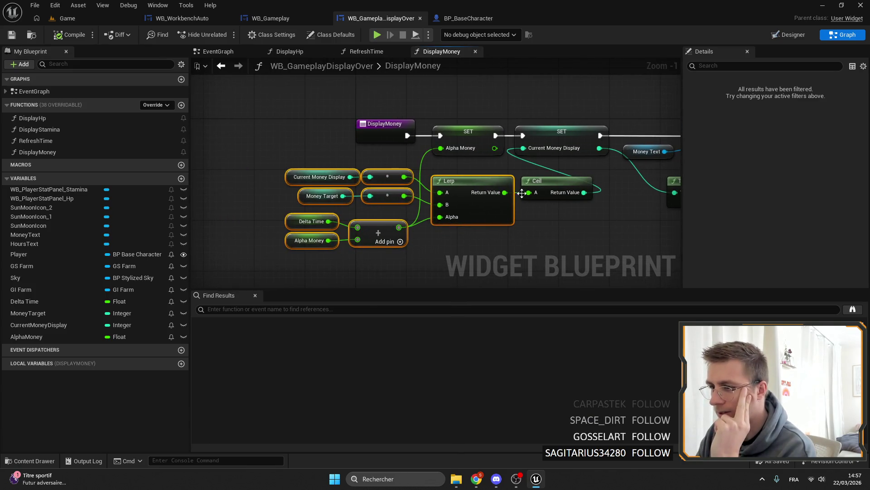
drag(441, 187, 433, 152)
click(448, 225)
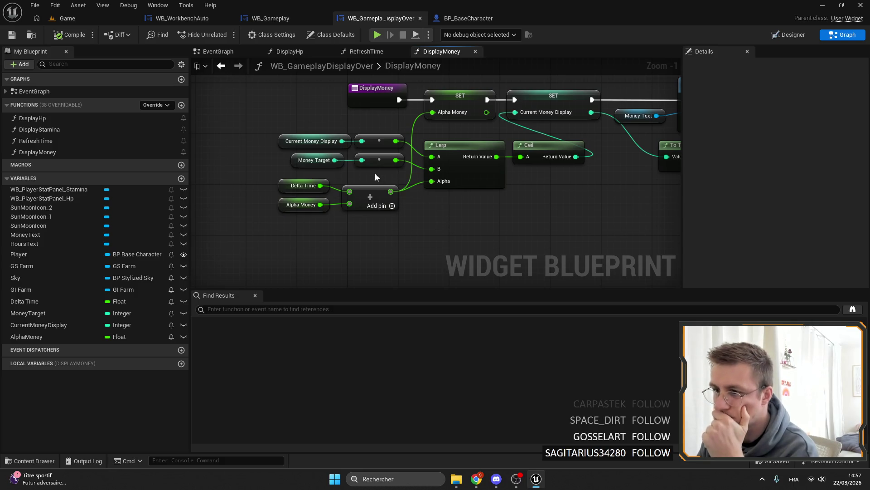
drag(365, 133, 313, 144)
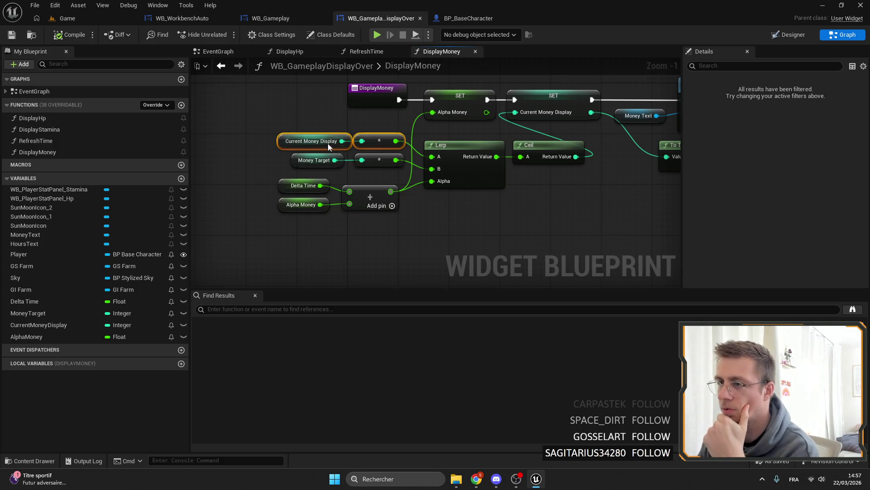
drag(518, 143, 465, 167)
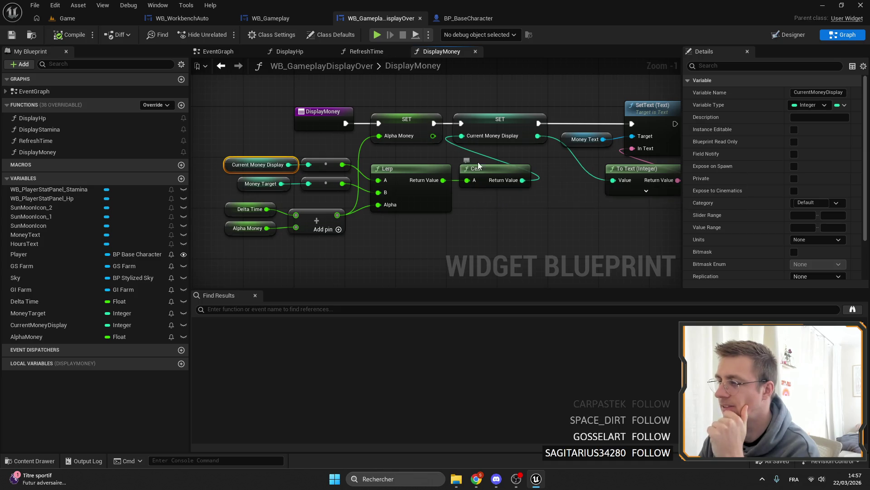
- Check the Current Money Display SET node (Integer, default 0), then view the RefreshTime and DisplayHp graphs
click(502, 136)
scroll(828, 190, down, 3)
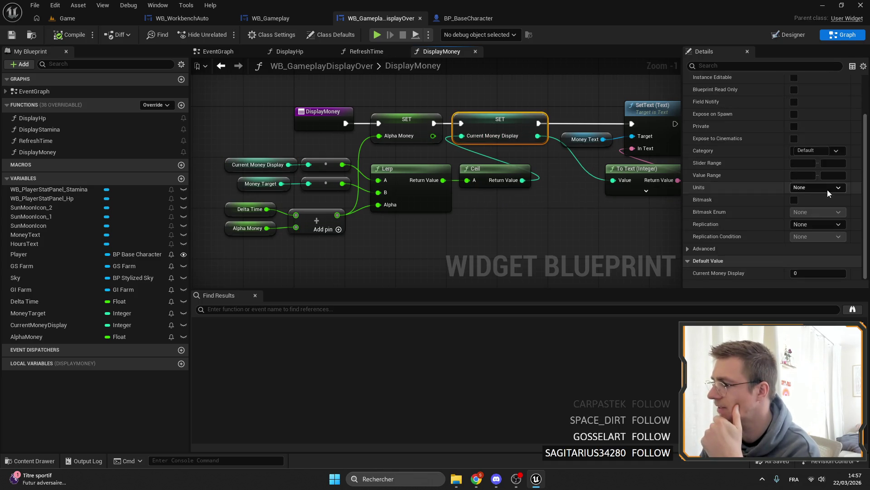
scroll(437, 174, down, 5)
scroll(438, 174, up, 5)
mouse_move(542, 109)
mouse_down()
mouse_move(545, 121)
mouse_move(509, 133)
mouse_up()
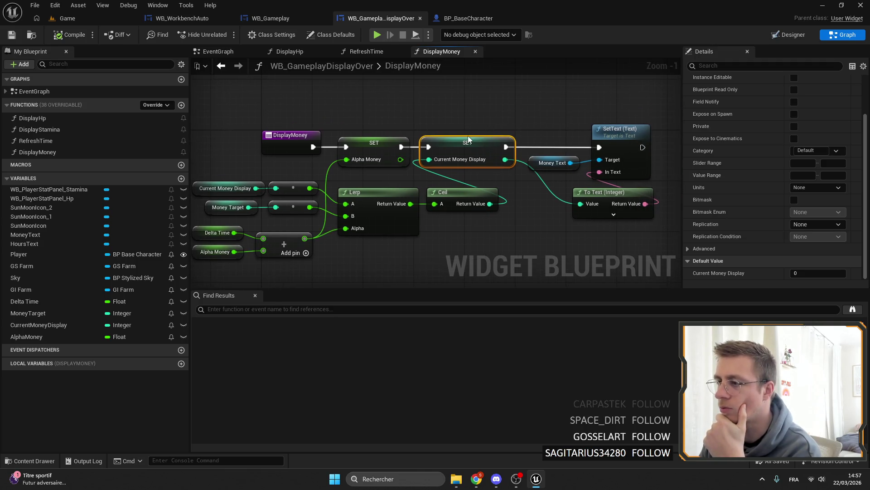
click(363, 53)
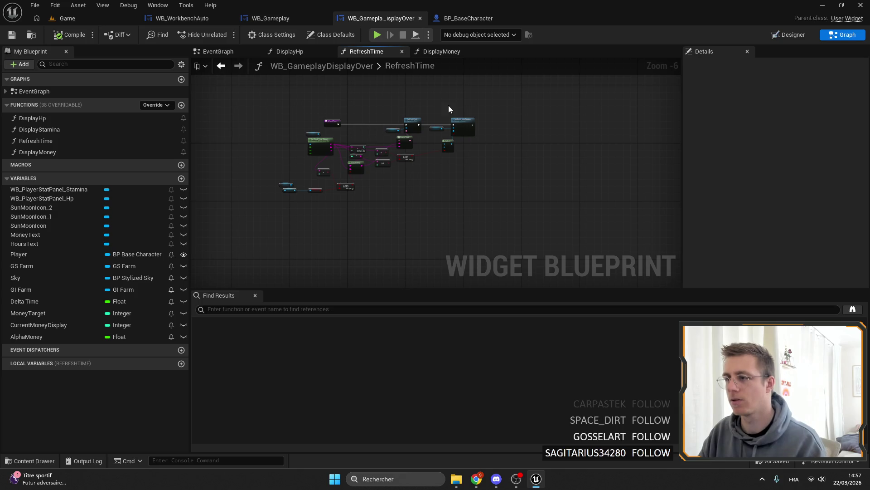
click(290, 51)
- In the EventGraph, paste the copied SET node and wire it after Set Money Target
click(240, 51)
scroll(467, 174, down, 3)
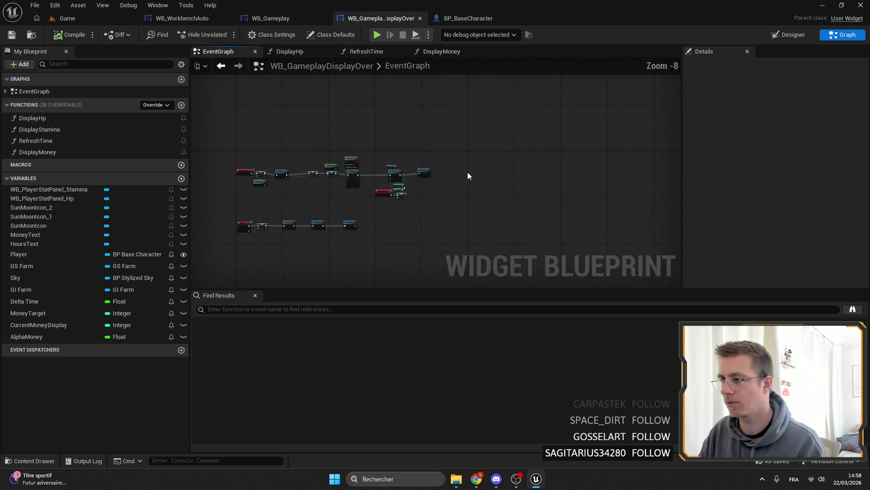
scroll(467, 174, up, 6)
drag(467, 149, 431, 149)
right_click(447, 177)
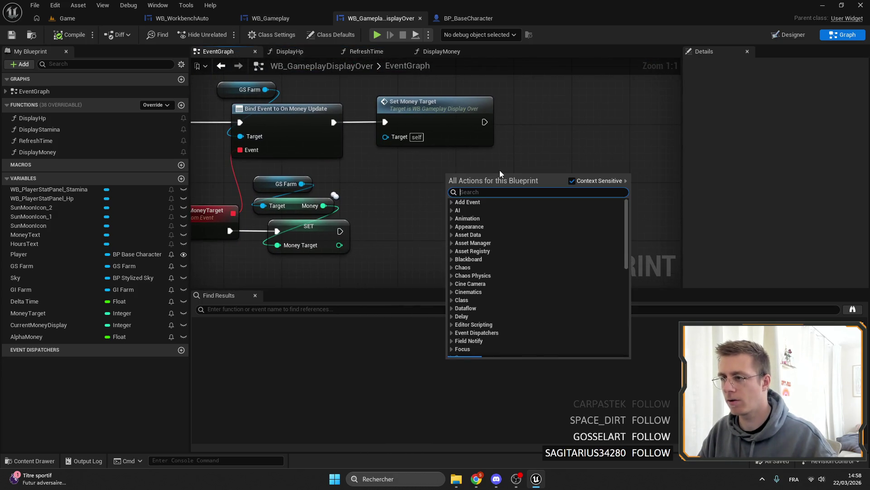
key(ctrl+v)
key(Escape)
key(ctrl+v)
mouse_move(483, 118)
mouse_down()
mouse_move(533, 136)
mouse_move(529, 127)
mouse_up()
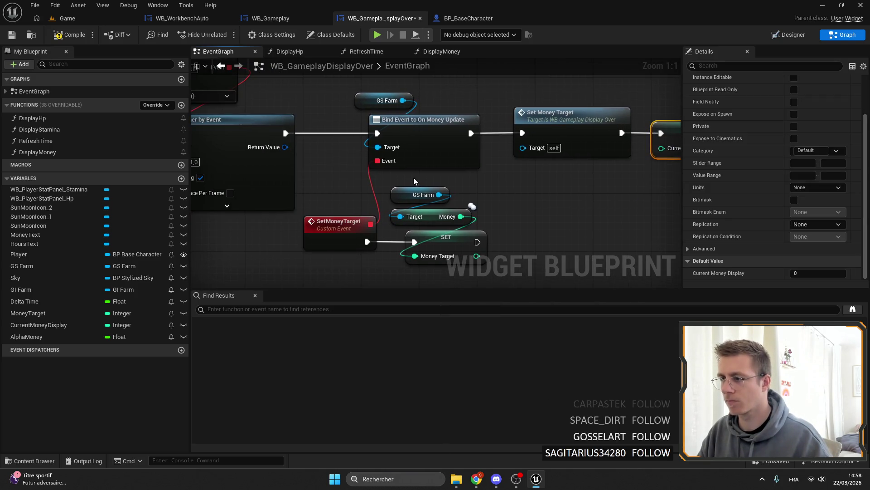
- Duplicate the GS Farm Money getters and feed Money into Current Money Display
drag(358, 186, 435, 226)
key(ctrl+c)
key(ctrl+v)
drag(633, 95, 563, 169)
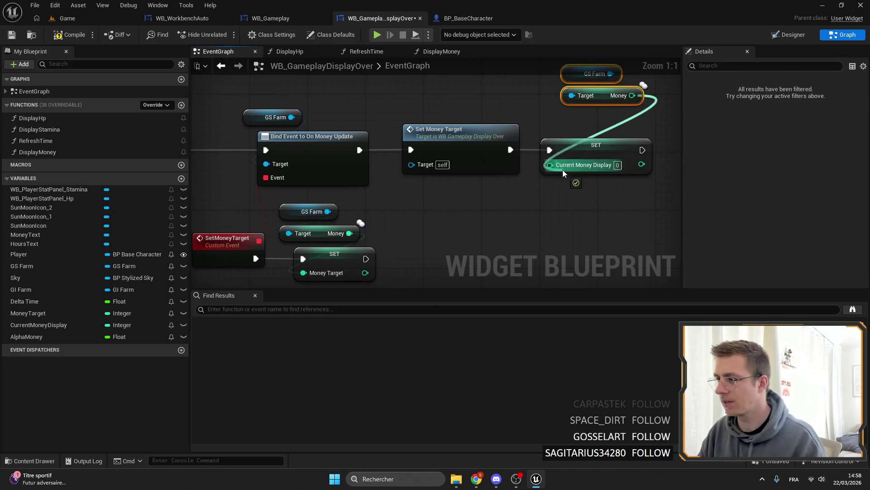
drag(575, 111, 554, 140)
- Delete the Set Money Target call and paste a Money Target SET group after Bind Event
click(426, 145)
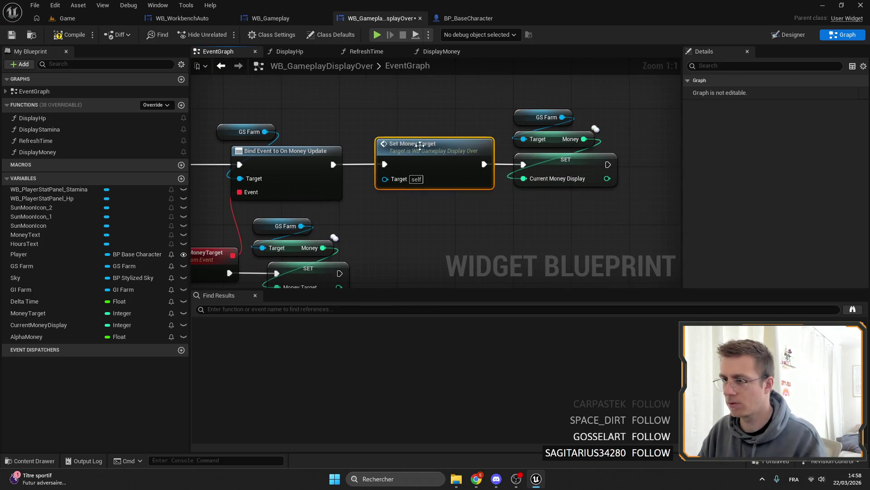
drag(344, 186, 390, 162)
key(Delete)
drag(387, 226, 349, 199)
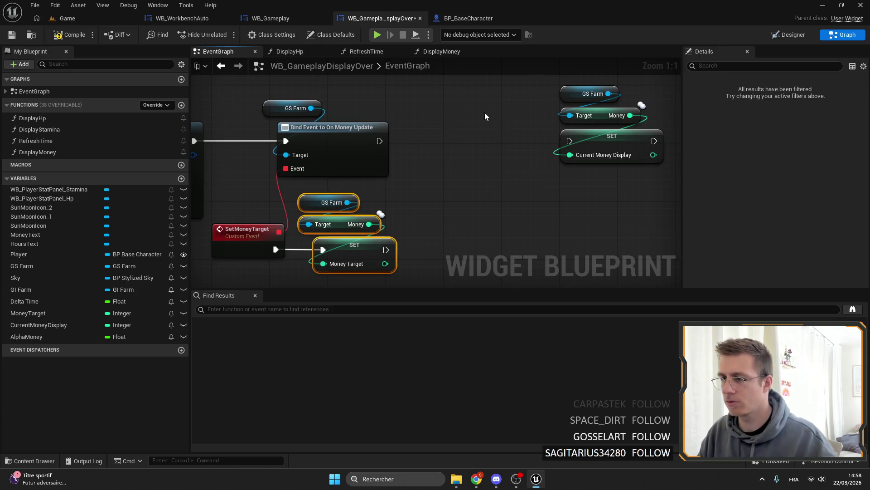
key(ctrl+c)
key(ctrl+v)
mouse_move(380, 141)
mouse_down()
mouse_move(432, 156)
mouse_move(456, 140)
mouse_move(583, 138)
mouse_move(572, 138)
mouse_up()
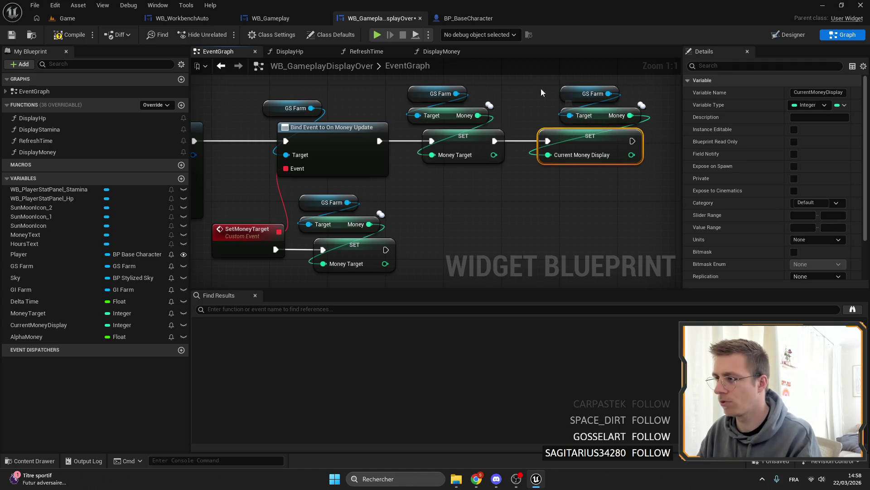
- Chain Bind Event into Current Money Display SET, then Money Target SET
drag(549, 96, 653, 125)
drag(590, 94, 560, 93)
drag(401, 81, 507, 172)
mouse_move(457, 152)
mouse_down()
mouse_move(552, 253)
mouse_move(395, 158)
mouse_move(548, 141)
mouse_up()
drag(650, 81, 528, 168)
drag(579, 148, 463, 147)
mouse_move(564, 237)
mouse_down()
mouse_move(585, 184)
mouse_move(586, 128)
mouse_up()
drag(516, 134, 555, 133)
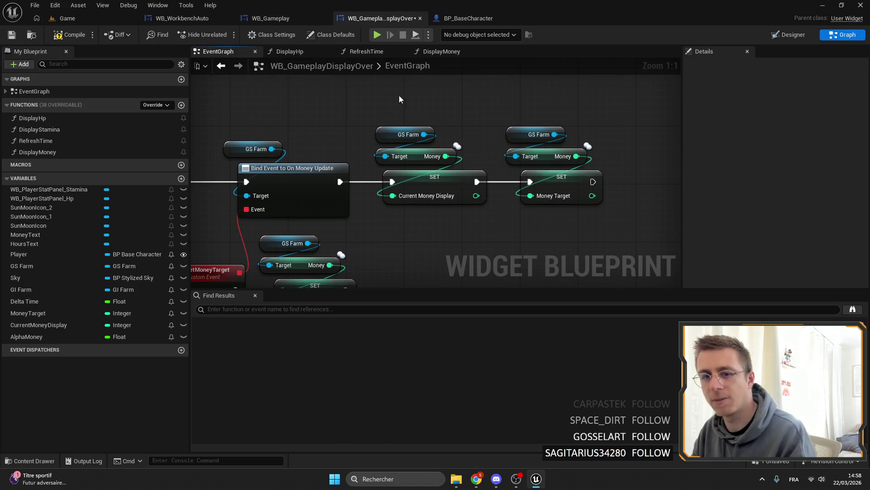
- Compile and save the widget blueprint
click(72, 33)
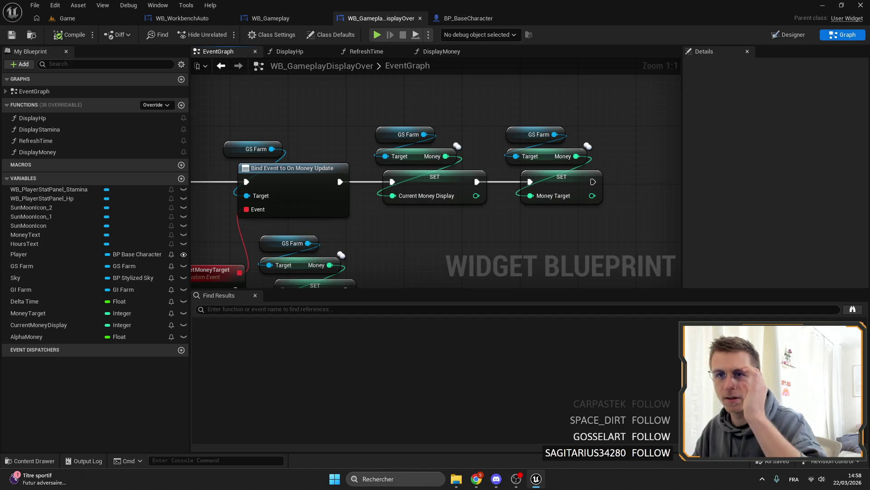
scroll(399, 169, down, 10)
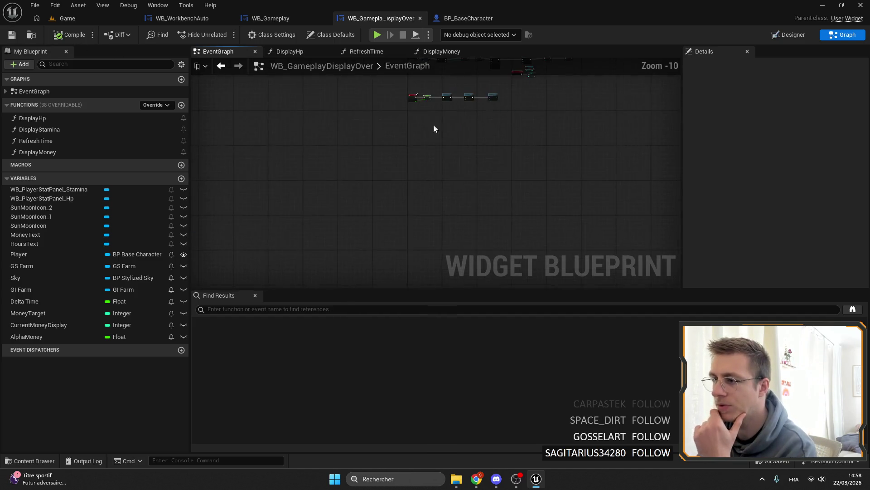
scroll(447, 120, up, 7)
scroll(489, 191, up, 3)
- In DisplayMoney, add a Print String node after the MoneyText SetText call
click(592, 166)
double_click(591, 167)
mouse_move(359, 111)
mouse_down()
mouse_move(534, 120)
mouse_move(378, 117)
mouse_up()
mouse_move(520, 133)
mouse_down()
mouse_move(590, 126)
mouse_move(382, 171)
mouse_move(466, 200)
mouse_move(377, 164)
mouse_up()
text(print)
key(Return)
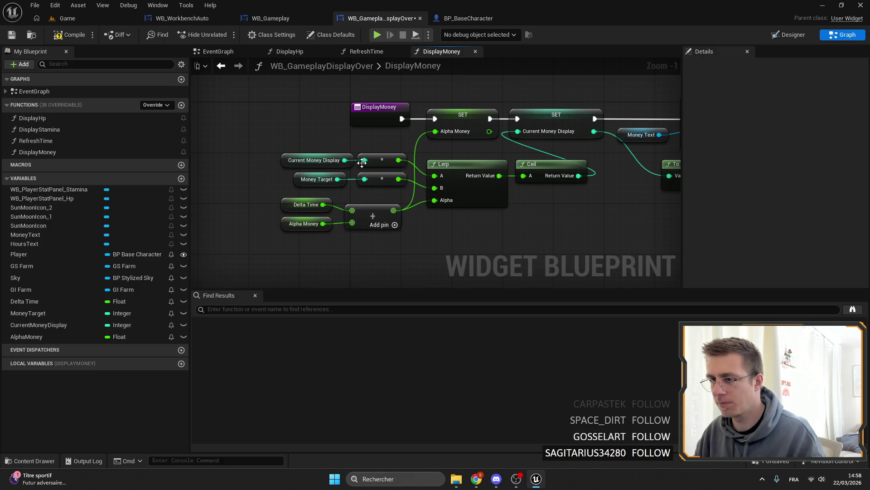
- Feed a Money Target getter into Print String and save the blueprint
click(319, 183)
key(ctrl+c)
drag(368, 196, 48, 222)
key(ctrl+v)
drag(480, 211, 458, 161)
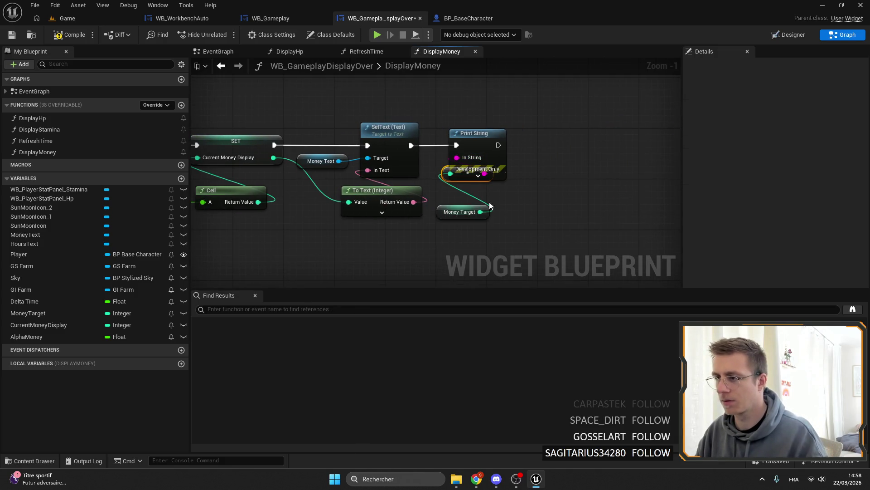
click(15, 36)
click(99, 22)
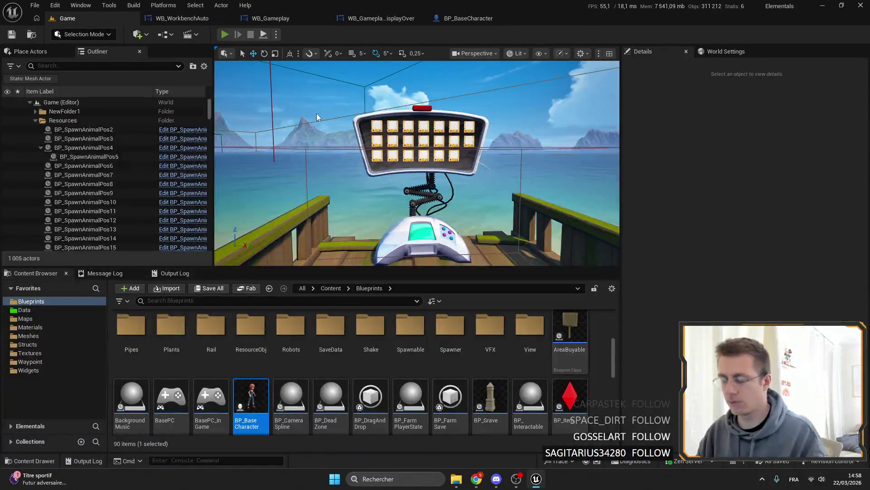
- Play-test fullscreen, equipping the copper axe and watching the money counter, then stop play
key(alt+p)
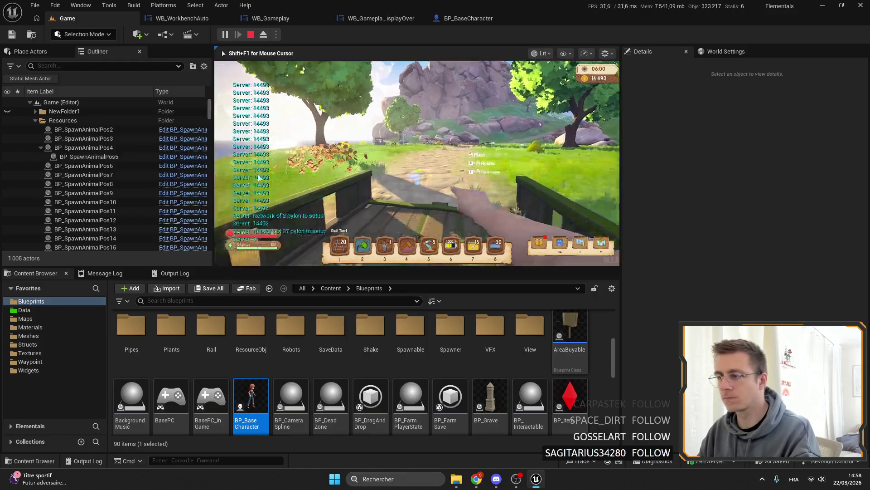
key(F11)
scroll(435, 245, down, 4)
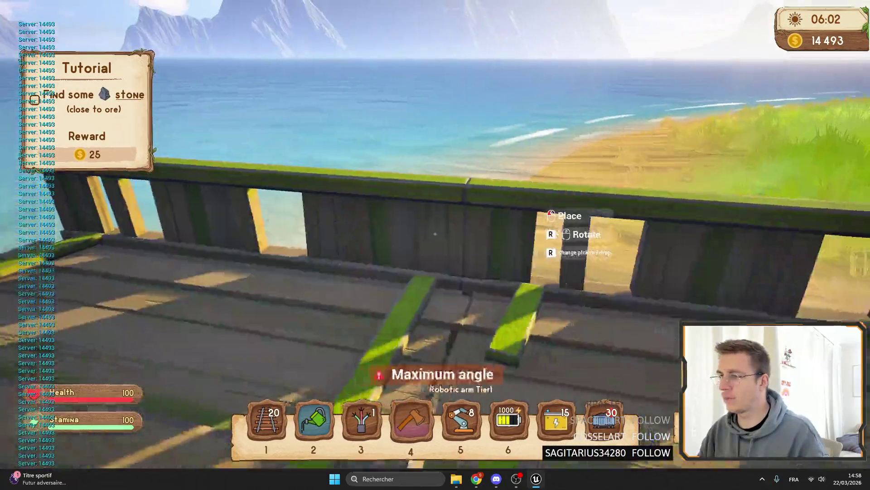
key(Tab)
key(Tab)
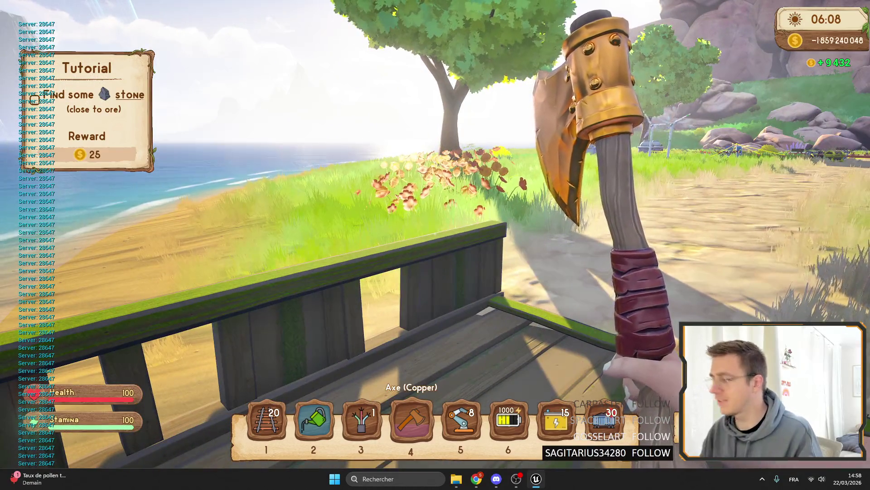
key(p)
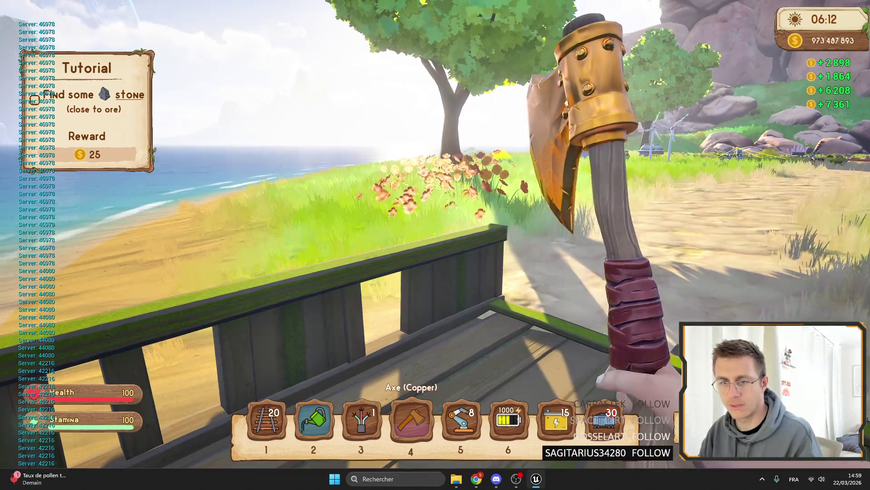
key(Escape)
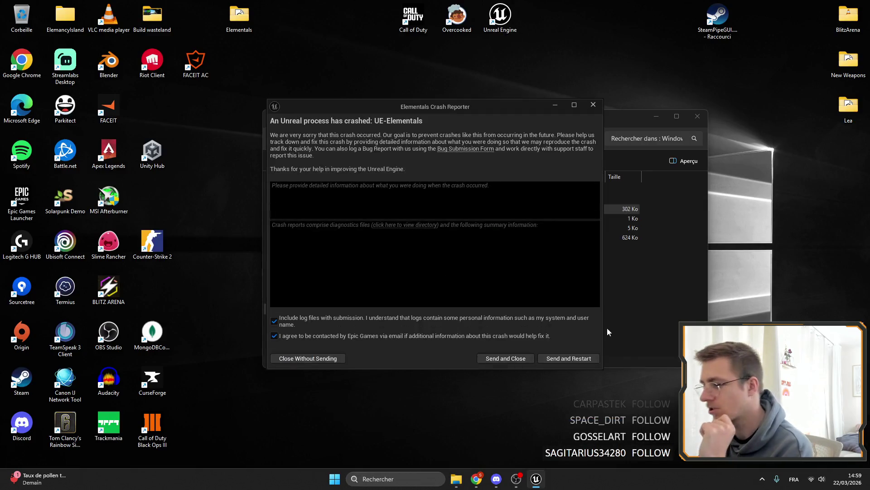
- Send the crash report and close the crash reporter
click(576, 360)
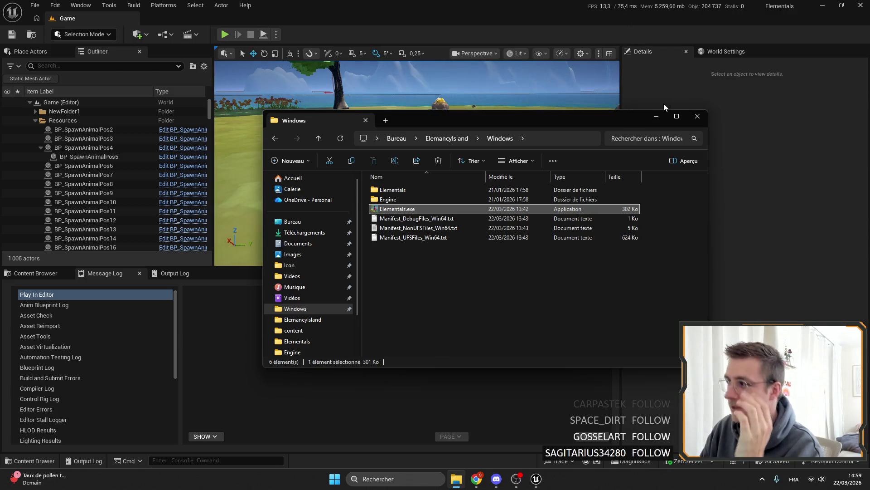
- Minimise the File Explorer window showing the ElemancyIsland build folder
click(656, 116)
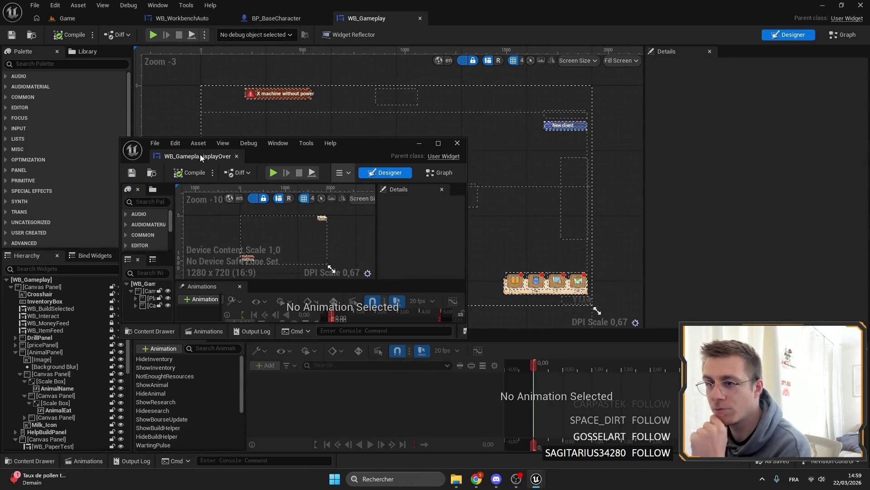
- Close the WB_GameplayDisplayOver and WB_Gameplay editors and return to the Game level
drag(201, 158, 496, 21)
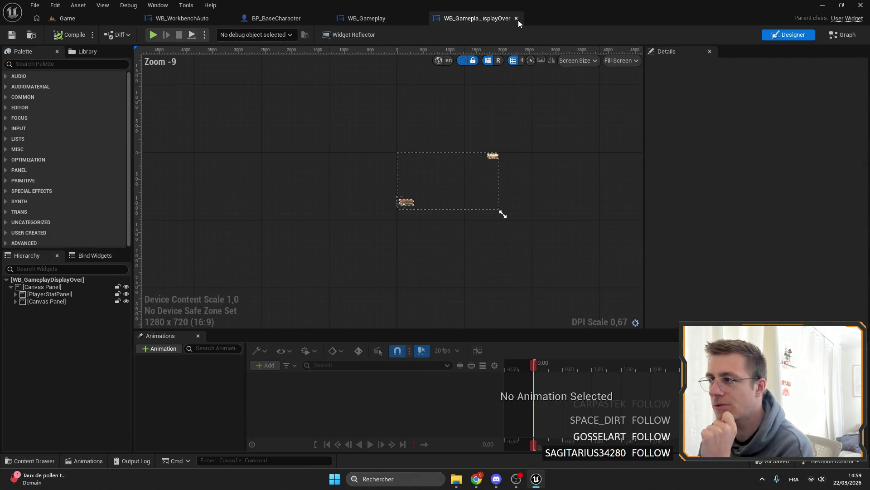
key(ctrl+w)
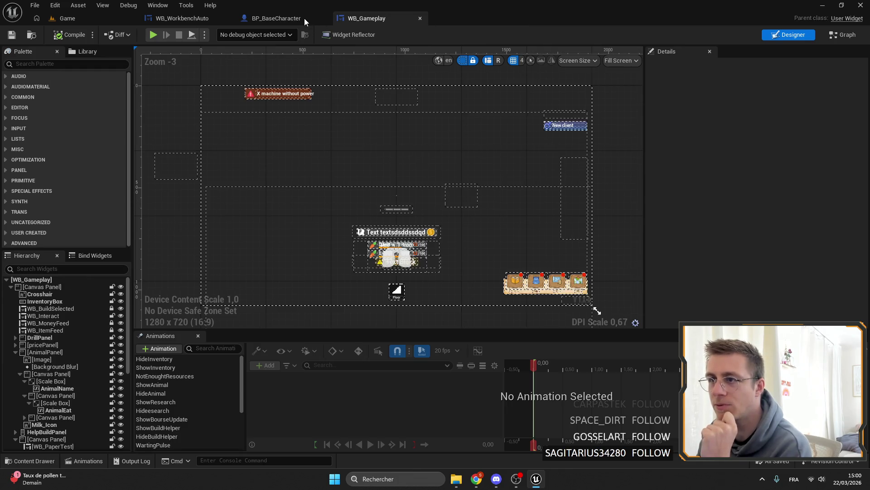
key(ctrl+w)
scroll(550, 136, up, 4)
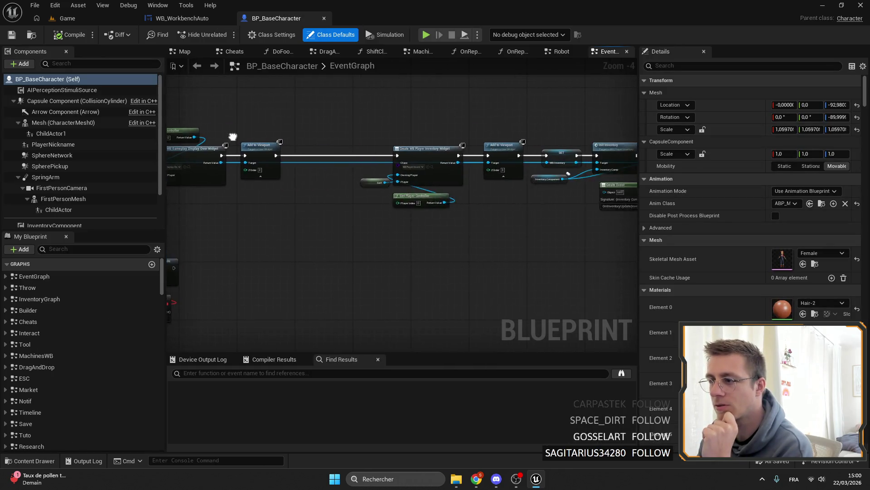
drag(602, 141, 511, 169)
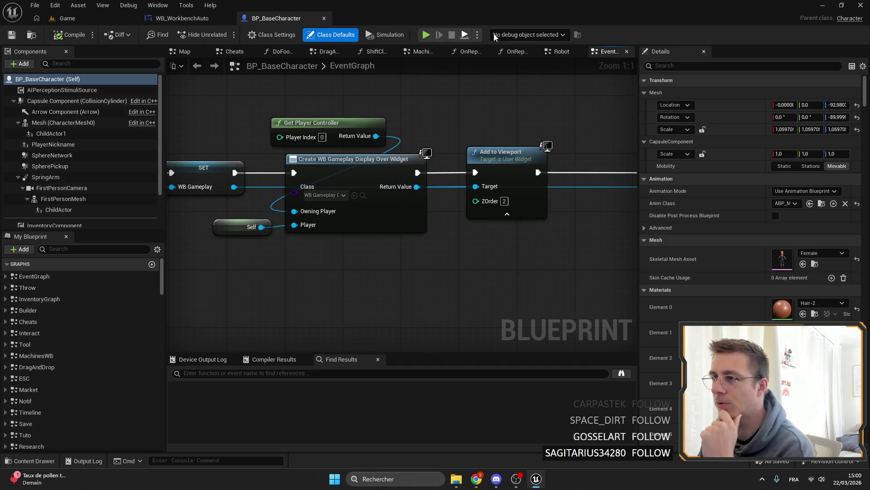
click(209, 18)
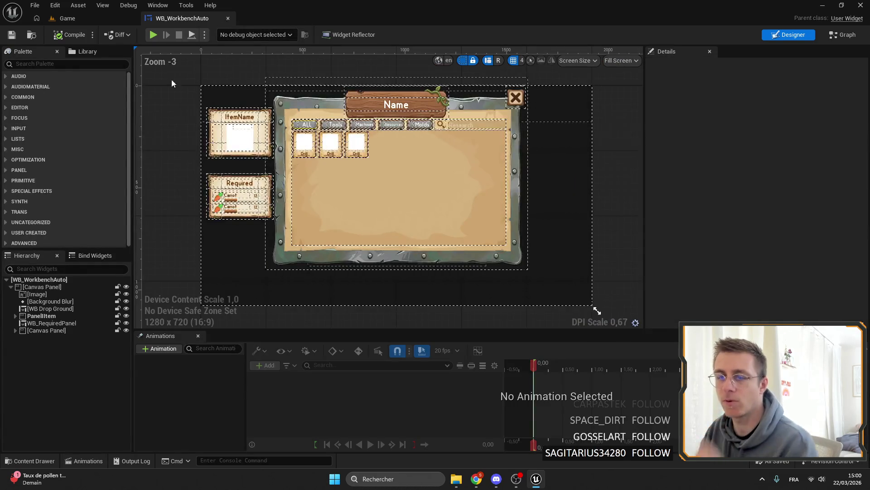
click(67, 19)
- Search GAMEPLAY in the Content Browser and open WB_GameplayDisplayOver's graph from Widgets
click(35, 273)
click(188, 301)
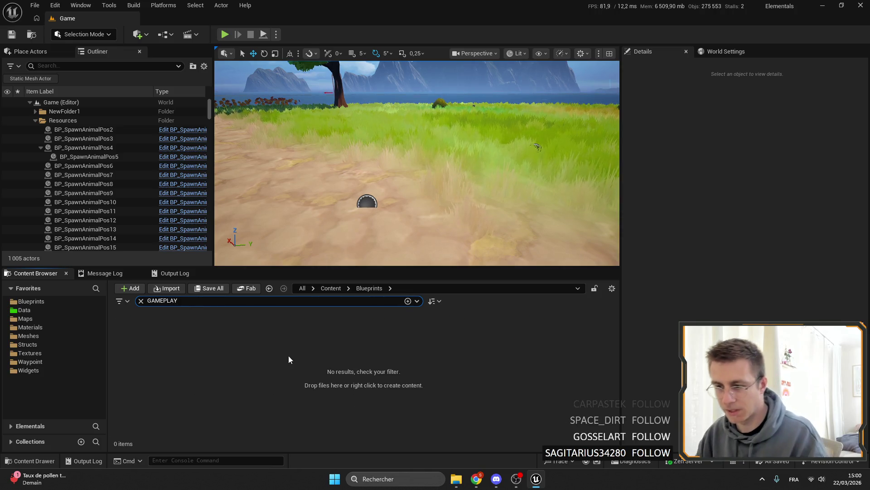
click(45, 369)
double_click(211, 337)
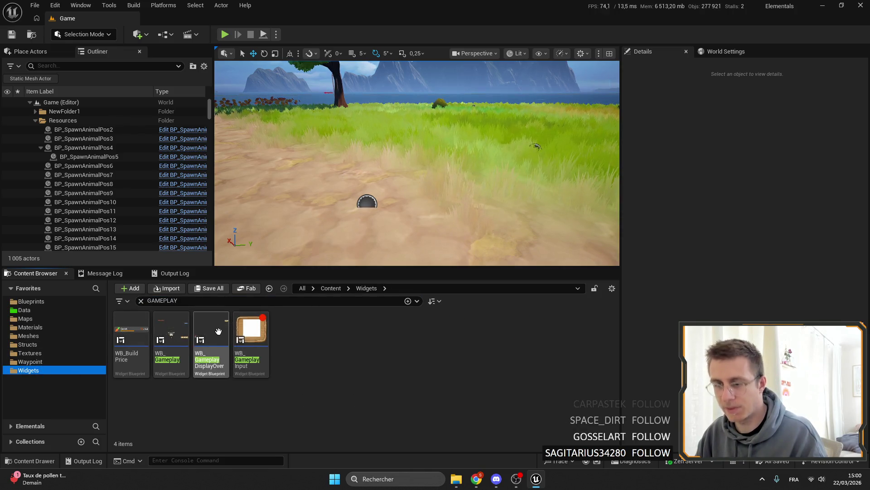
scroll(621, 95, up, 5)
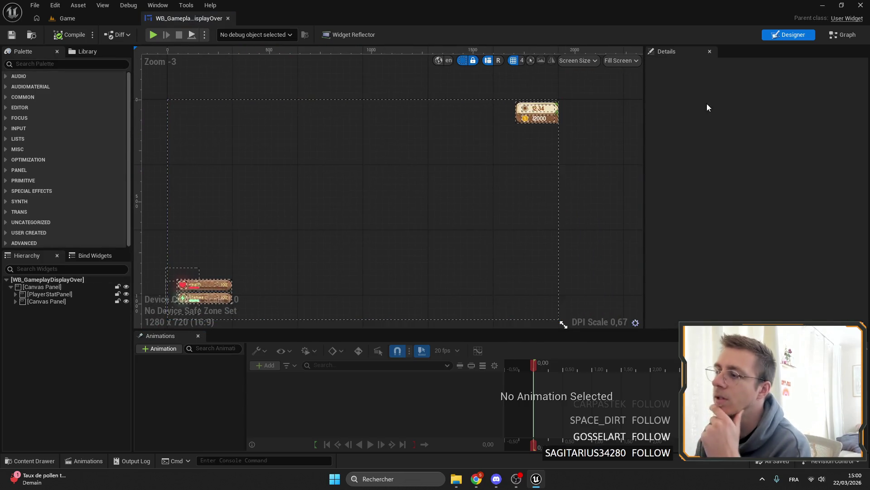
click(842, 34)
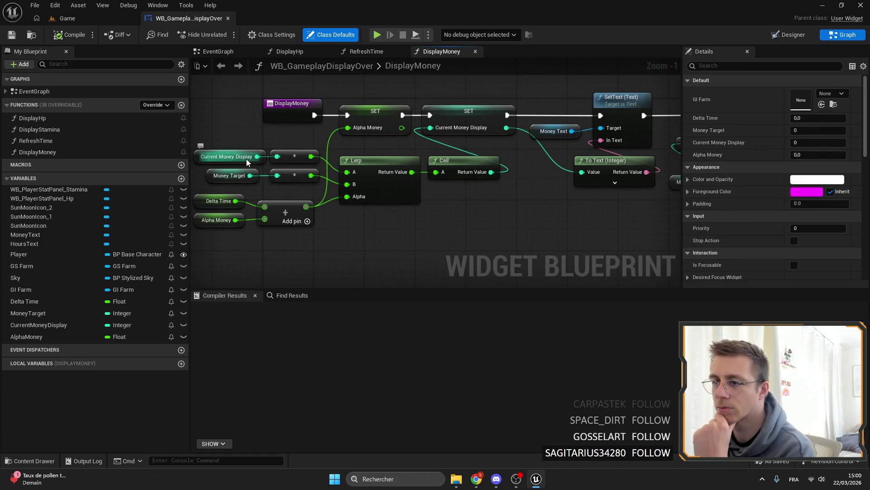
- Print Current Money Display instead of Money Target in DisplayMoney, and save the widget blueprint
drag(344, 215, 441, 230)
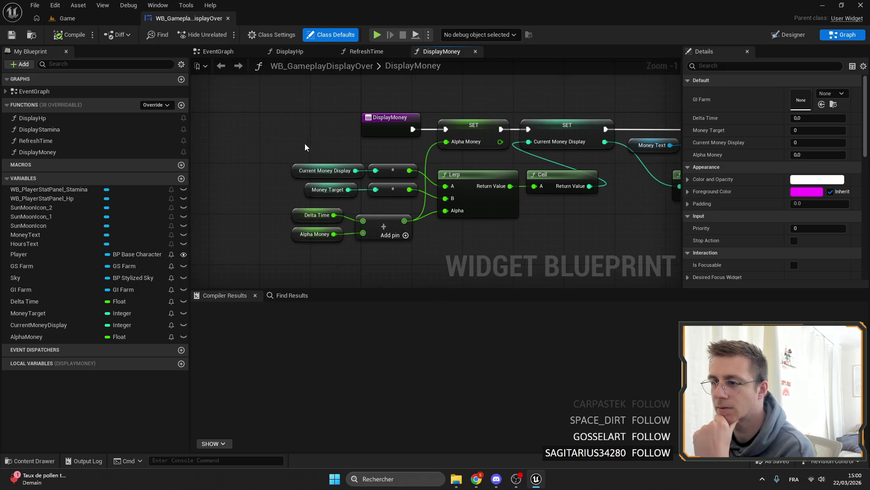
click(320, 171)
mouse_move(370, 174)
mouse_down()
mouse_move(662, 190)
mouse_move(666, 200)
mouse_move(589, 213)
mouse_move(509, 212)
mouse_move(483, 180)
mouse_move(496, 211)
mouse_move(495, 179)
mouse_move(479, 172)
mouse_up()
click(460, 206)
drag(463, 217, 474, 192)
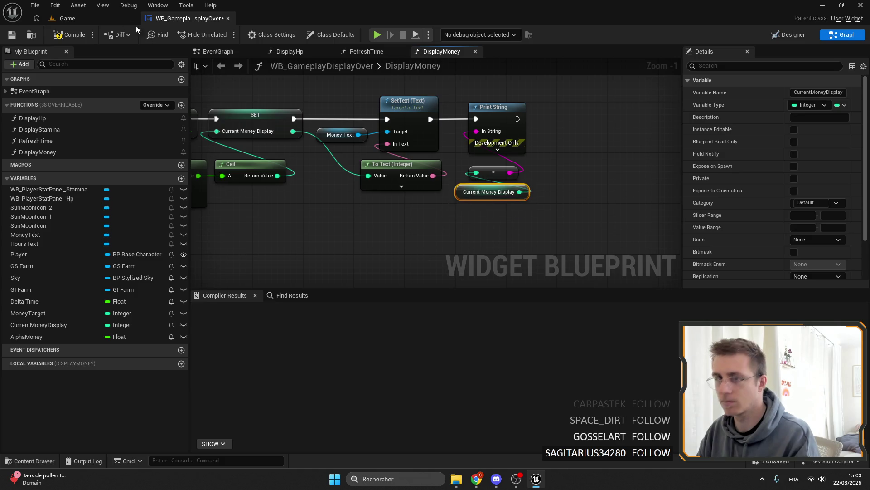
click(11, 35)
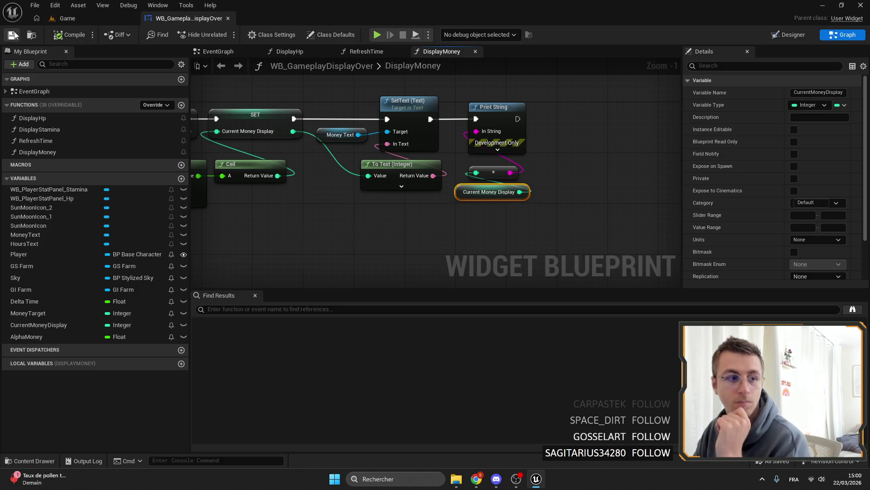
click(77, 21)
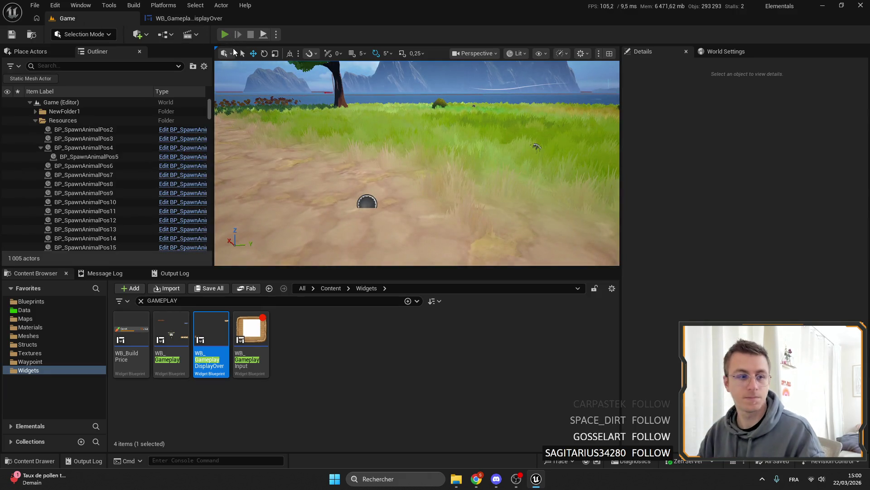
- Play-test the money counter with the Copper Axe equipped, then end the session
click(225, 35)
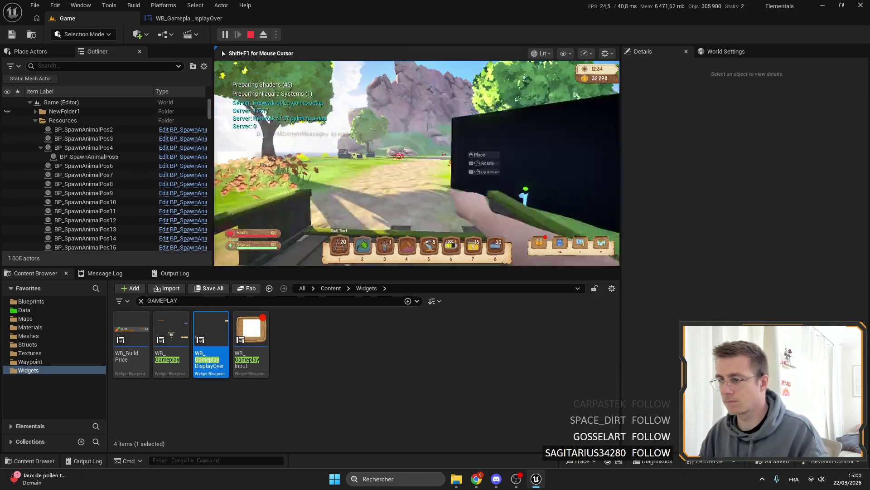
key(4)
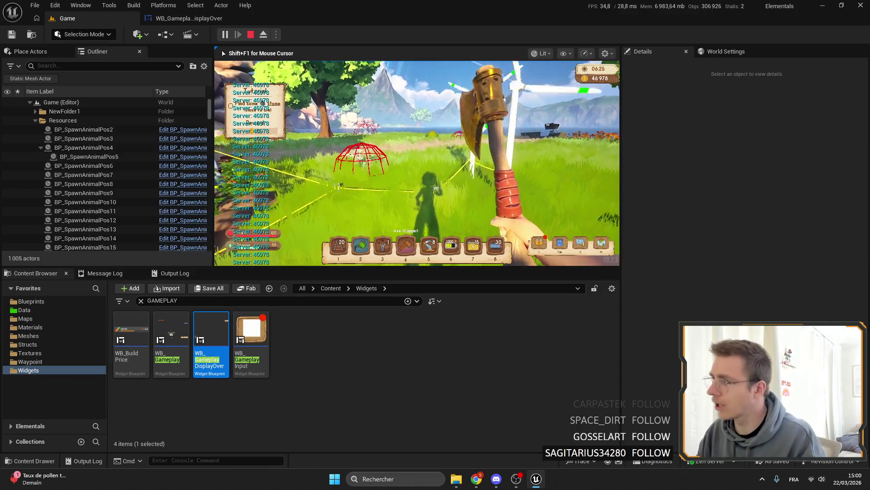
key(apostrophe)
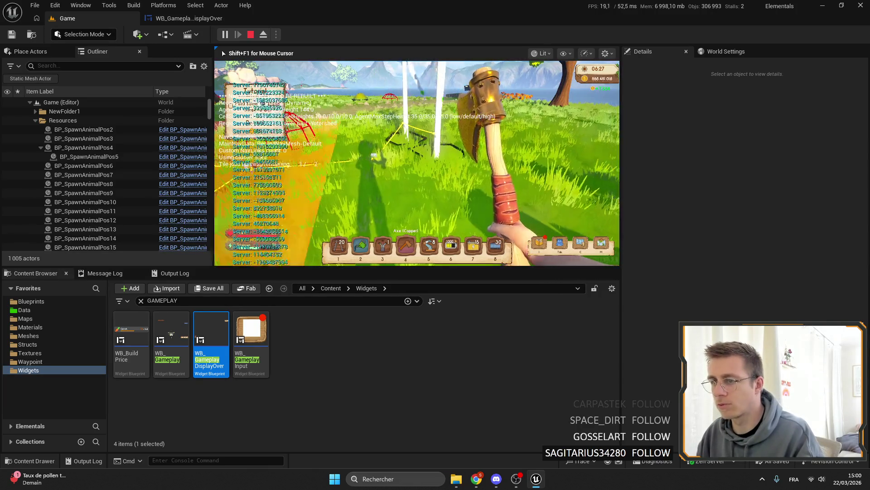
key(F11)
key(Escape)
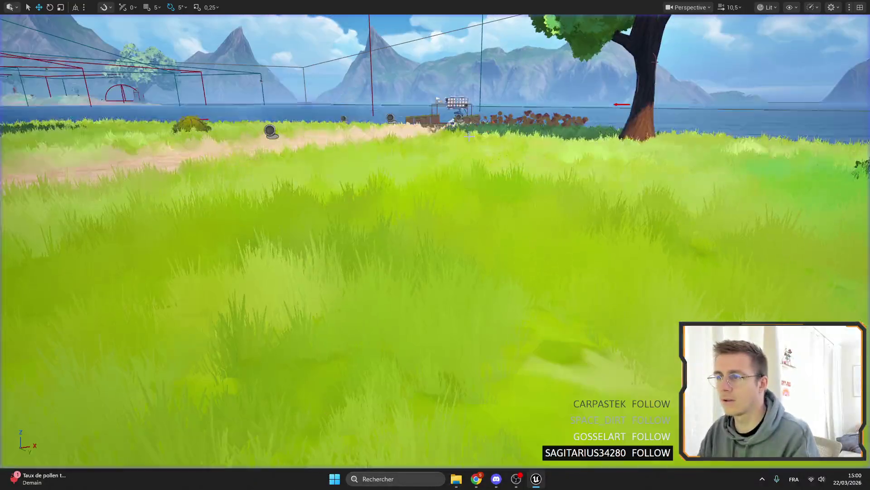
key(F11)
- Return to WB_GameplayDisplayOver's DisplayMoney graph and select the Delta Time getter
click(162, 5)
click(186, 18)
scroll(503, 205, down, 3)
click(334, 177)
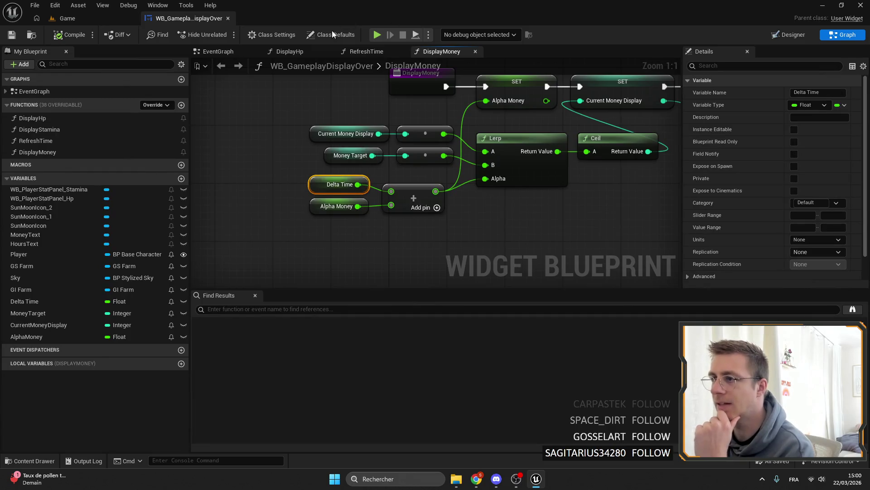
- Open DisplayMoney from its EventGraph call and nudge the Lerp node up
click(369, 51)
click(278, 50)
click(216, 51)
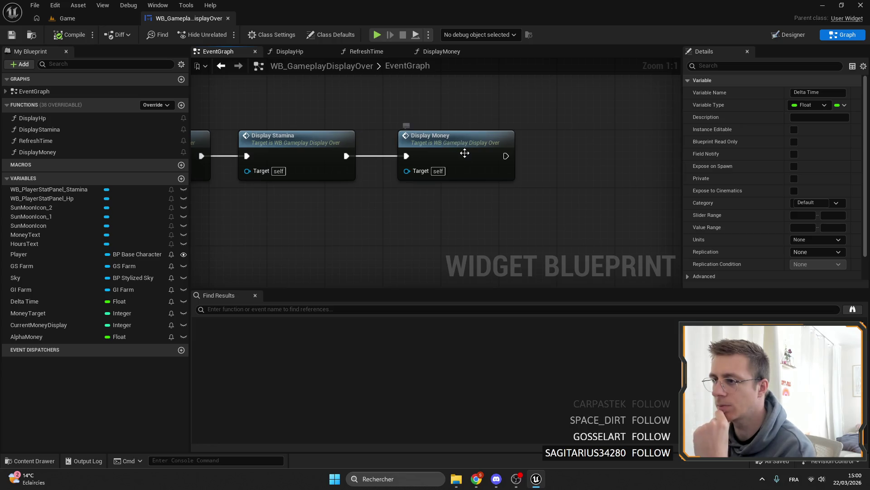
double_click(464, 154)
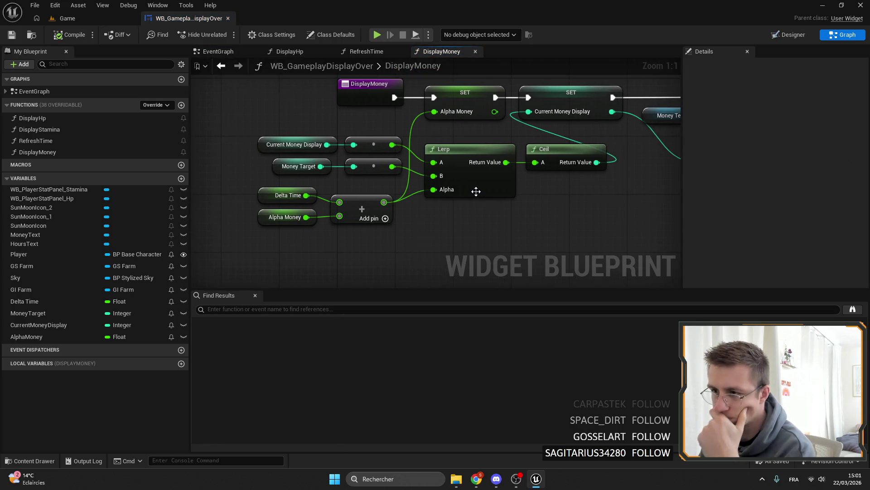
drag(381, 209, 355, 233)
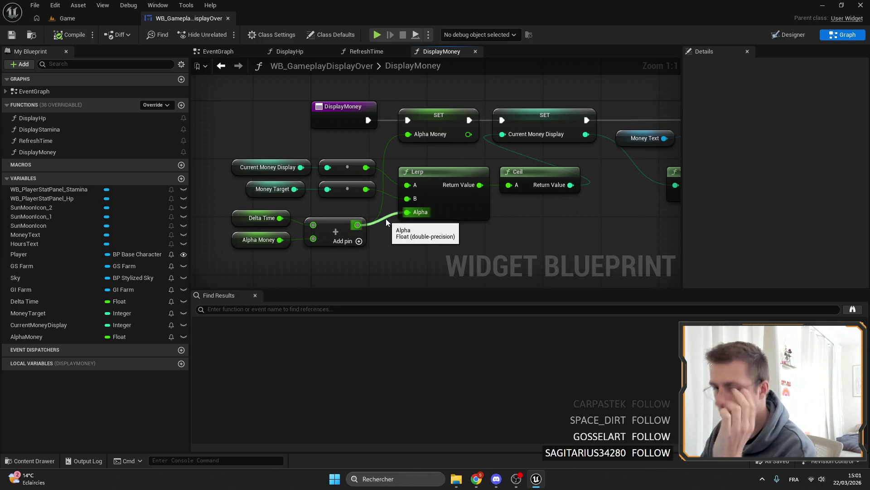
mouse_move(406, 228)
mouse_down()
mouse_move(466, 219)
mouse_move(479, 207)
mouse_up()
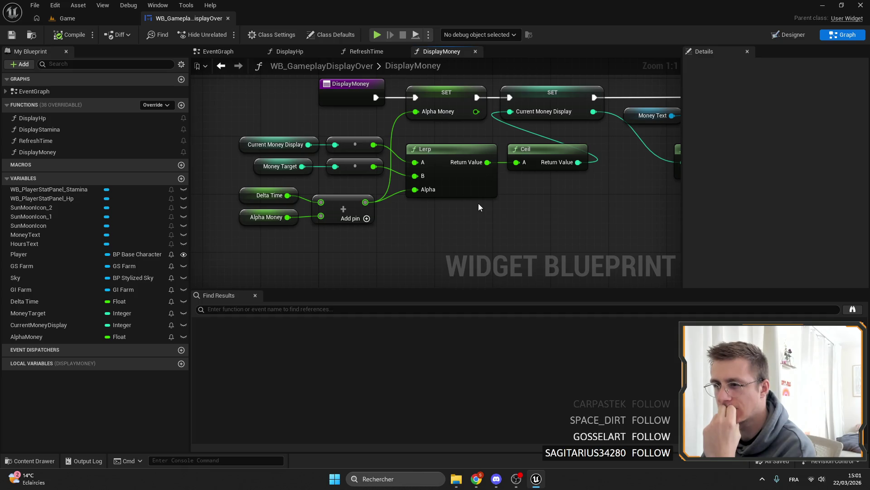
mouse_move(469, 203)
mouse_down()
mouse_move(530, 229)
mouse_move(462, 218)
mouse_up()
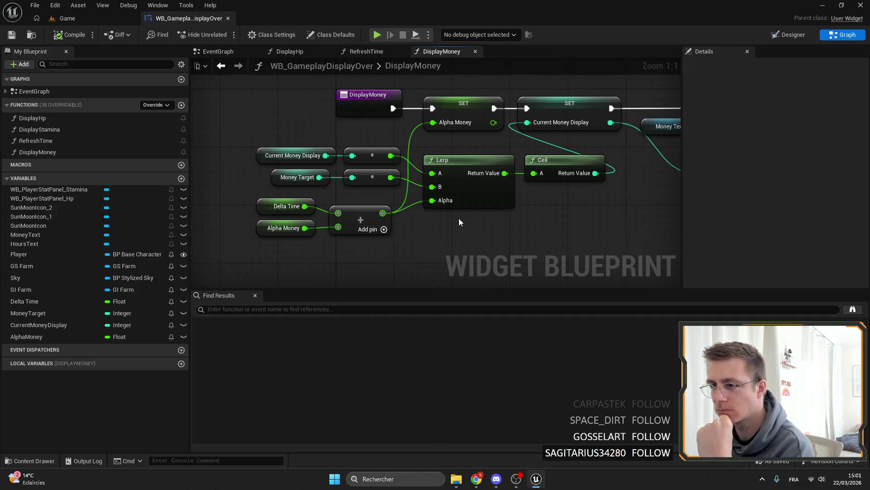
mouse_move(468, 222)
mouse_down()
mouse_move(505, 173)
mouse_move(451, 169)
mouse_move(476, 210)
mouse_move(581, 180)
mouse_up()
drag(493, 169, 494, 161)
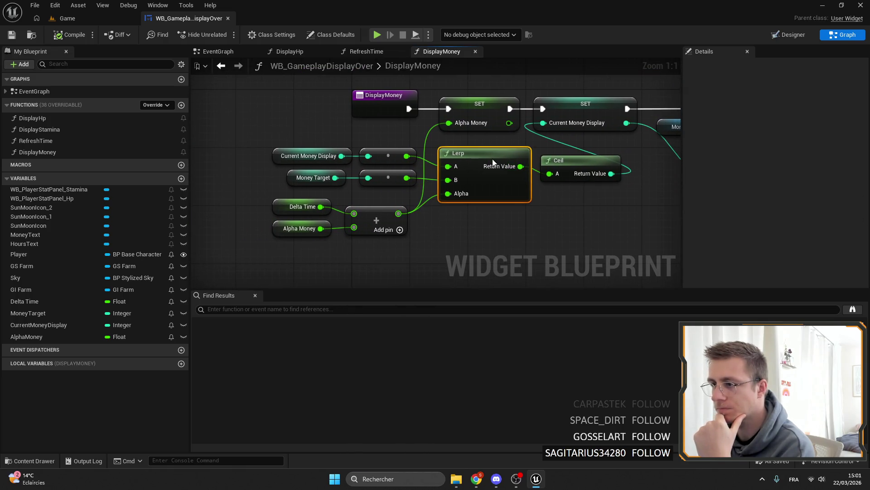
click(501, 212)
mouse_move(460, 218)
mouse_down()
mouse_move(435, 200)
mouse_move(401, 206)
mouse_move(491, 198)
mouse_up()
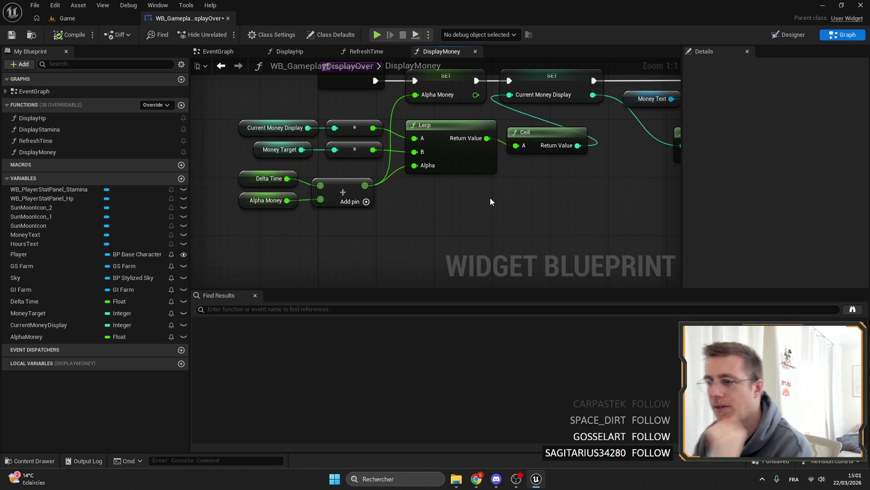
- Find AlphaMoney references by name and jump to its get and set uses
click(267, 196)
drag(267, 204, 194, 223)
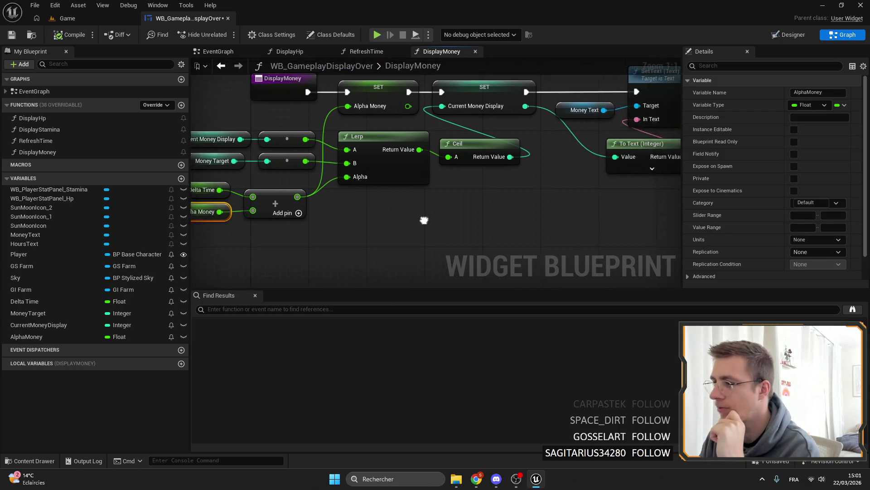
drag(412, 226, 582, 212)
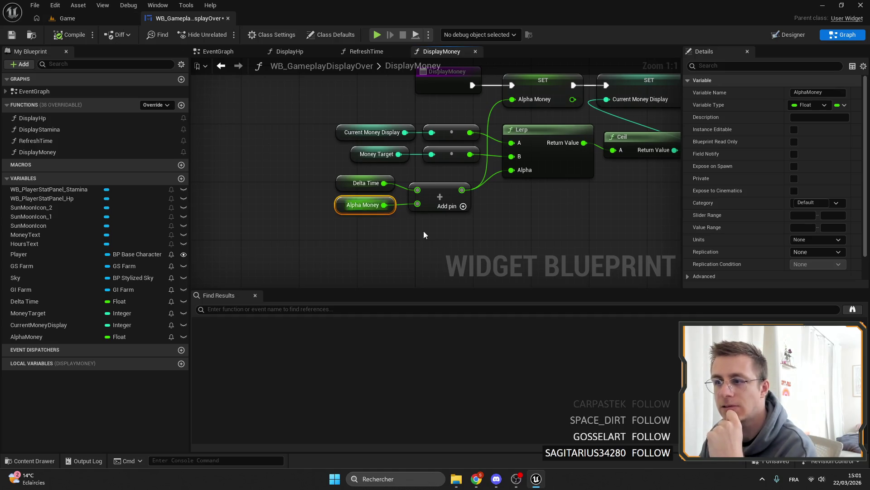
drag(402, 221, 320, 212)
scroll(694, 270, down, 1)
click(688, 262)
mouse_move(263, 196)
mouse_down()
mouse_move(535, 242)
mouse_move(379, 179)
mouse_up()
right_click(379, 180)
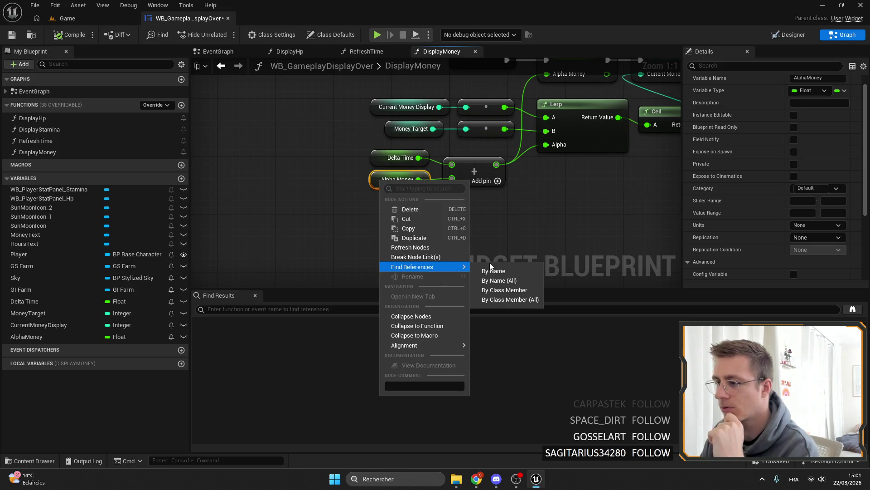
click(503, 269)
click(260, 359)
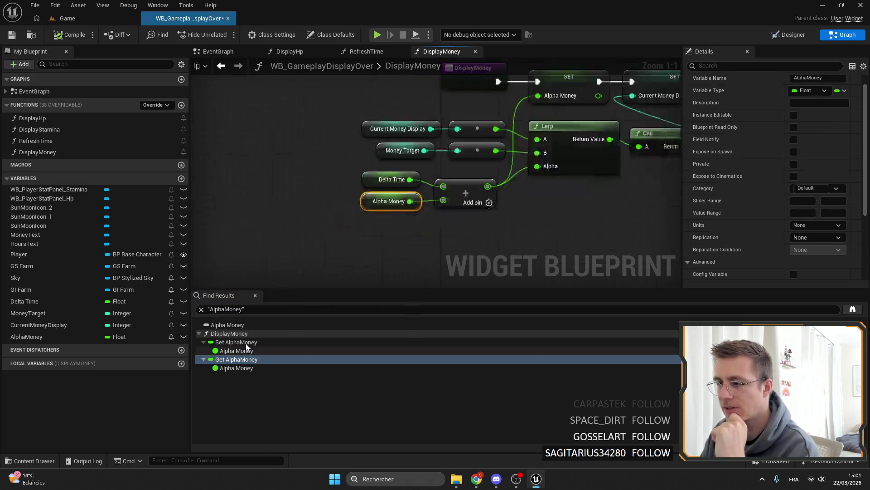
click(245, 342)
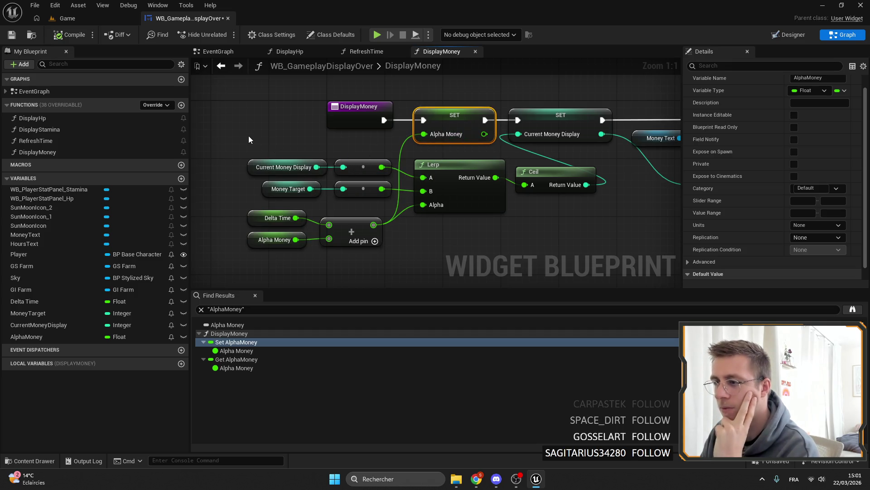
- Disconnect SET Alpha Money from the Delta Time sum and drag from the multiply result
double_click(396, 210)
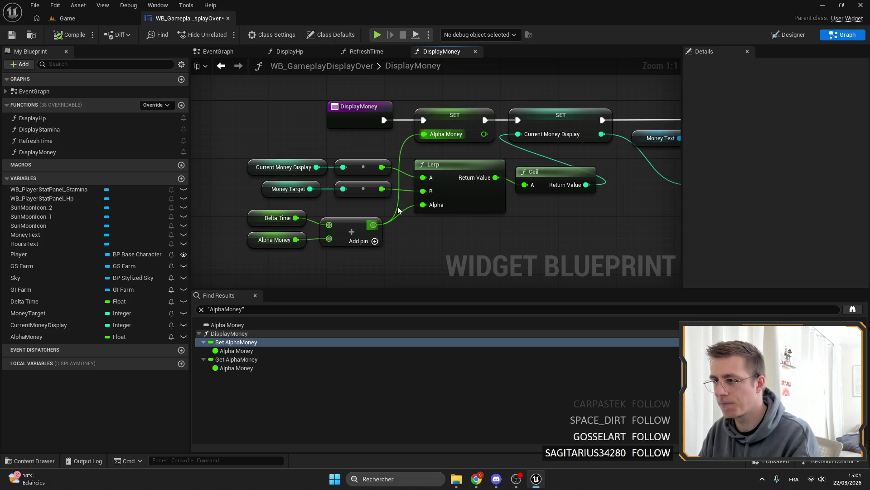
key(Delete)
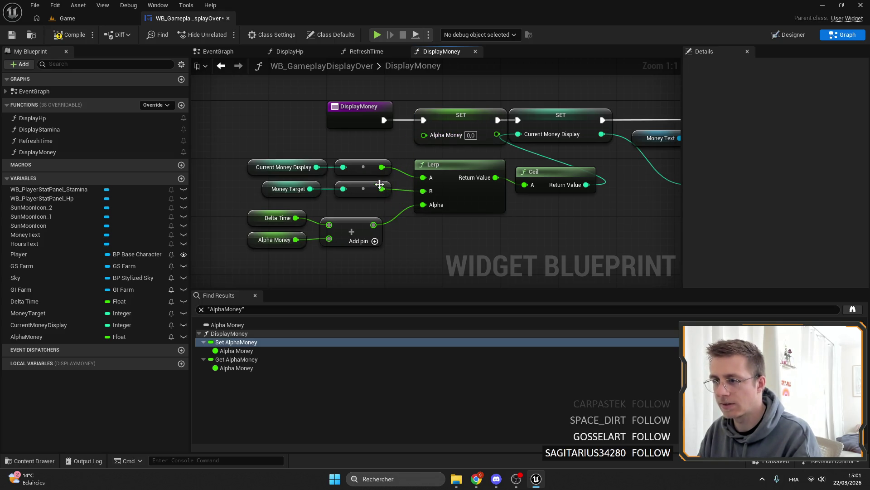
drag(382, 189, 401, 202)
- Add a Subtract node after the Current Money Display multiply and rearrange the nodes around it
text(6)
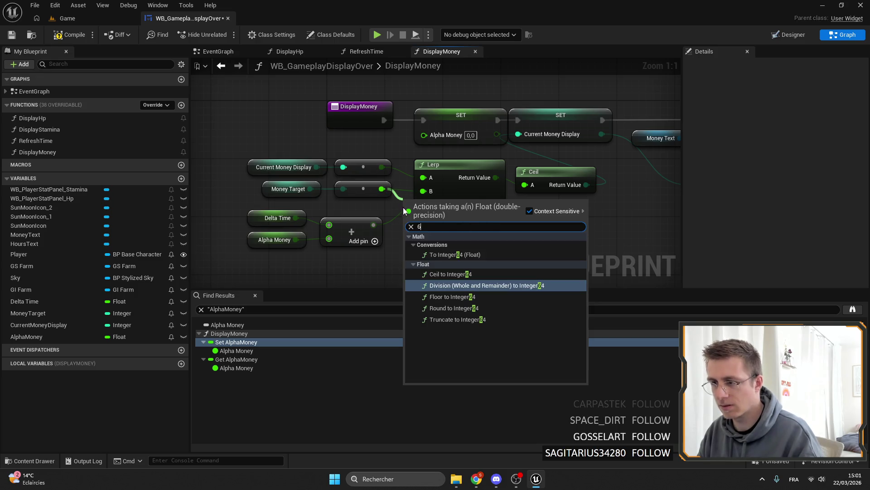
key(Escape)
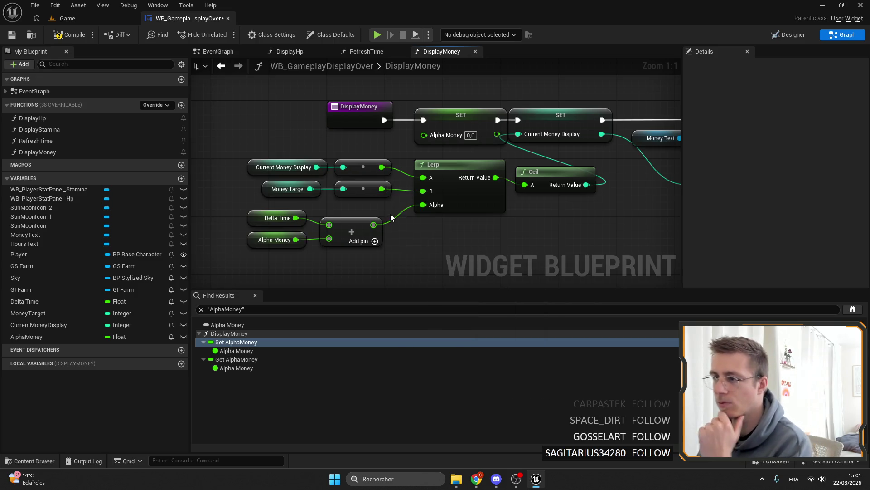
drag(383, 188, 401, 201)
text(-)
key(Return)
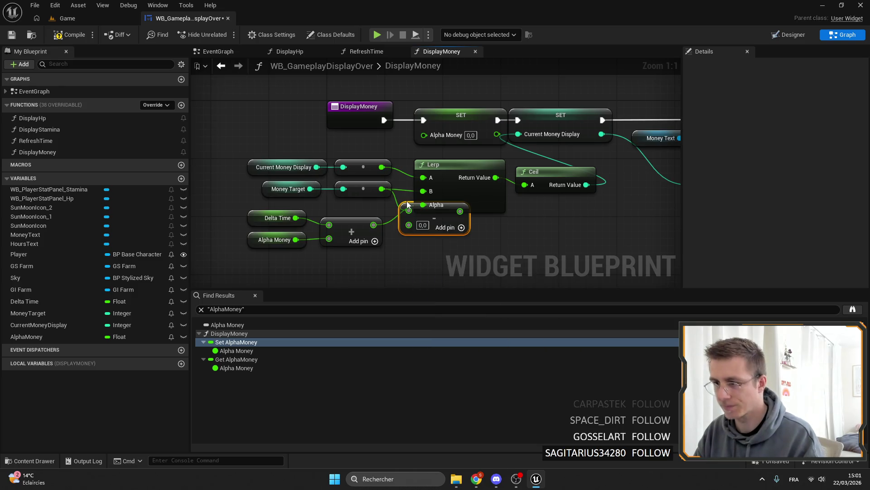
mouse_move(454, 217)
mouse_down()
mouse_move(390, 153)
mouse_move(496, 114)
mouse_move(542, 113)
mouse_up()
drag(494, 197, 345, 159)
mouse_move(455, 185)
mouse_down()
mouse_move(372, 179)
mouse_move(317, 143)
mouse_up()
- Compile the widget blueprint and play-test the game with the copper axe equipped
click(63, 35)
click(67, 18)
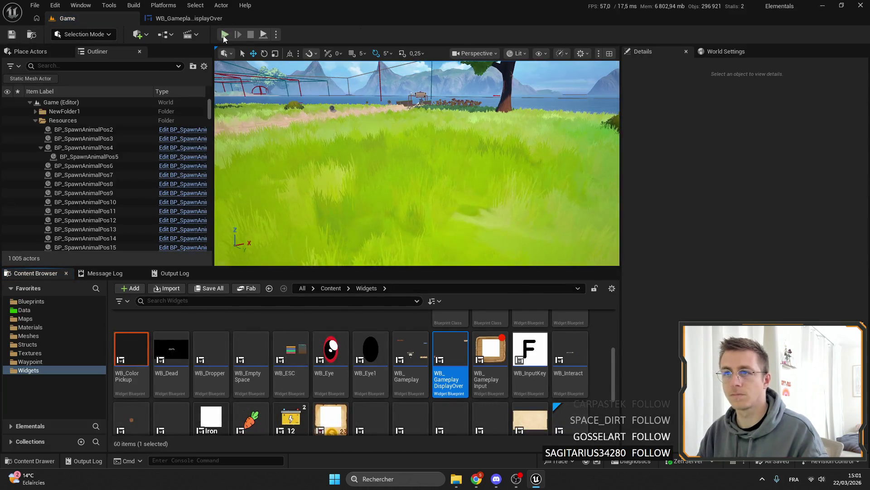
key(alt+p)
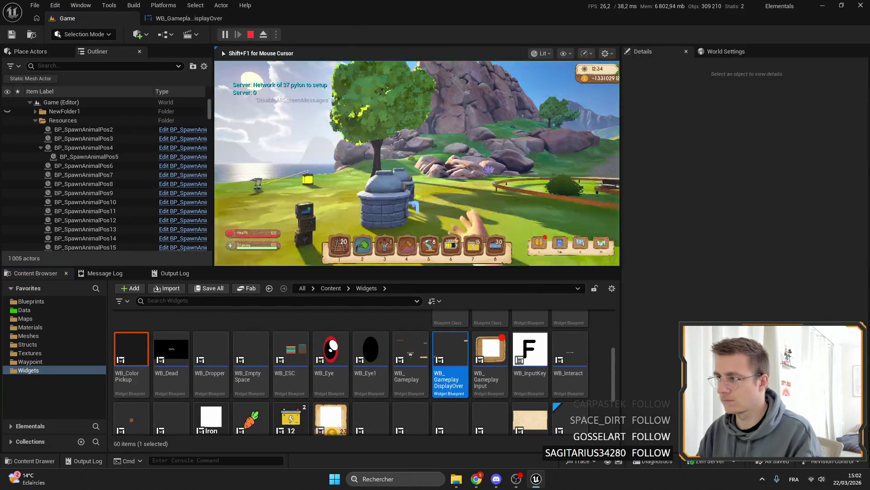
key(4)
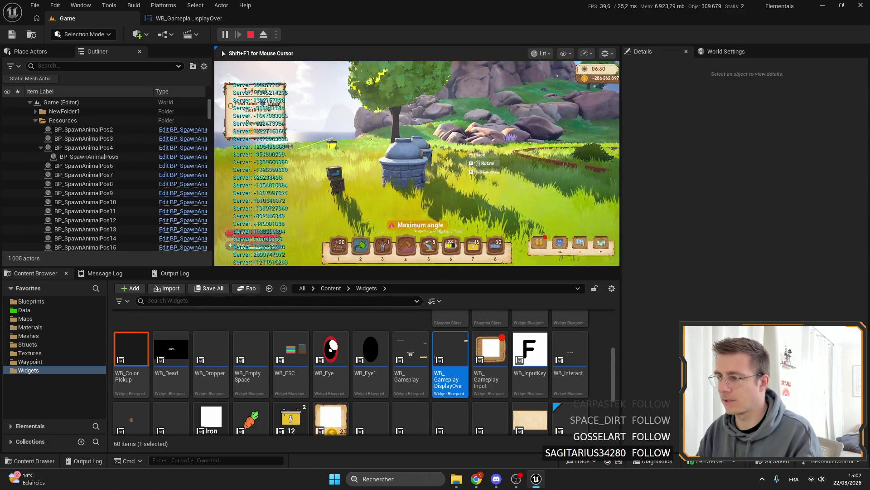
key(shift+F1)
key(Escape)
- Return to the DisplayMoney graph, start wiring the Subtract input, then close Unreal Editor
double_click(450, 358)
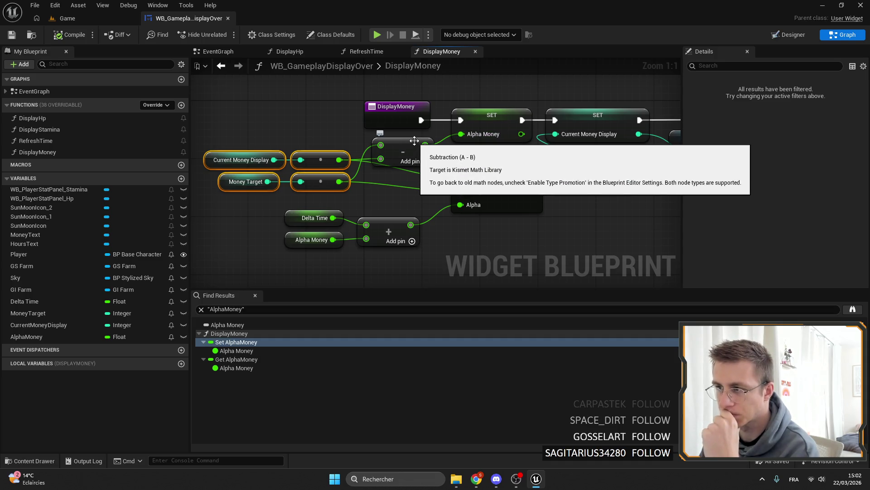
mouse_move(381, 145)
mouse_down()
mouse_move(411, 147)
mouse_move(381, 145)
mouse_up()
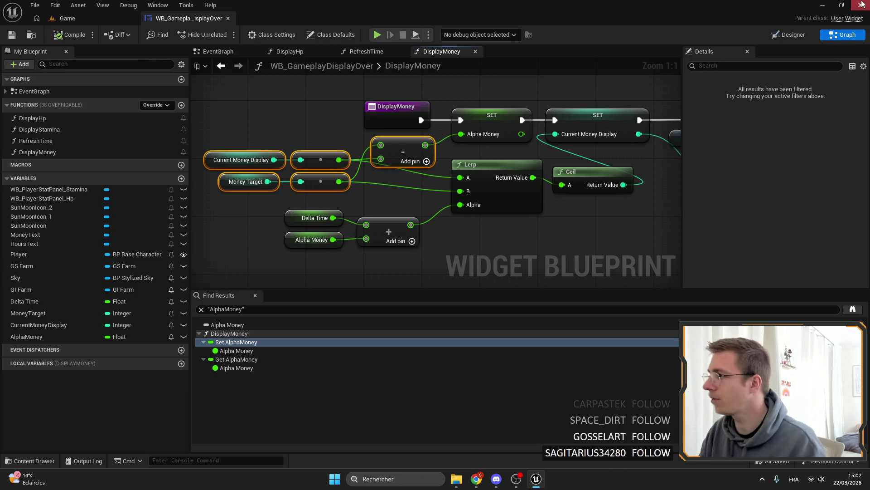
click(862, 5)
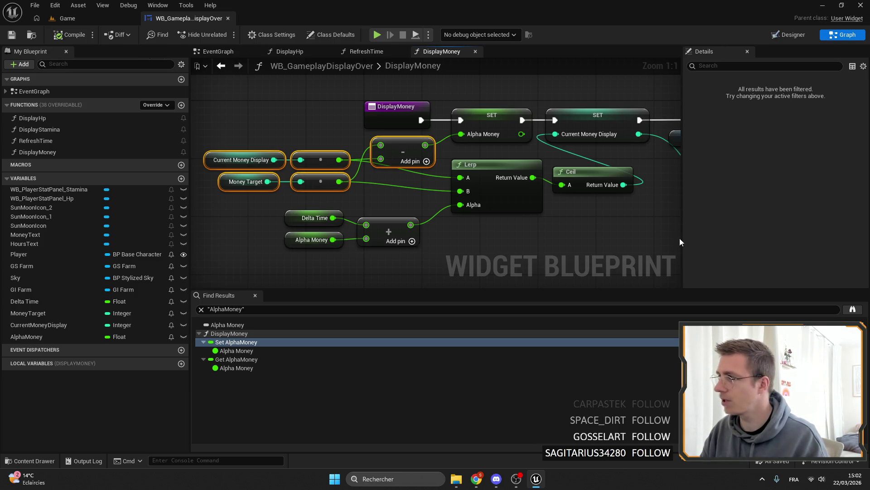
- Launch Sourcetree, stage all changes and commit them as 'update ui over display'
click(421, 477)
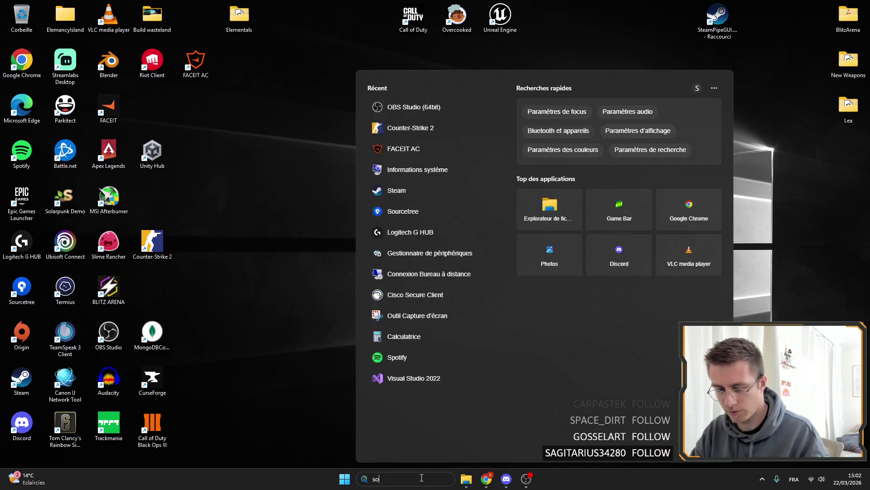
text(sourcetree)
key(Return)
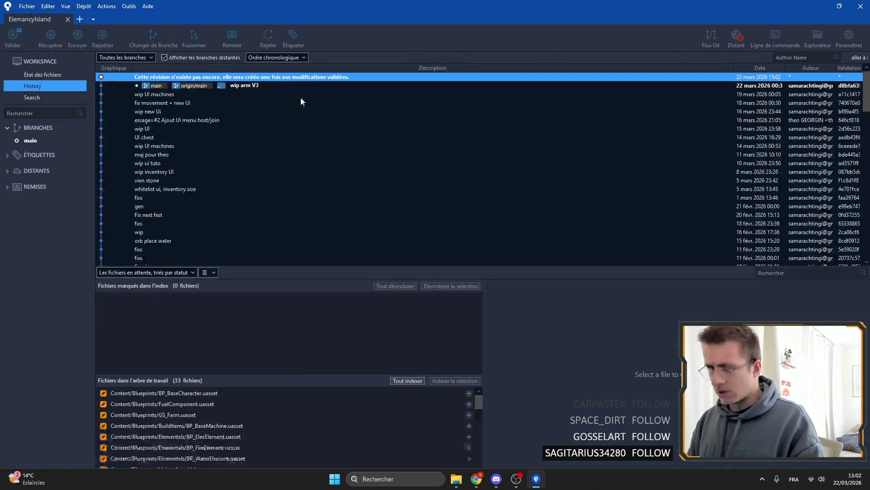
mouse_move(290, 6)
mouse_down()
mouse_move(184, 7)
mouse_move(291, 79)
mouse_up()
click(120, 109)
text(update ui over displa)
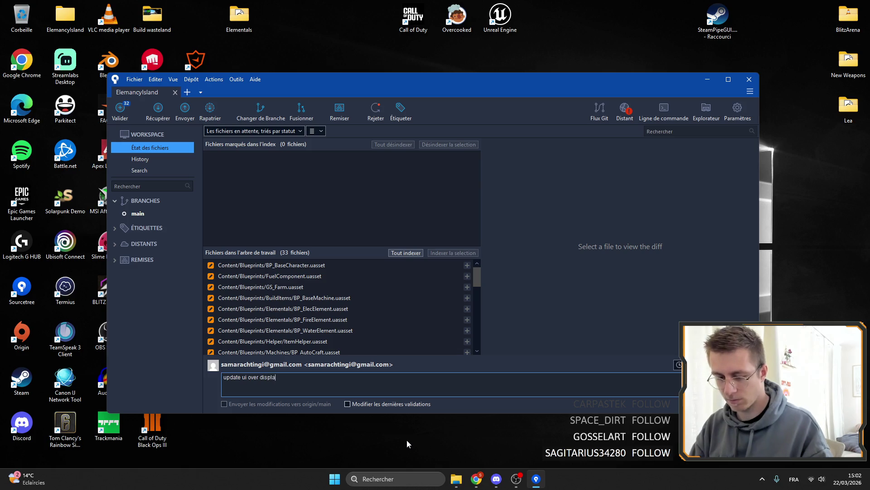
text(y)
click(412, 254)
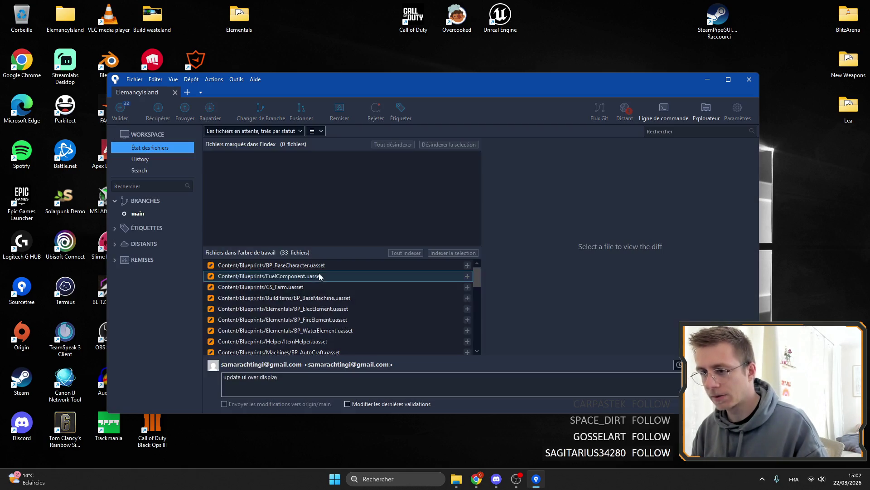
click(736, 404)
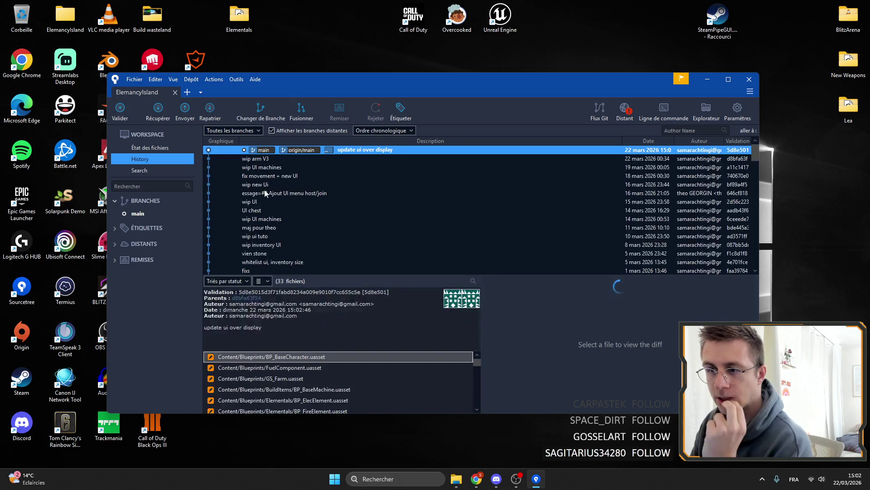
- Hard-reset the local main branch back to the 'wip arm V3' commit
click(268, 160)
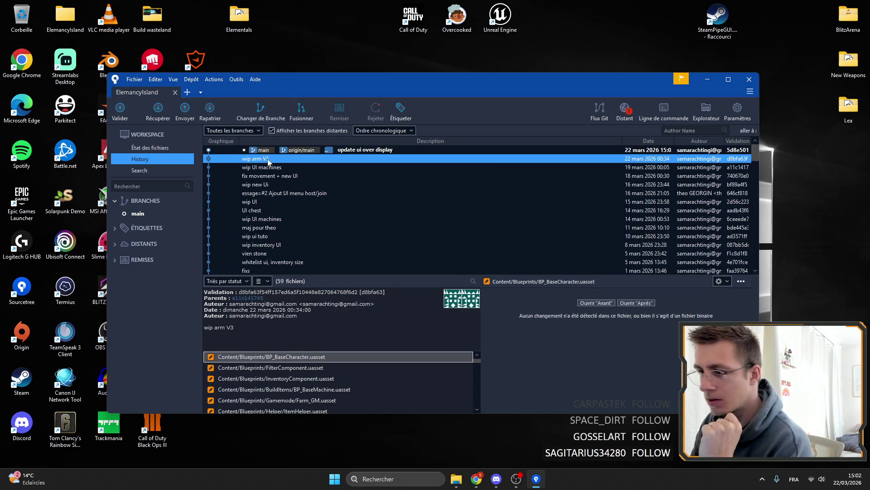
right_click(268, 161)
click(126, 224)
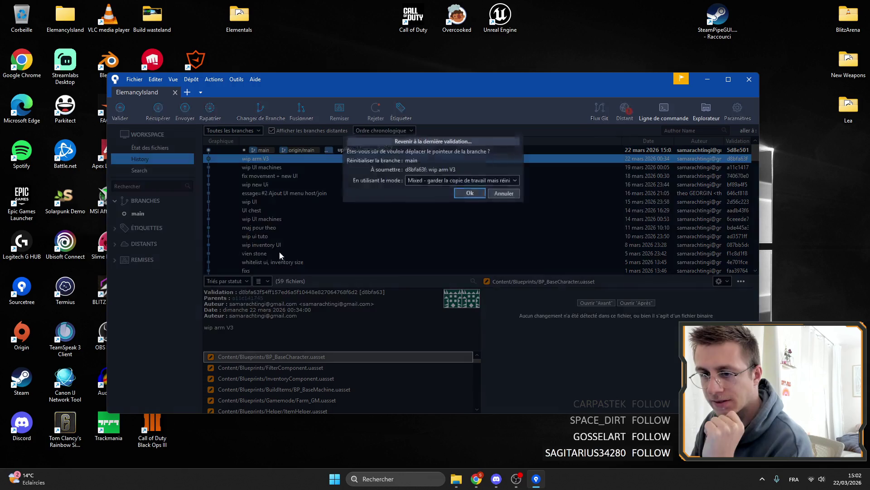
click(461, 180)
click(448, 206)
click(470, 191)
click(487, 126)
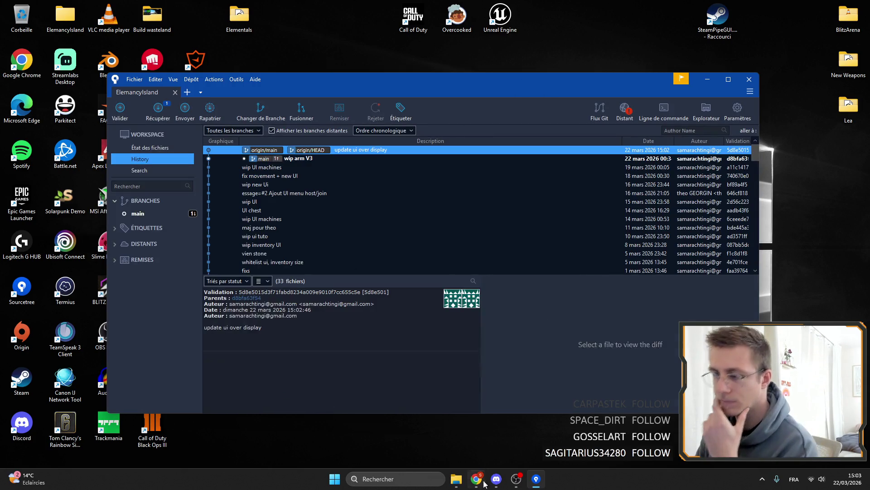
click(456, 479)
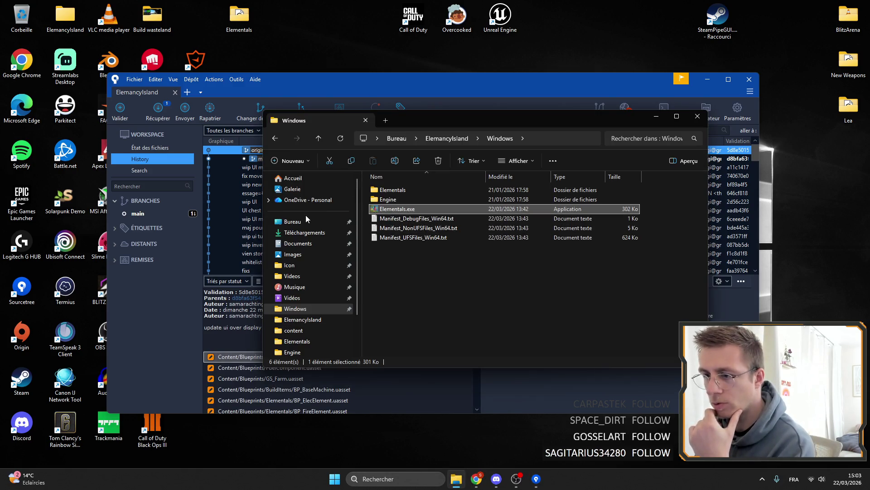
- Switch File Explorer to its Home view, then minimize both Explorer and Sourcetree
click(292, 178)
scroll(435, 272, down, 3)
click(656, 116)
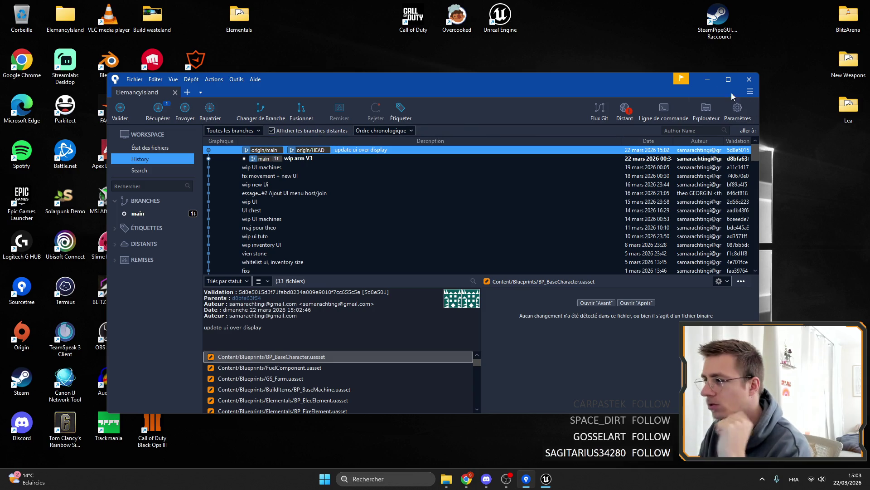
click(707, 79)
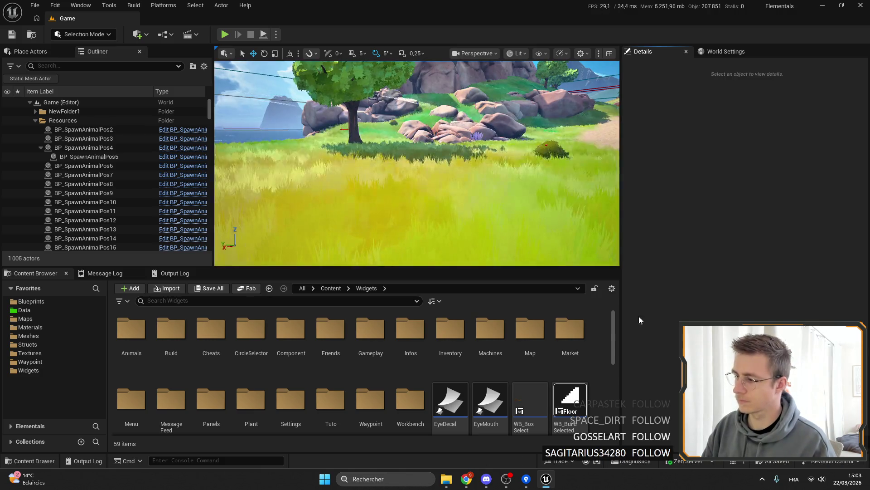
- Search the Widgets folder for 'gameplay' and open the WB_Gameplay widget blueprint
click(37, 370)
click(222, 300)
text(gampa)
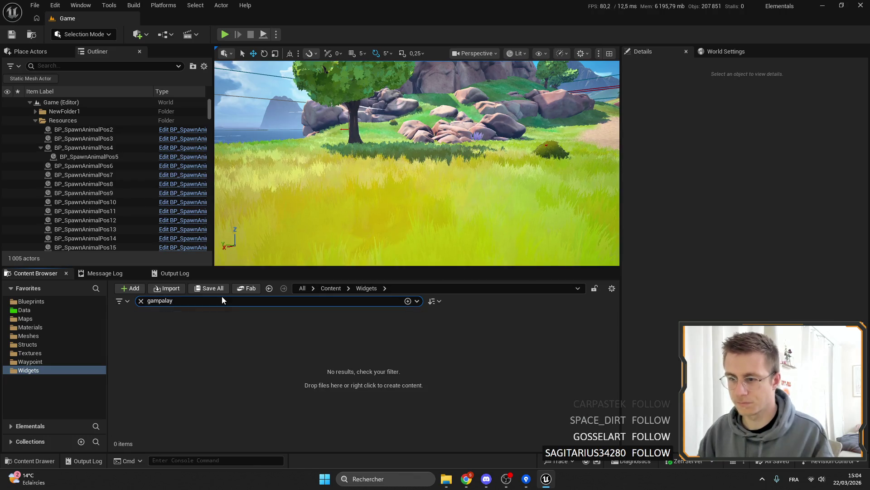
key(BackSpace)
text(lay)
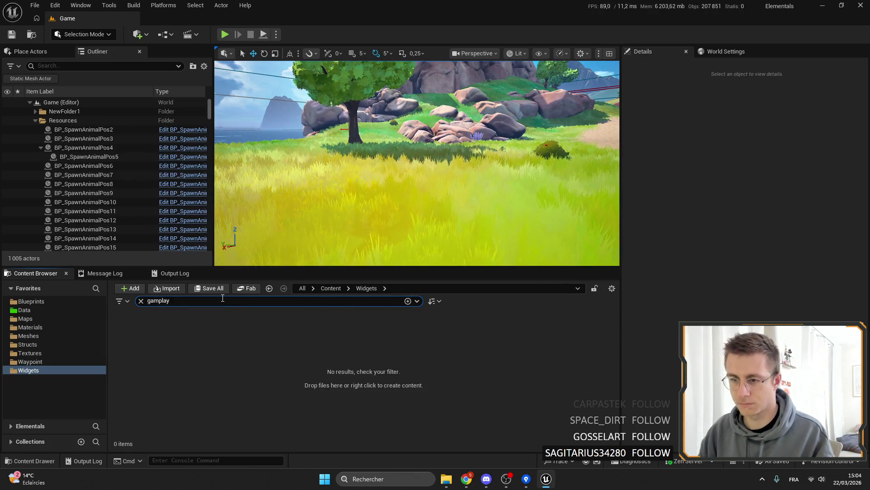
click(160, 300)
text(e)
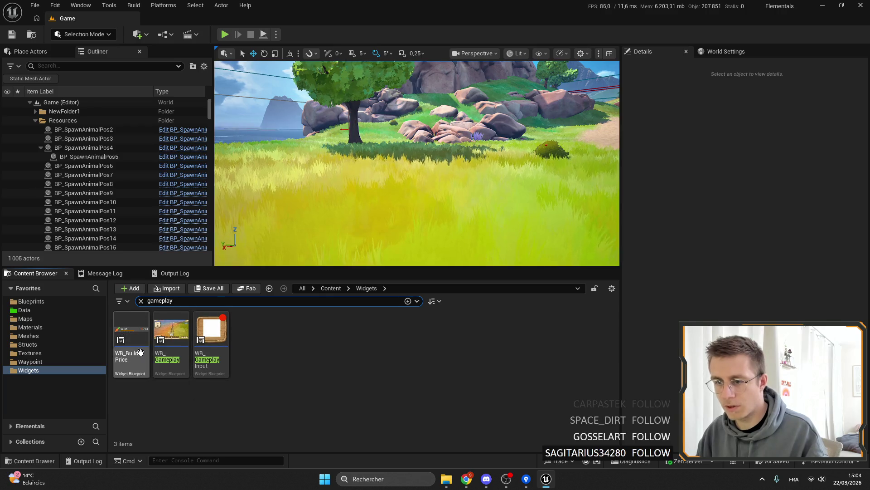
double_click(171, 323)
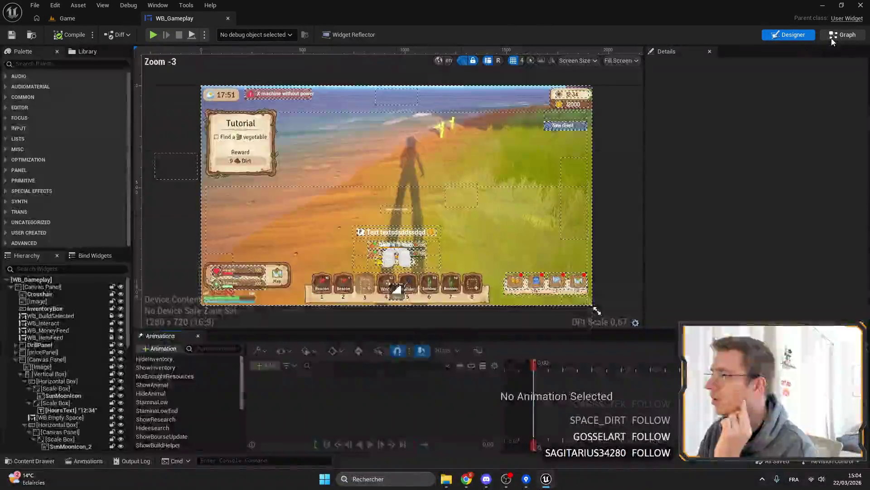
- In WB_Gameplay's graph, find all 'alpha' references and jump to the Lerp in EventGraph
click(843, 35)
click(248, 309)
text(alpha)
key(Return)
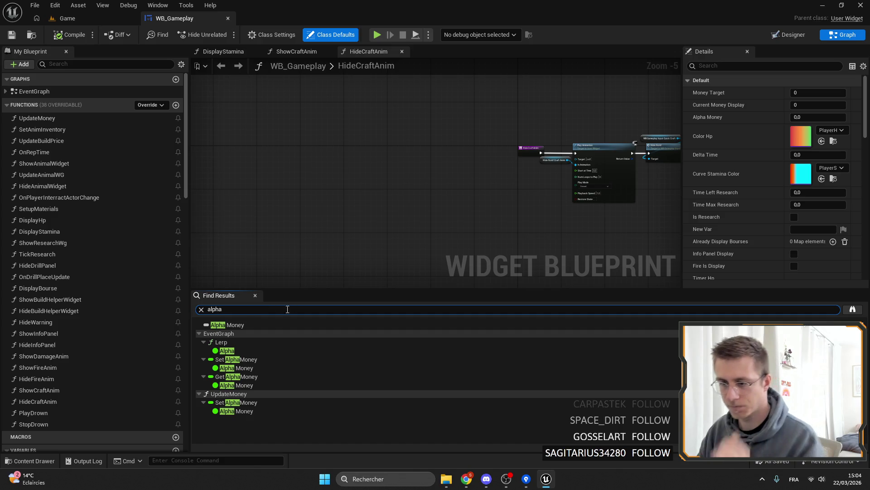
click(258, 344)
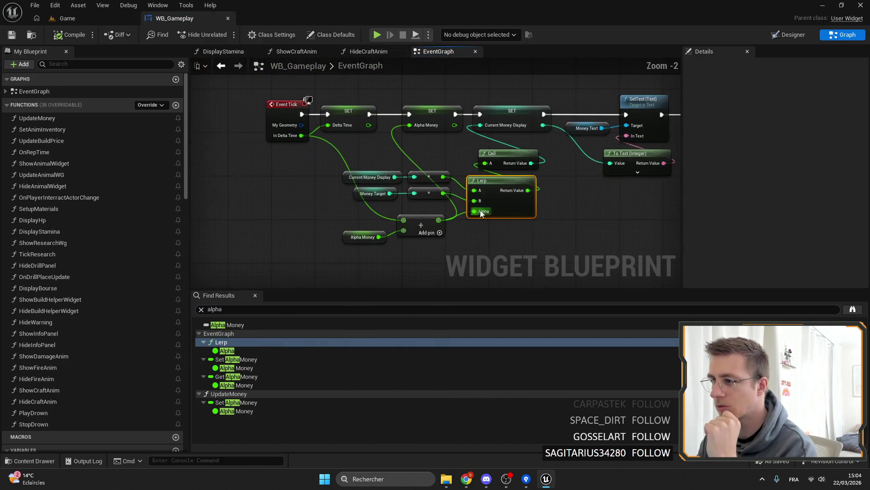
- Inspect the Alpha Money getter, variable and SET node, then jump to Set AlphaMoney in UpdateMoney
scroll(385, 203, up, 2)
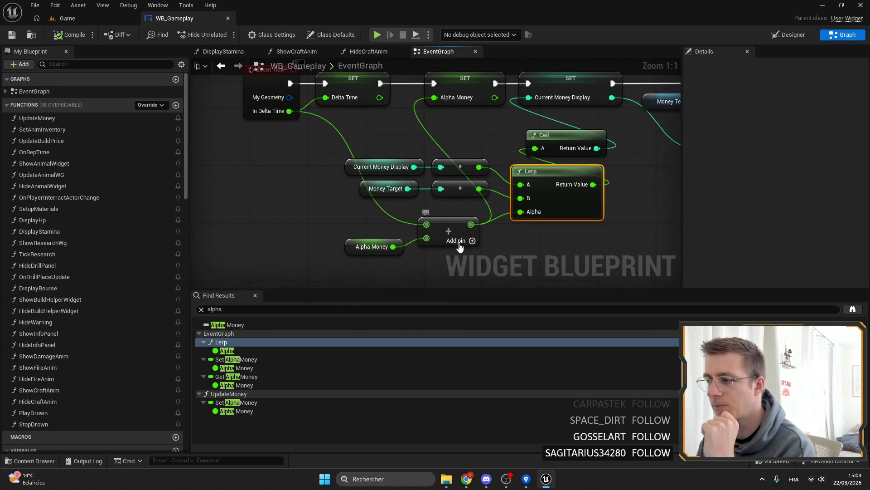
drag(473, 247, 353, 204)
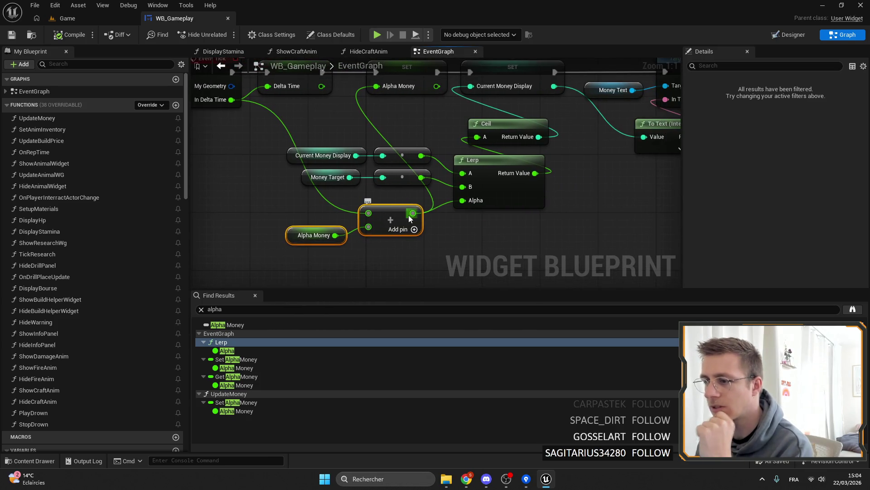
click(311, 218)
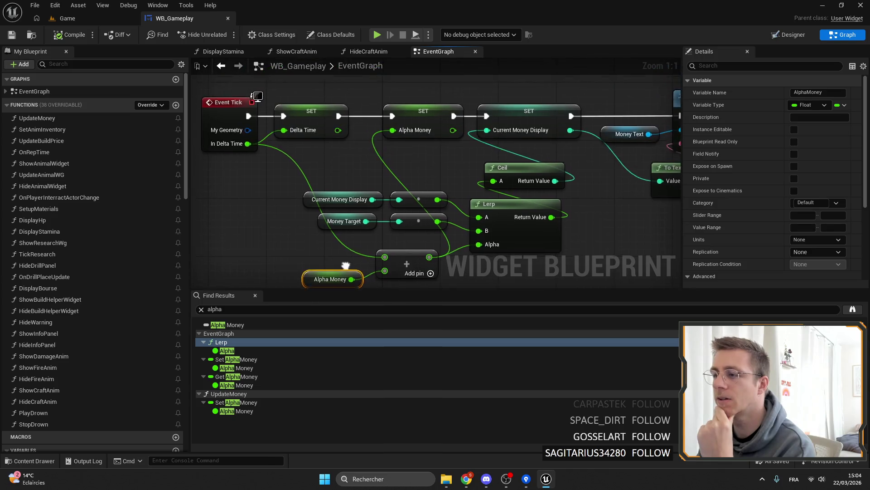
click(422, 93)
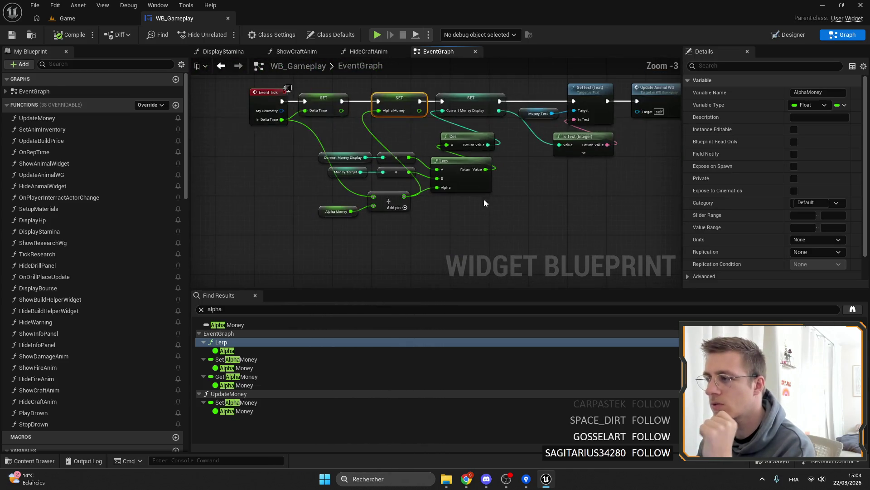
double_click(248, 401)
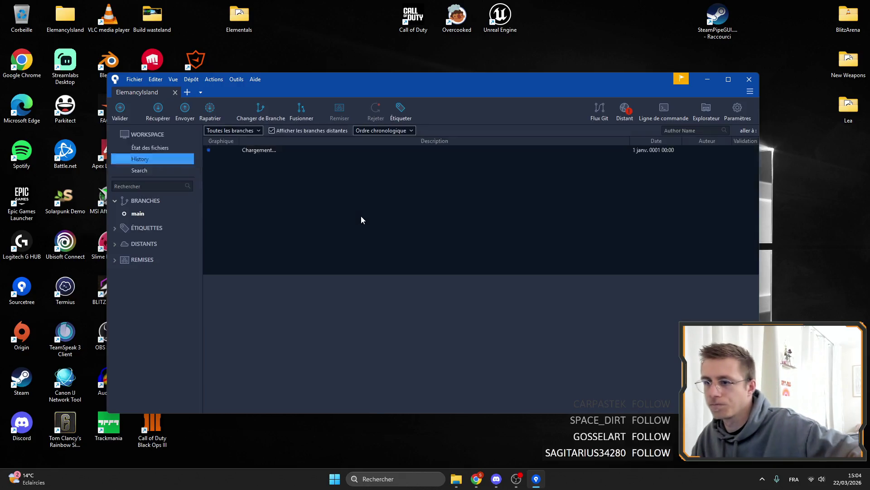
- Close Sourcetree and bring up File Explorer
key(alt+F4)
click(473, 480)
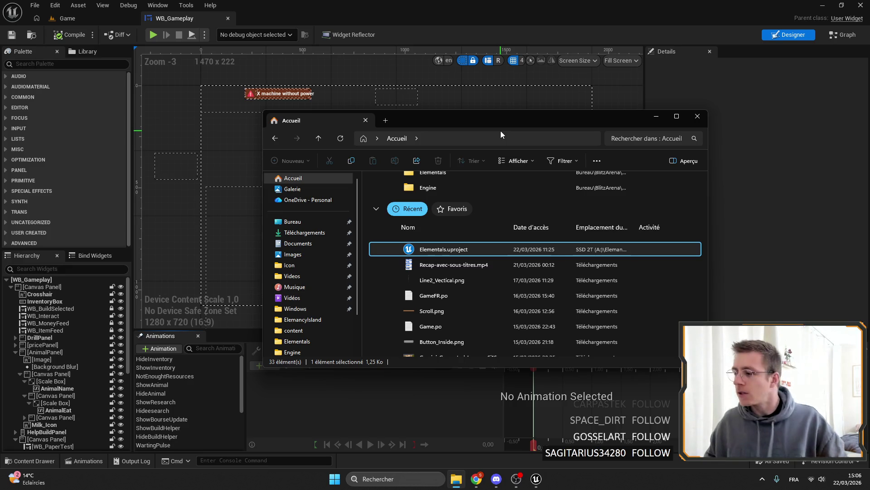
- Close File Explorer and the WB_Gameplay editor, then open WB_GameplayDisplayOver from a 'gameplay' search
click(697, 116)
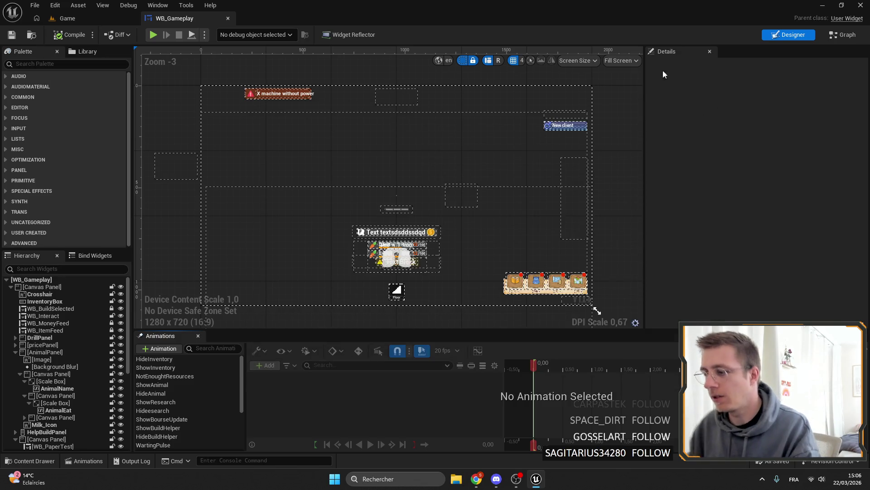
click(100, 19)
click(175, 18)
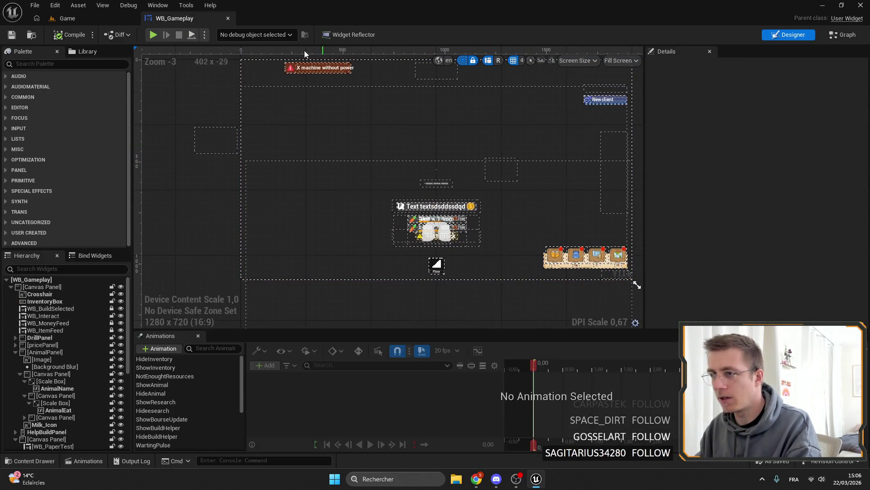
click(228, 18)
click(292, 302)
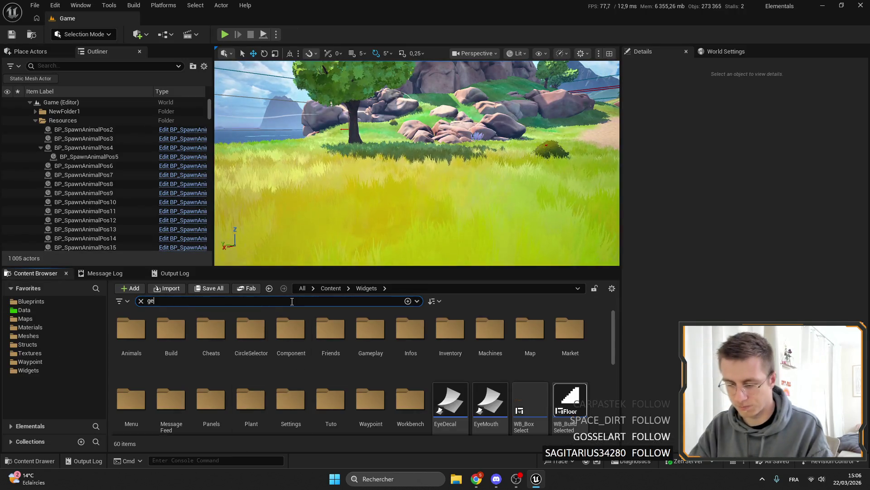
text(gameplay)
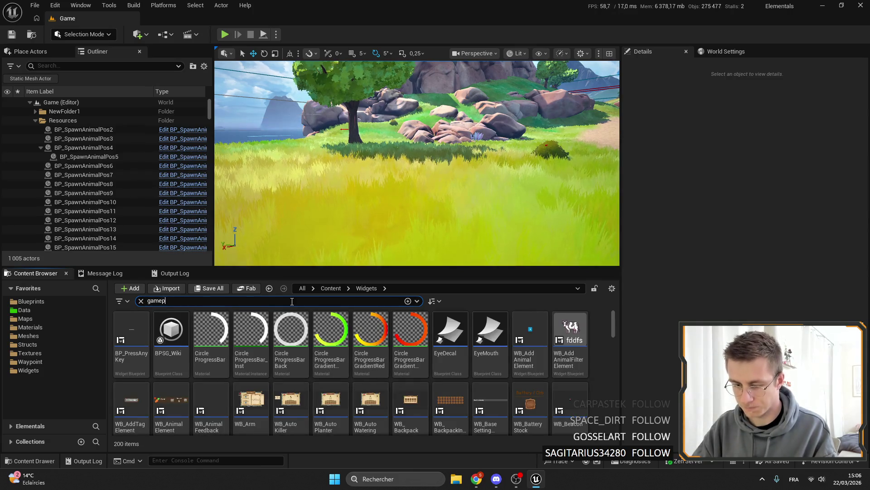
double_click(211, 338)
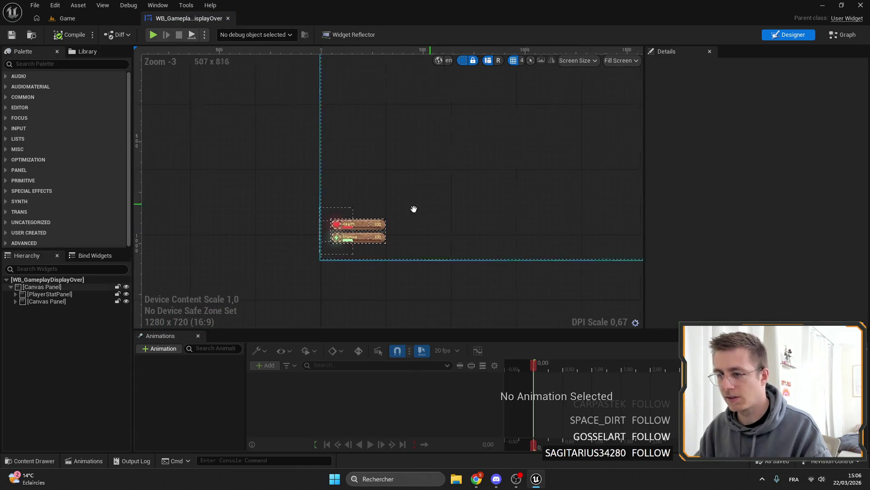
- Compile and save DisplayMoney with Alpha Money accumulating from Delta Time
click(842, 35)
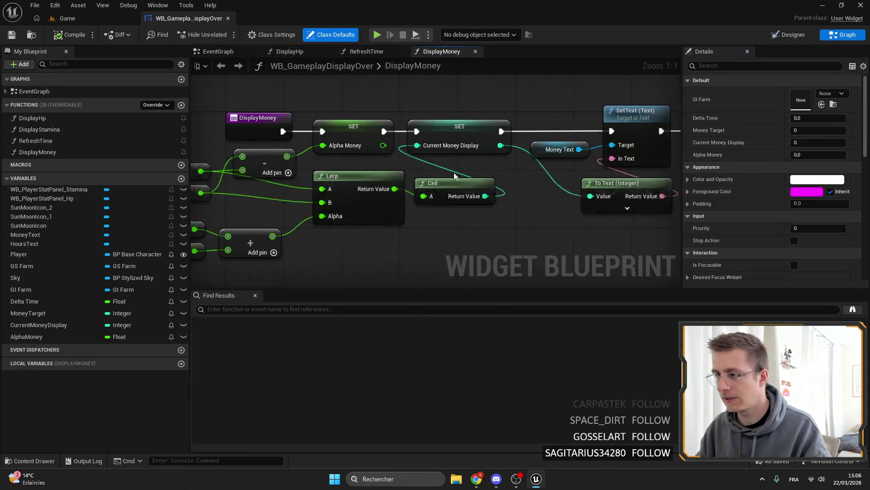
mouse_move(420, 170)
mouse_down()
mouse_move(440, 186)
mouse_move(420, 214)
mouse_move(466, 120)
mouse_up()
scroll(469, 121, down, 1)
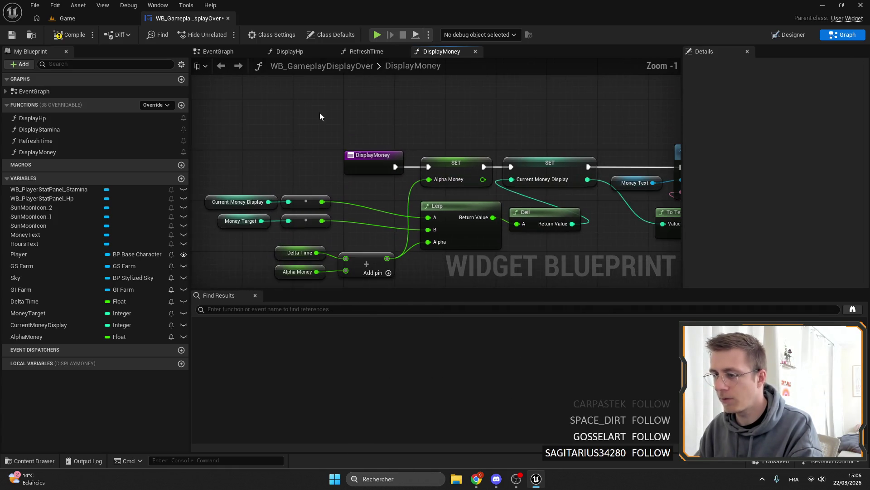
click(70, 34)
click(11, 35)
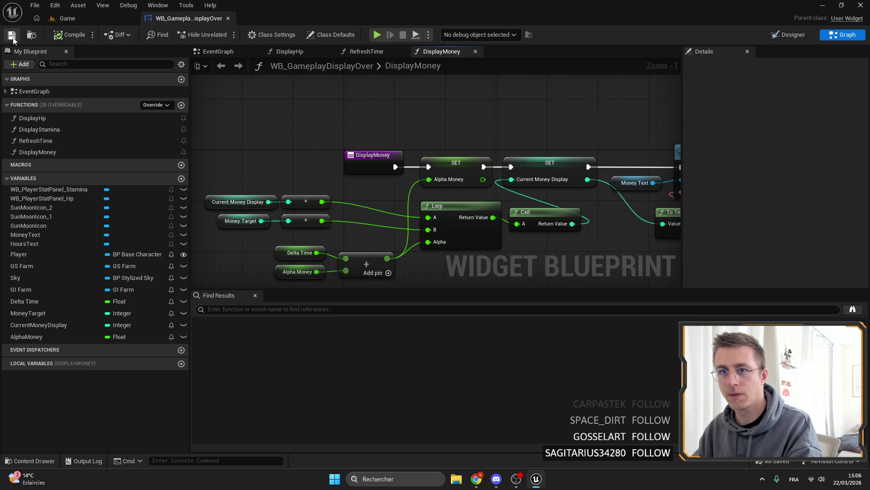
- In EventGraph, add a SET AlphaMoney node resetting it to 0.0 after SET Money Target
scroll(372, 71, down, 3)
click(277, 52)
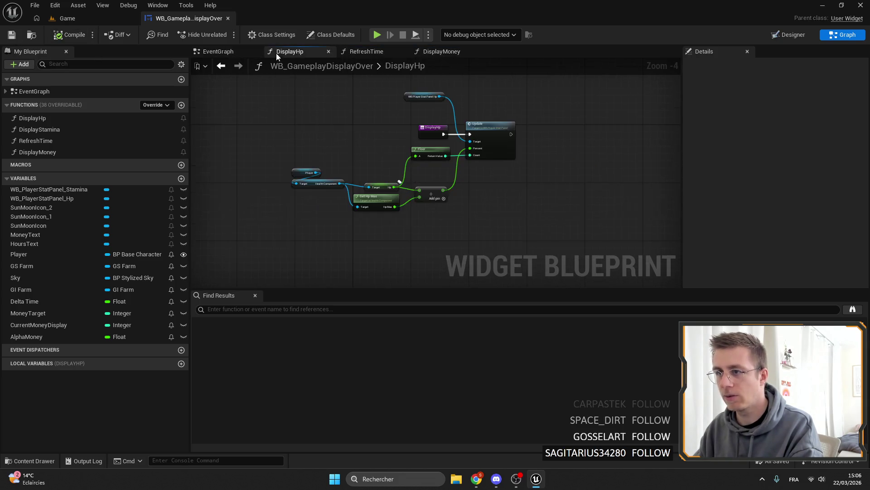
double_click(376, 133)
scroll(316, 192, down, 4)
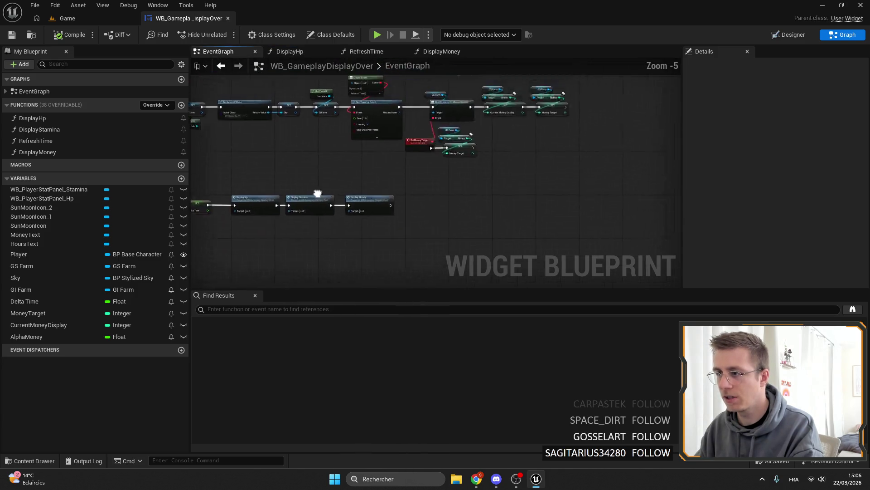
scroll(450, 169, up, 5)
drag(54, 340, 456, 134)
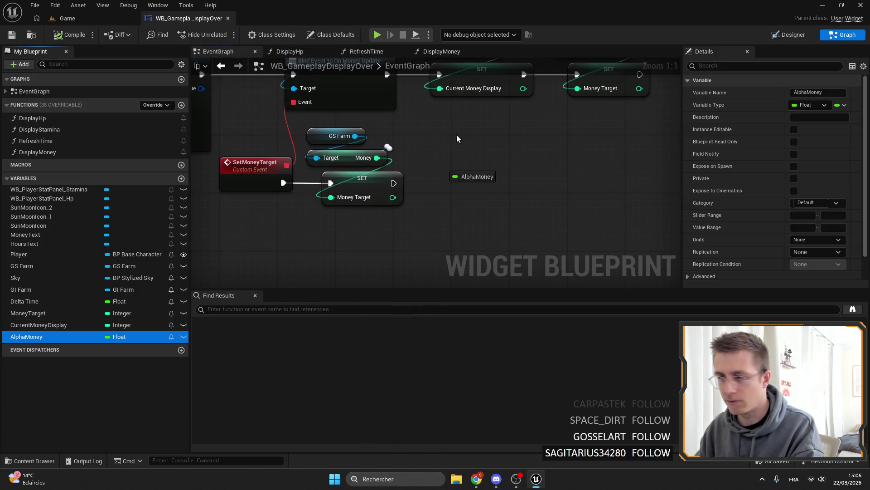
click(470, 164)
mouse_move(394, 183)
mouse_down()
mouse_move(459, 144)
mouse_move(440, 174)
mouse_move(458, 173)
mouse_move(270, 219)
mouse_move(408, 184)
mouse_up()
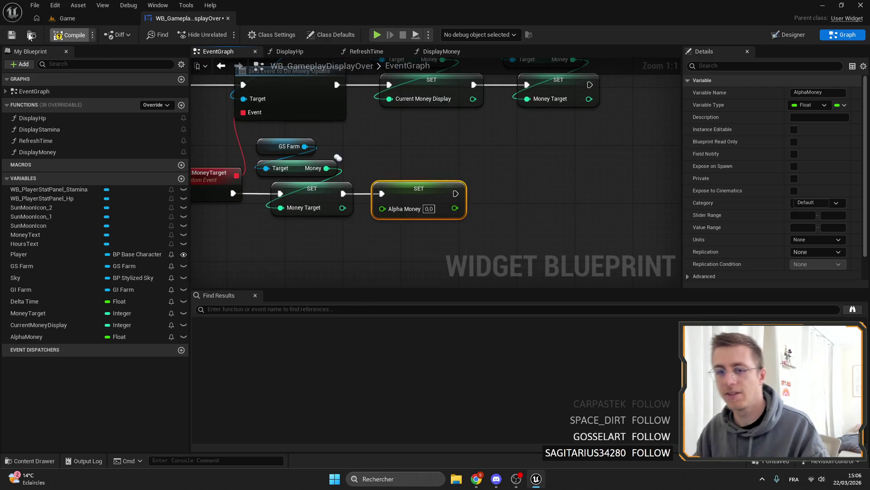
- Play-test the game, equipping the axe and browsing the backpack
click(67, 18)
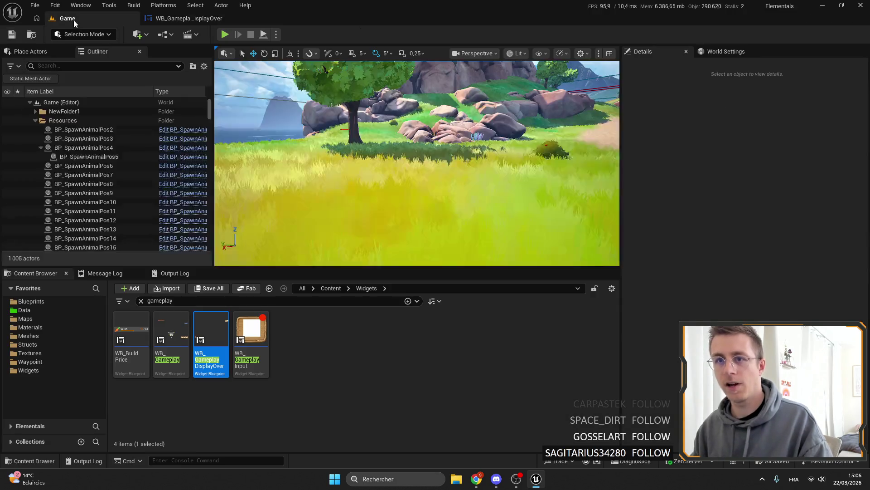
click(225, 35)
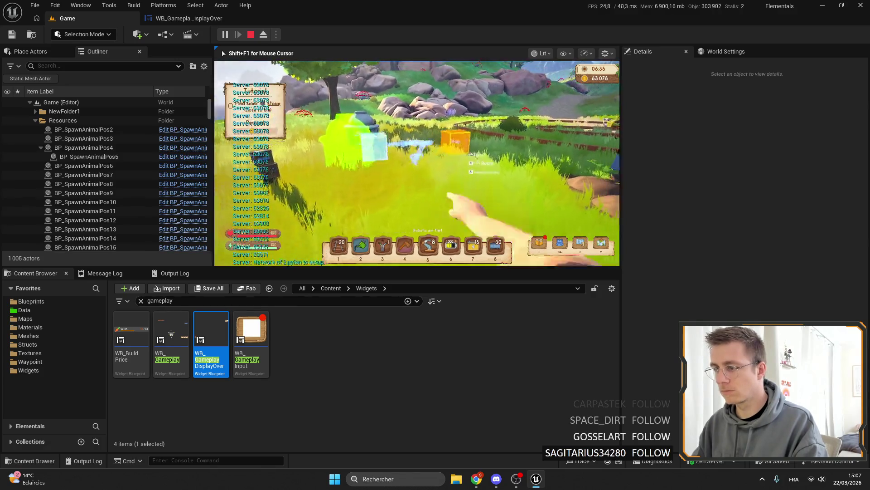
key(4)
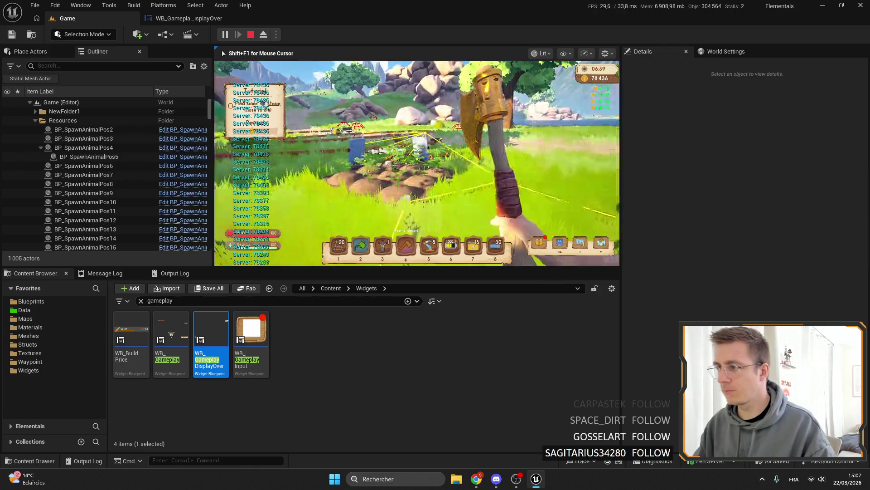
key(i)
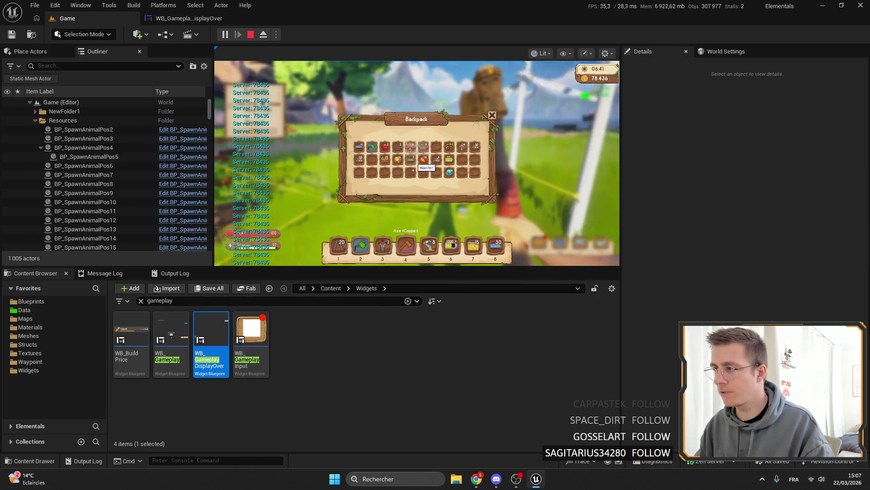
key(i)
key(i)
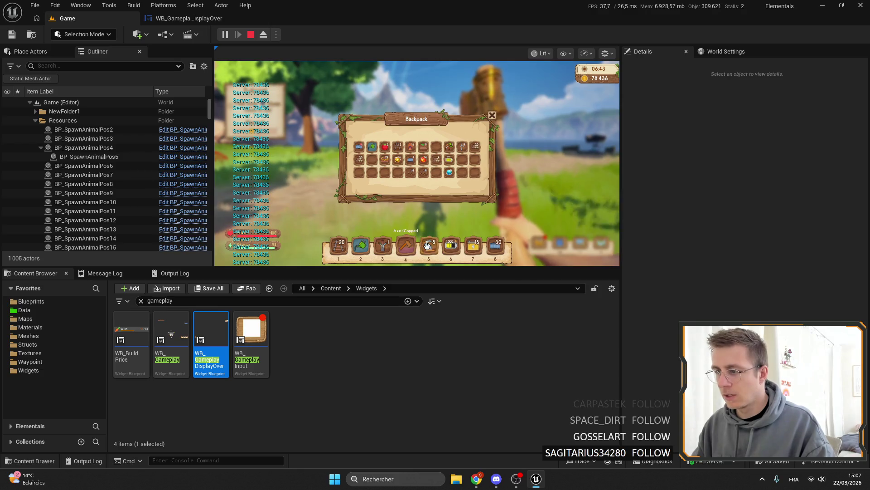
key(i)
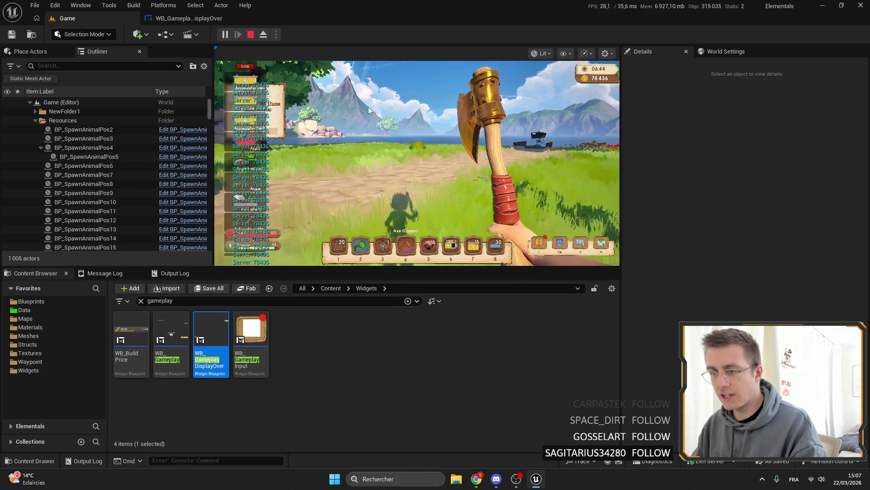
scroll(270, 136, down, 10)
scroll(287, 236, up, 3)
scroll(303, 224, up, 5)
scroll(313, 211, up, 3)
scroll(321, 208, up, 3)
scroll(330, 203, up, 4)
scroll(337, 189, up, 4)
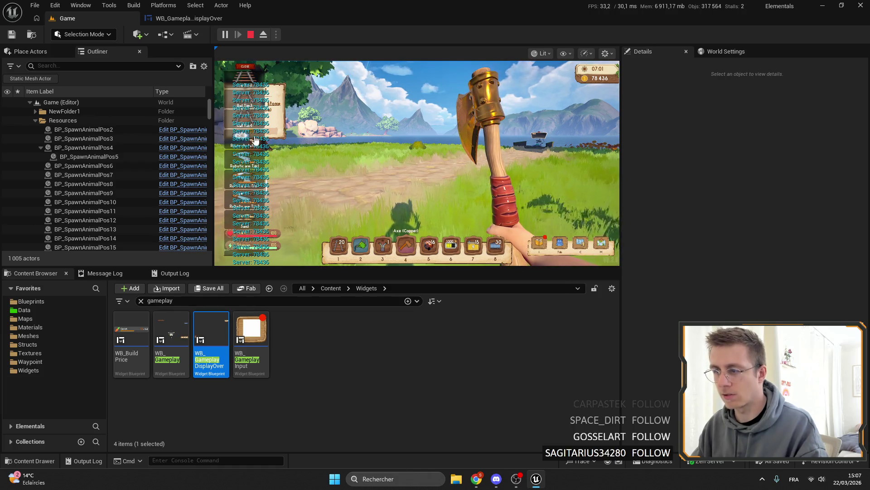
- Check the backpack and research station in-game, then stop the play test
key(Tab)
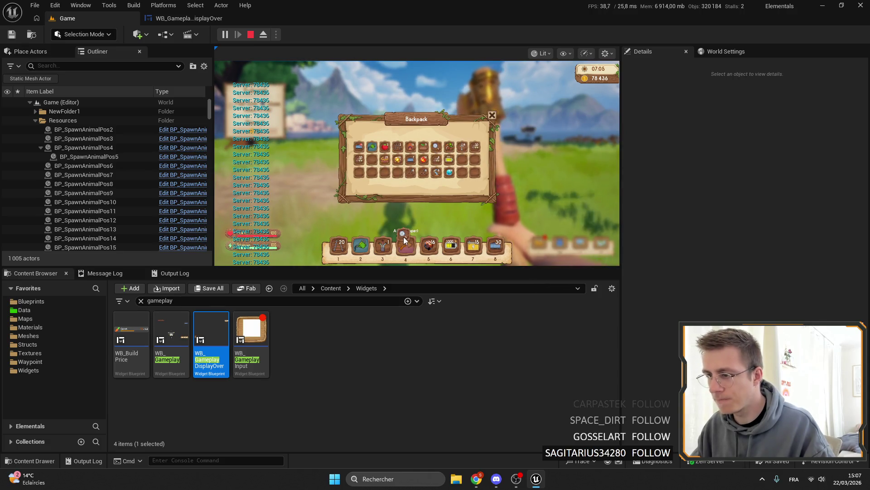
key(Tab)
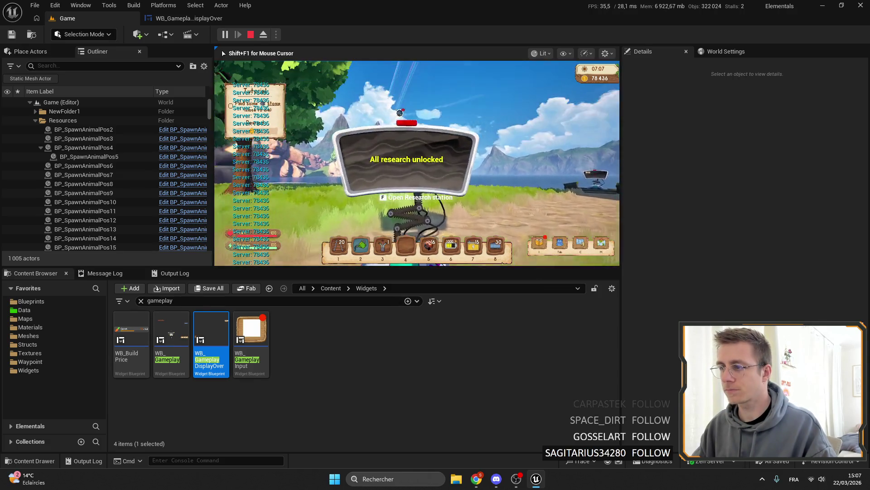
key(f)
scroll(535, 163, down, 3)
click(566, 74)
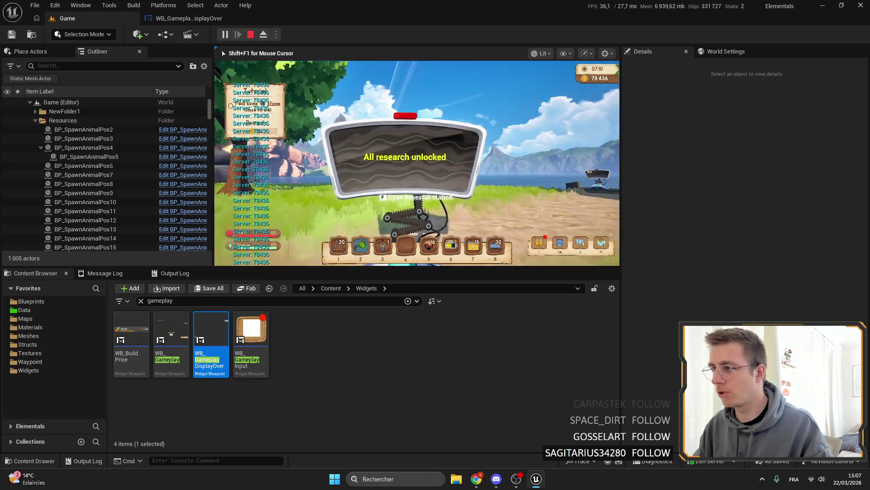
key(Escape)
click(467, 137)
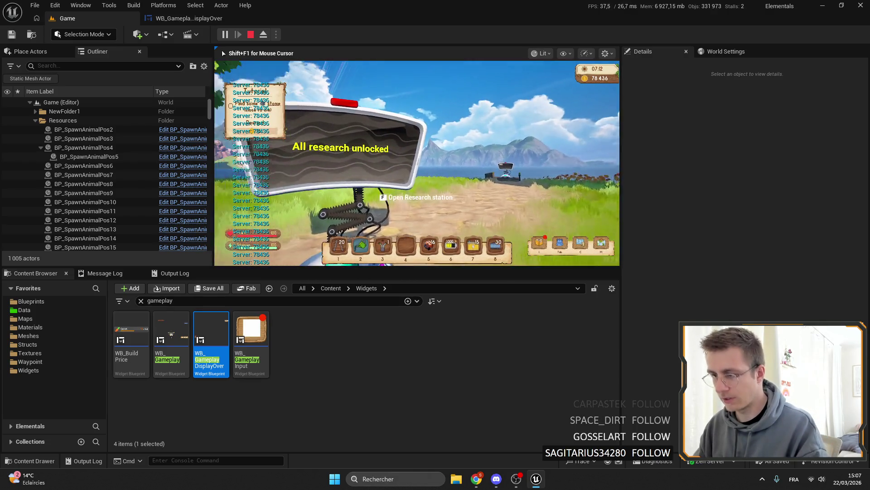
key(Escape)
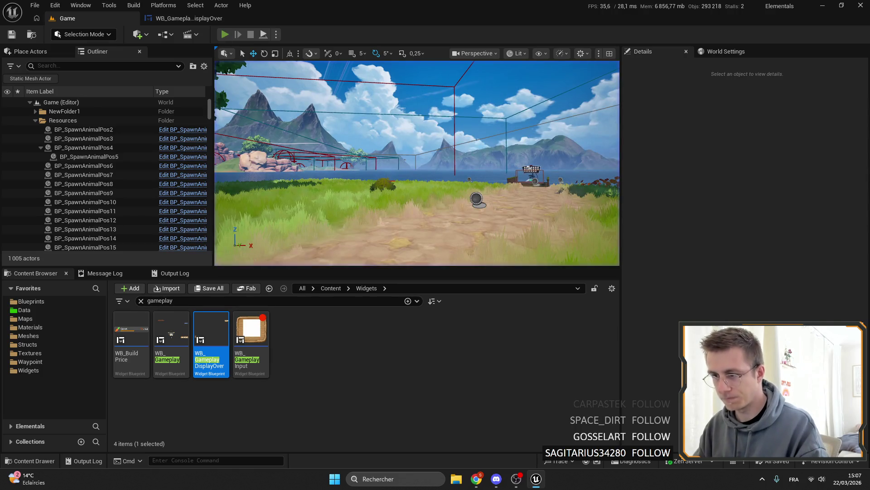
- Play-test by unlocking Welcome kit, Agriculture and Start mining, dropping coins from 24,479 to 23,079
click(225, 34)
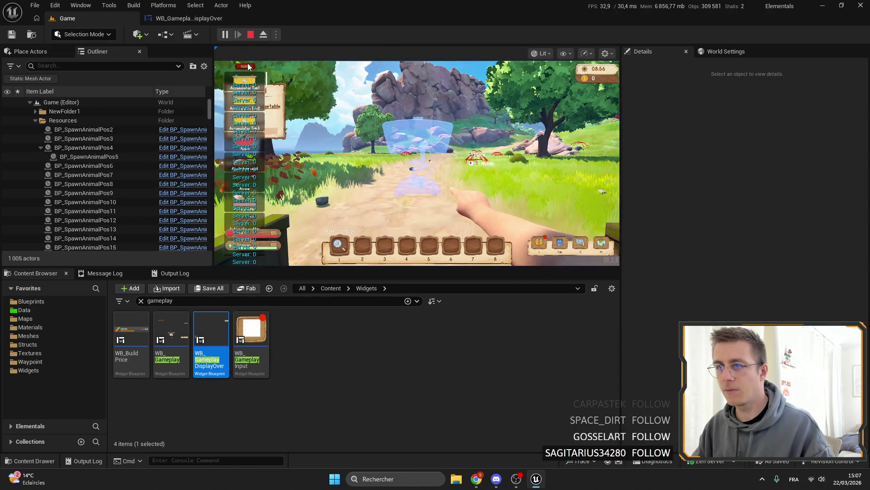
click(248, 67)
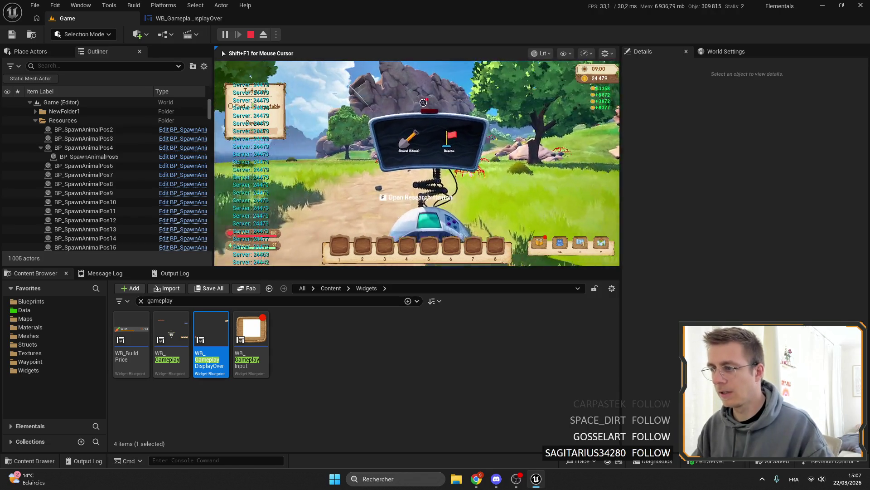
key(f)
click(539, 127)
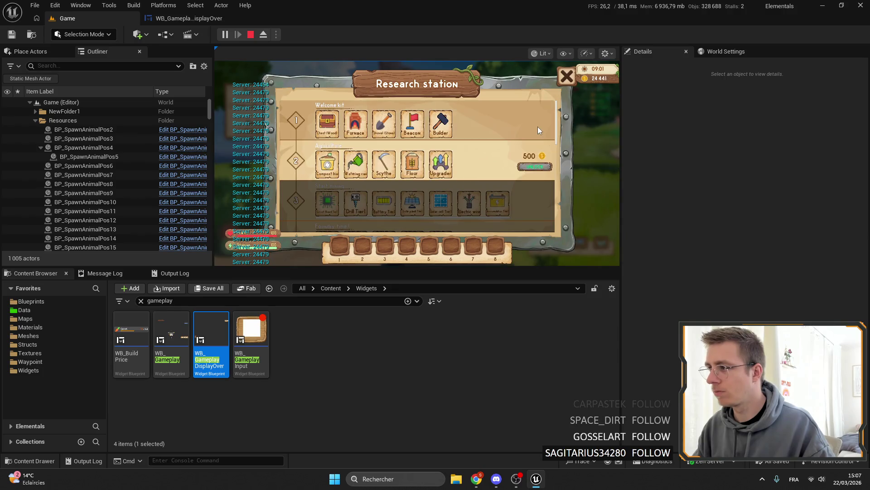
click(539, 172)
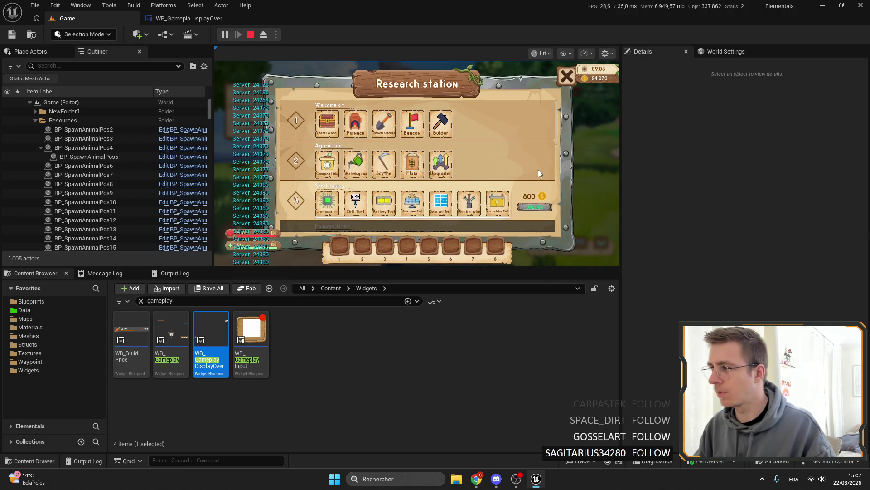
click(537, 207)
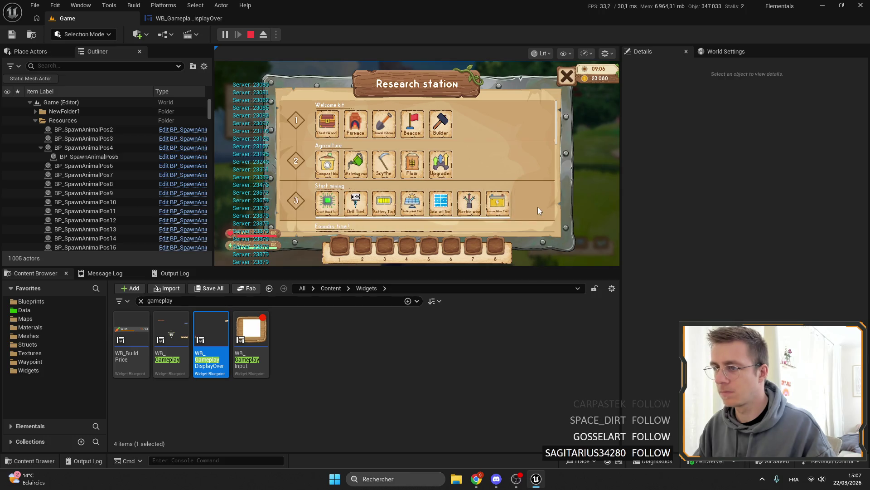
key(f)
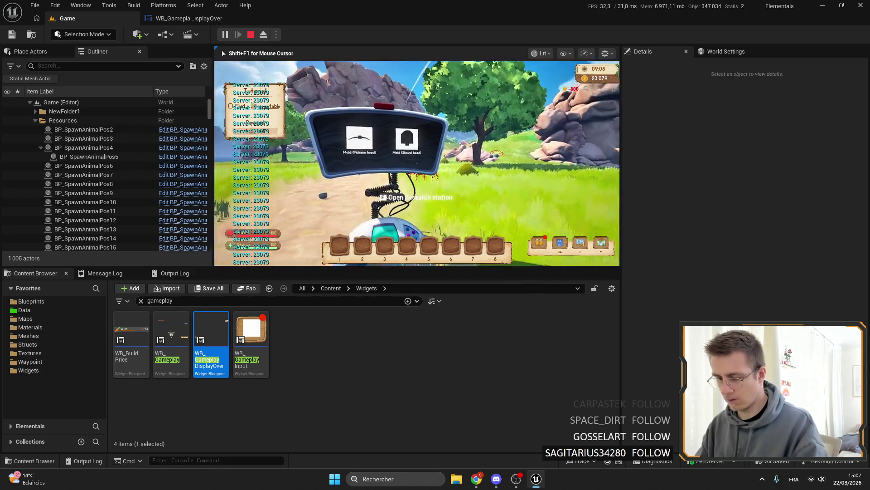
key(F11)
key(Escape)
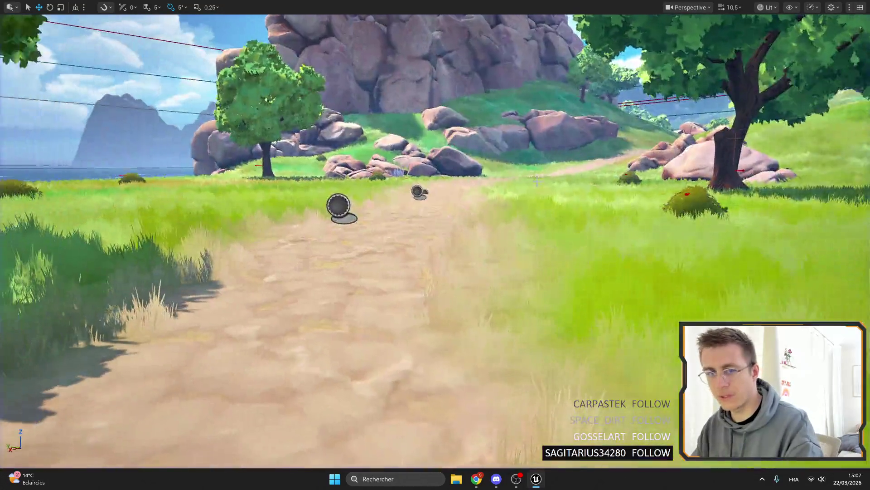
key(F11)
- Remove DisplayMoney's Print String debug node, then compile, save and close WB_GameplayDisplayOver
click(199, 19)
scroll(522, 173, down, 4)
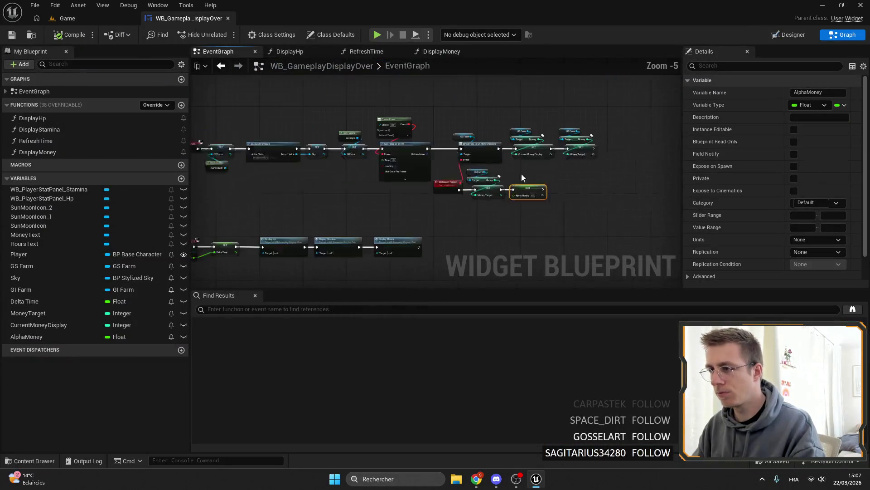
double_click(430, 93)
scroll(520, 140, up, 3)
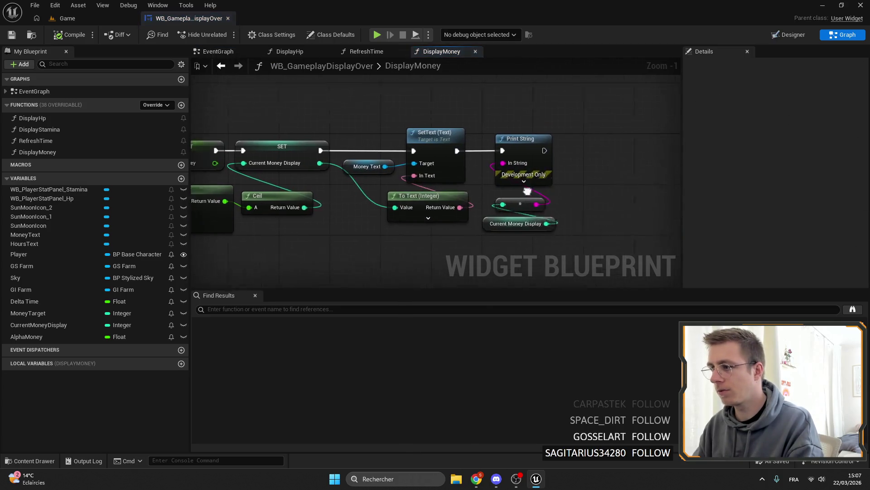
click(12, 35)
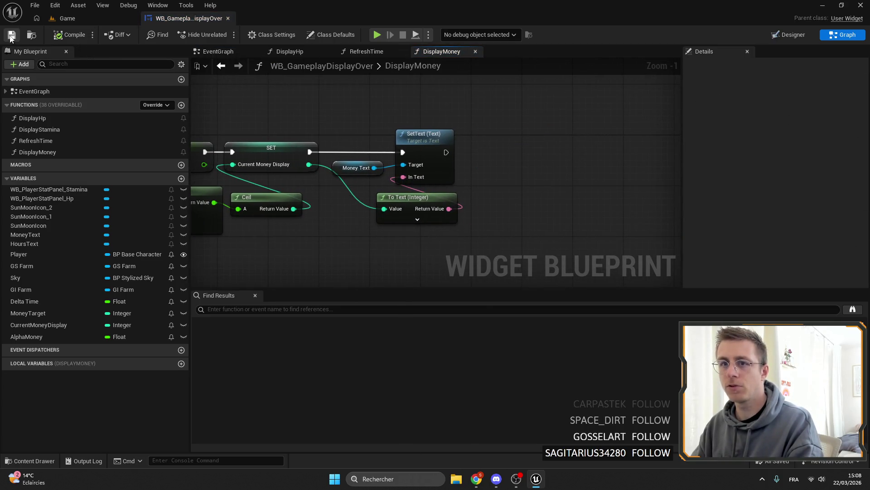
click(67, 18)
click(217, 19)
click(229, 19)
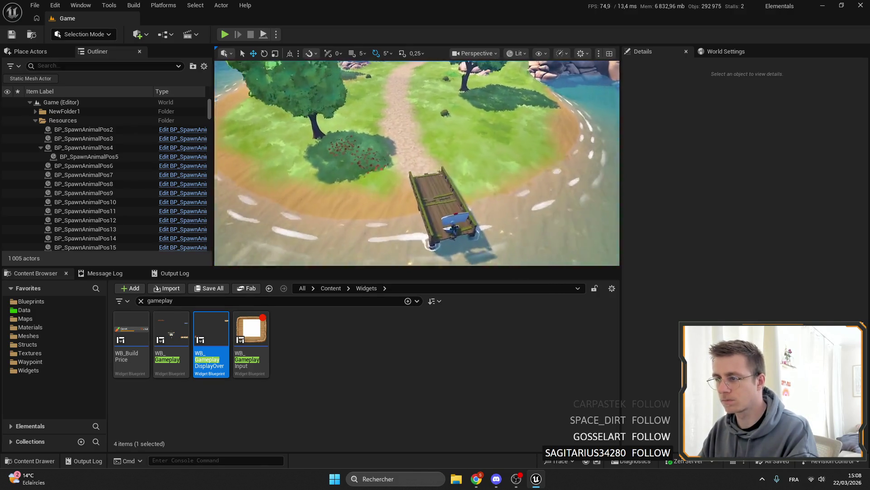
- Clear the 'gameplay' search filter and play-test, confirming the money counter holds at 23,079
click(140, 301)
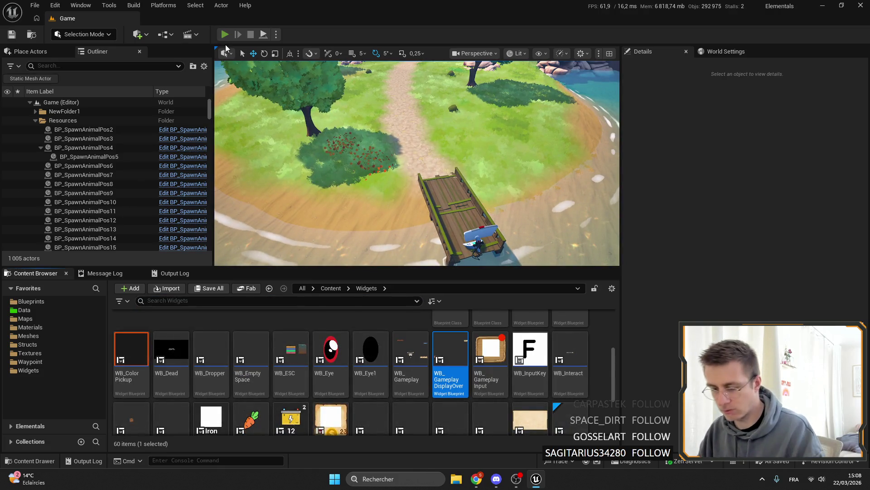
click(224, 34)
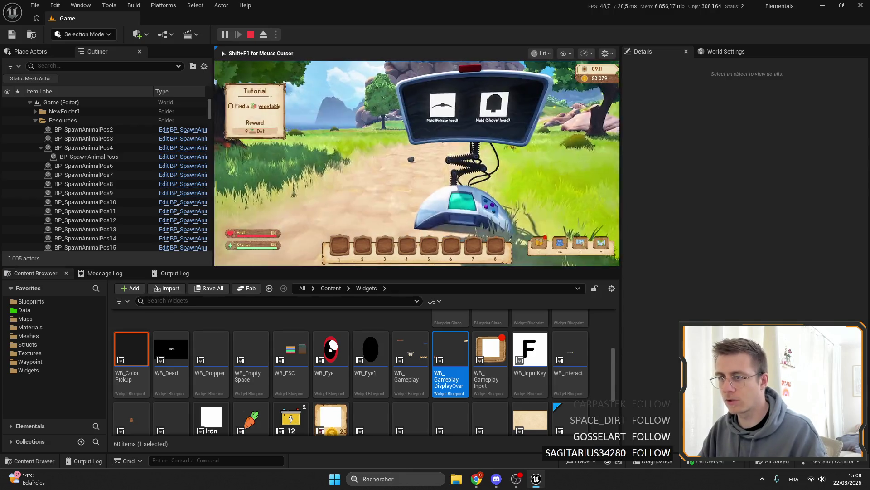
key(Escape)
key(Escape)
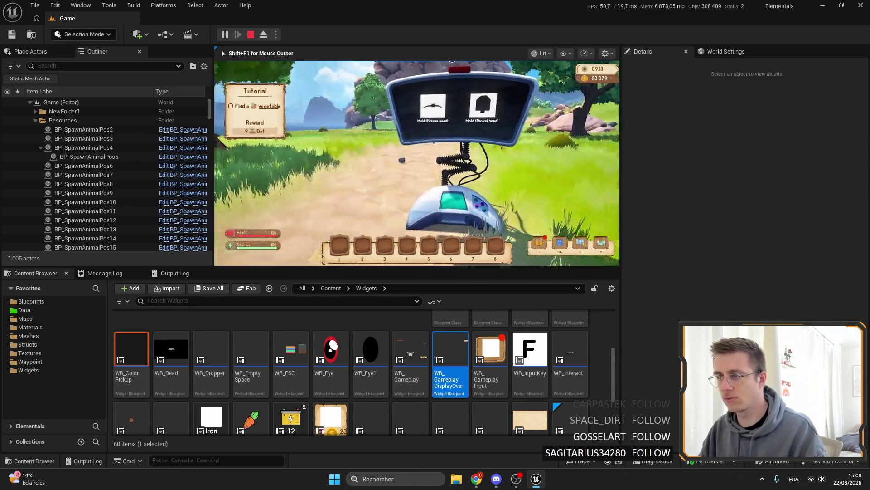
key(Escape)
key(Escape)
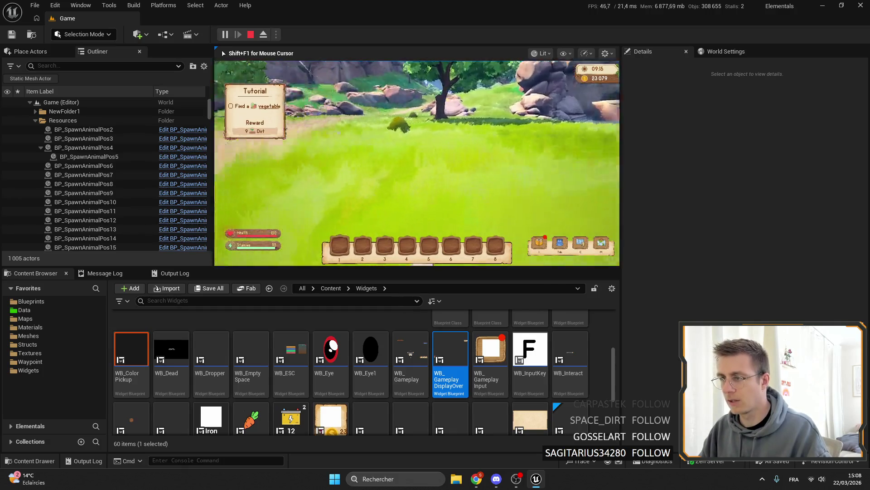
key(w)
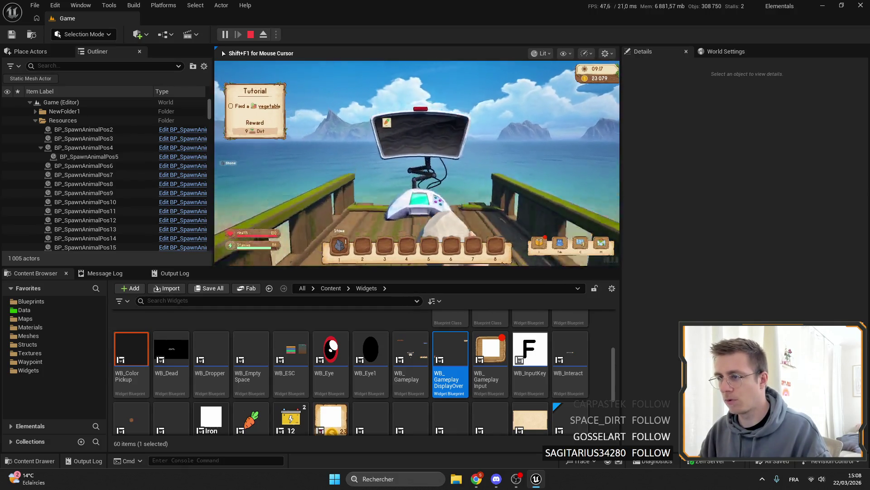
key(e)
key(Escape)
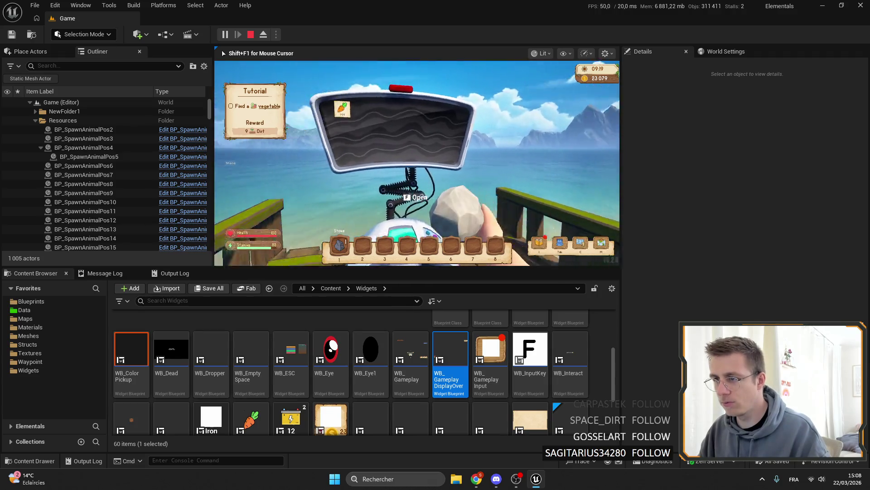
key(F11)
key(Escape)
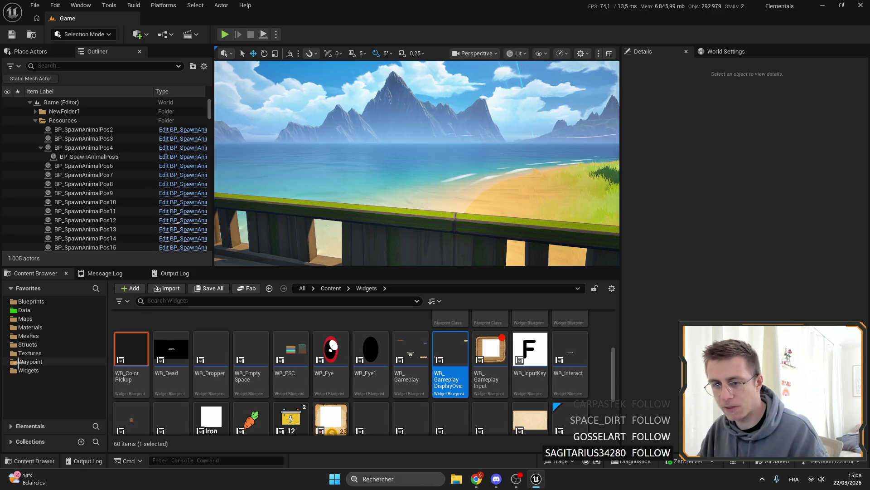
- Filter the Widgets folder for 'gamep' and open the WB_Gameplay widget blueprint
click(29, 370)
click(188, 301)
text(gham)
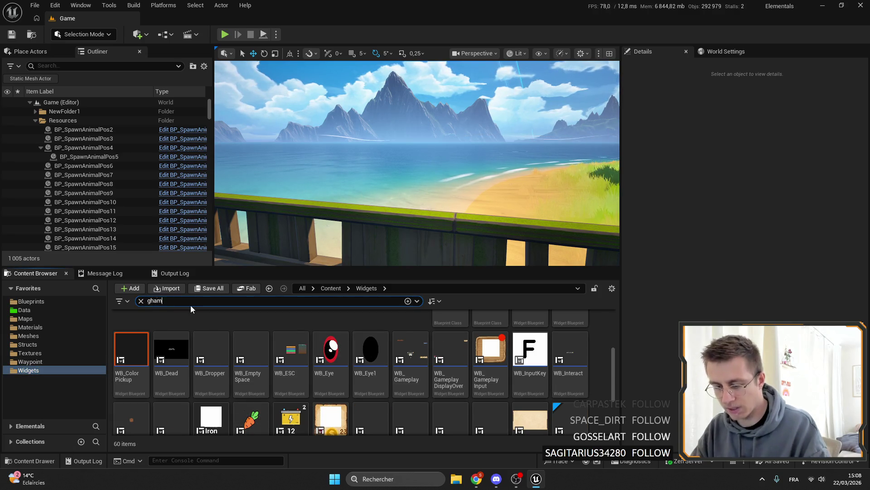
key(BackSpace)
key(BackSpace)
key(BackSpace)
text(amep)
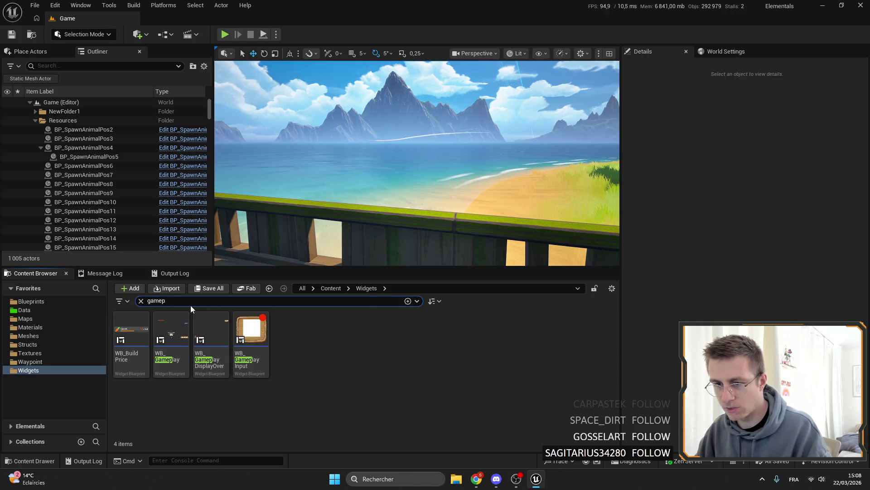
double_click(213, 338)
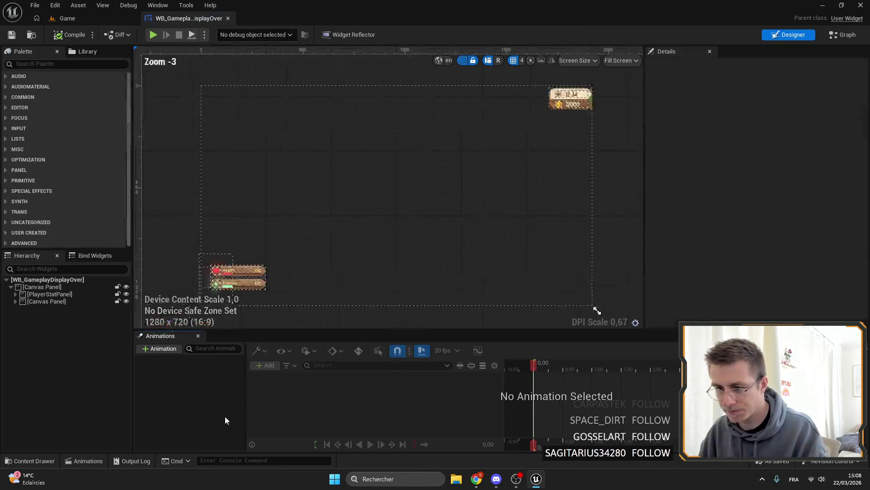
click(843, 34)
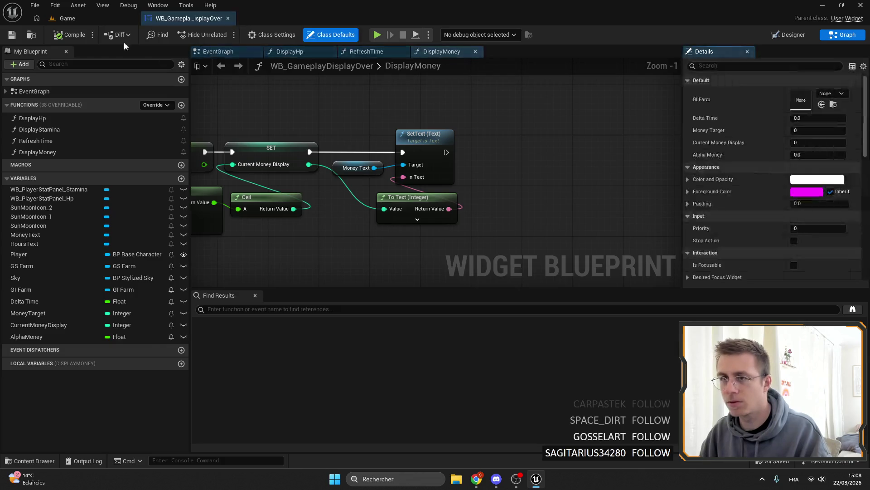
click(67, 18)
double_click(179, 329)
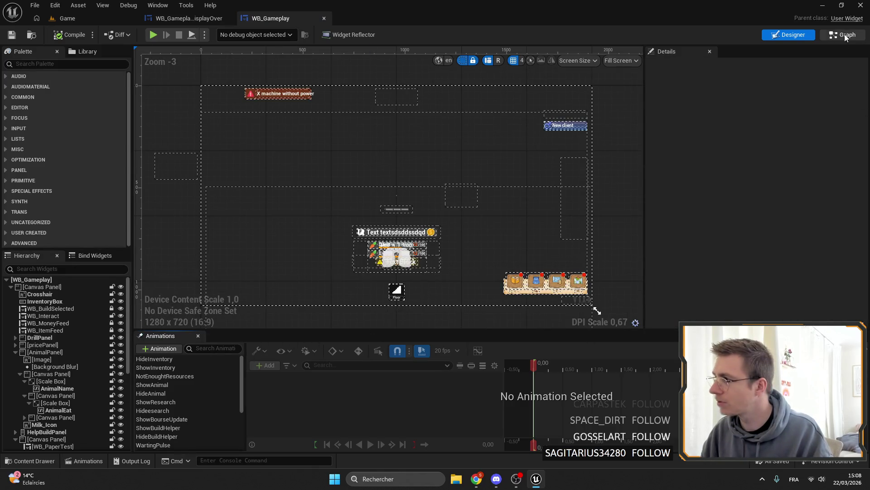
- Search WB_Gameplay for 'visibi' and review the EventGraph and SetAnimInventory Set Visibility nodes
text(visibi)
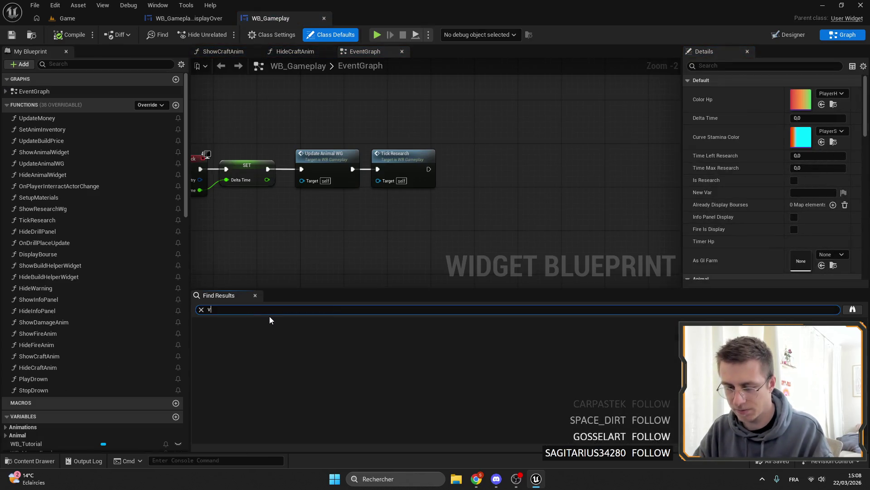
key(Return)
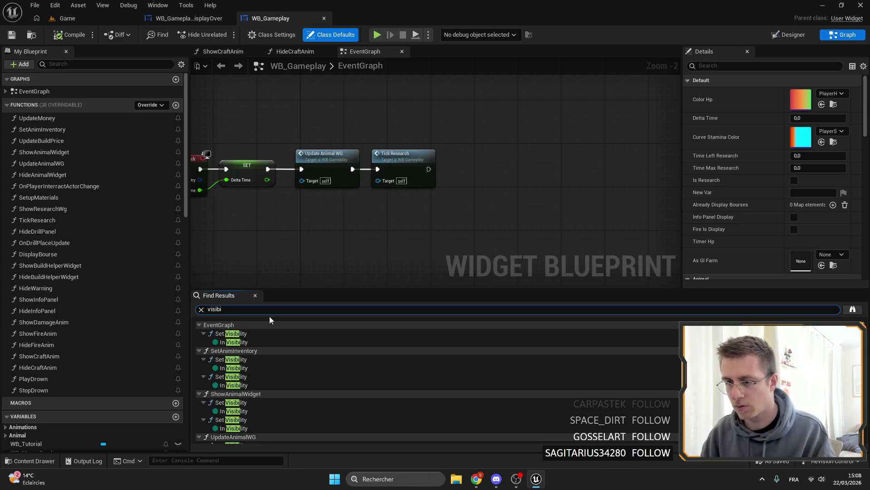
double_click(236, 333)
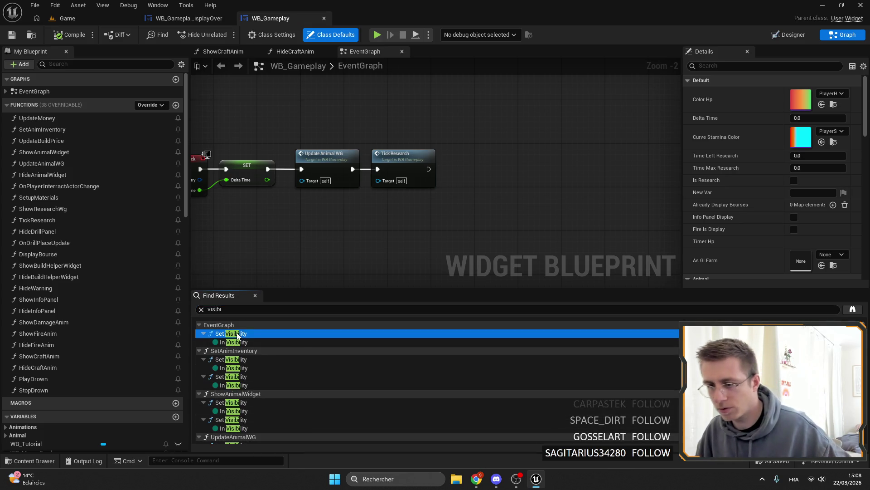
double_click(249, 360)
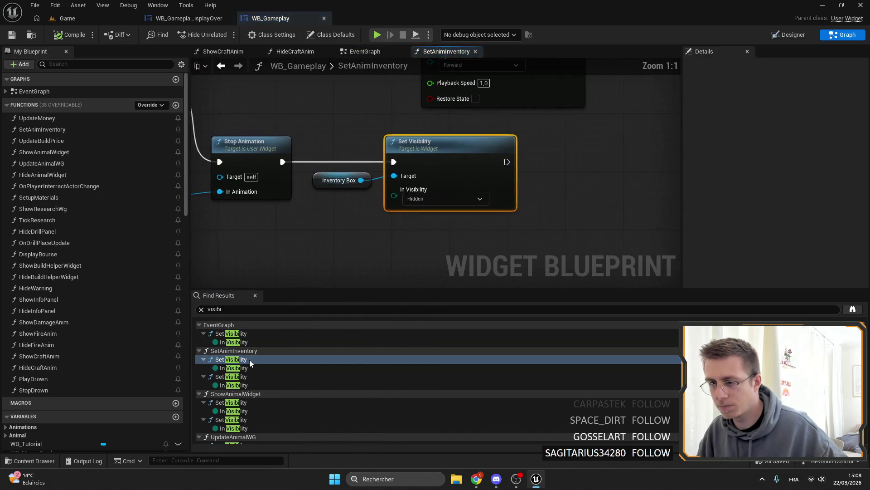
click(250, 371)
double_click(248, 377)
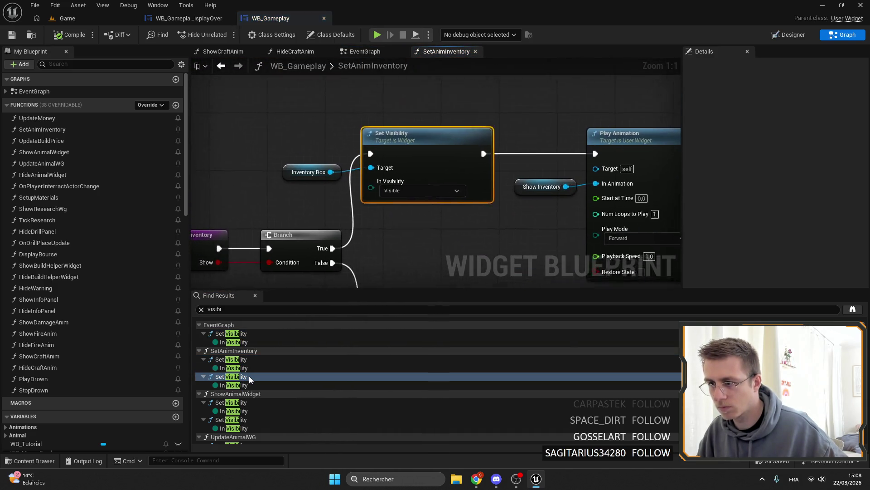
- Inspect ShowAnimalWidget's Set Visibility nodes hiding Canvas Panel Food and Love
scroll(248, 373, down, 3)
double_click(233, 344)
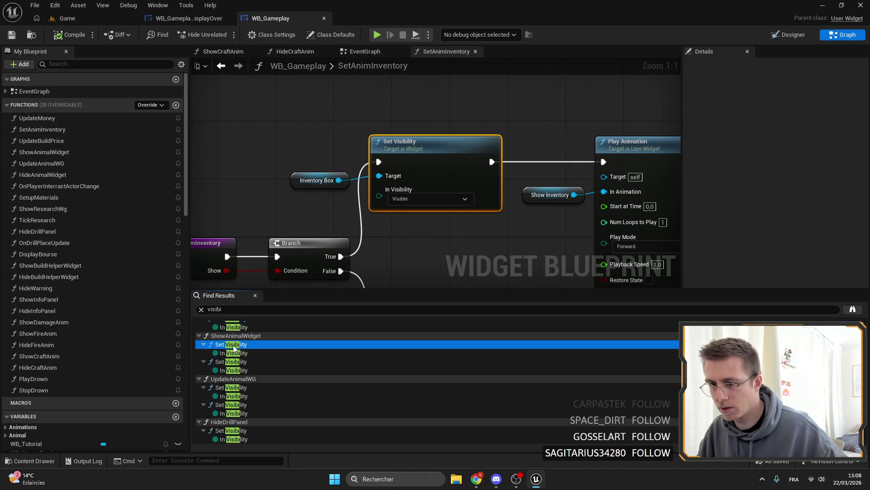
double_click(233, 361)
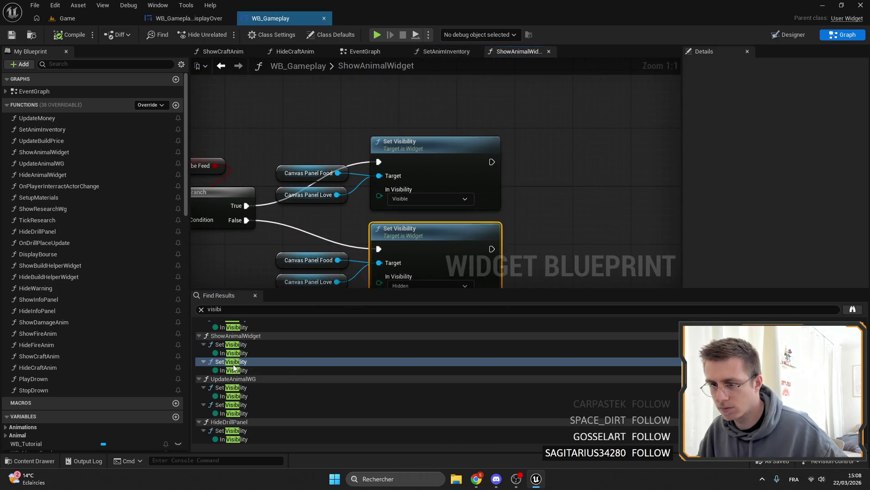
scroll(314, 352, down, 3)
scroll(318, 357, up, 1)
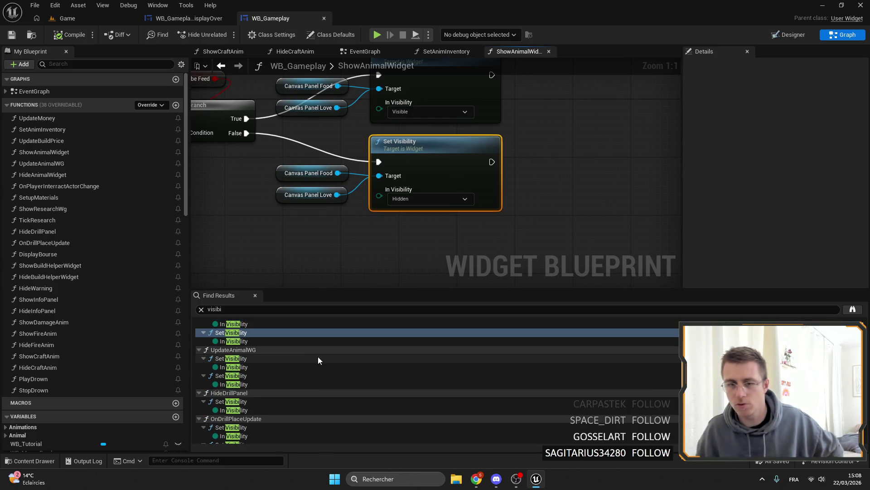
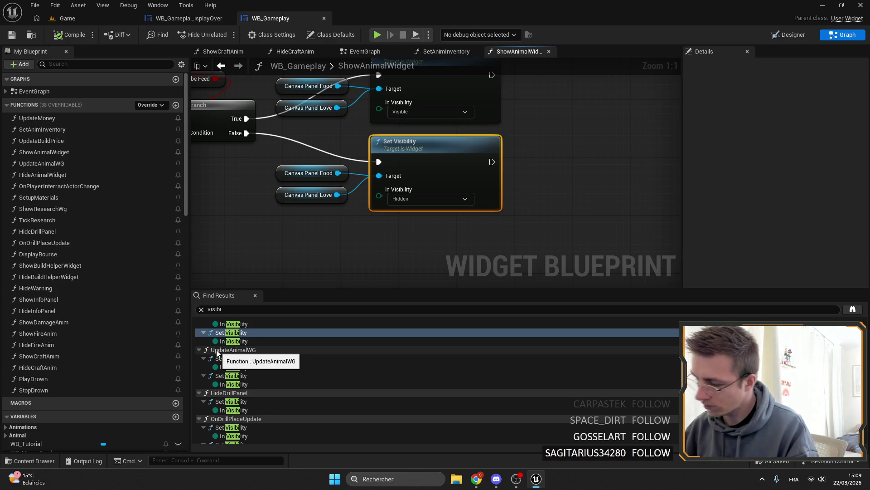
- Step through the Set Visibility results in UpdateAnimalWG and HideDrillPanel
scroll(292, 354, down, 1)
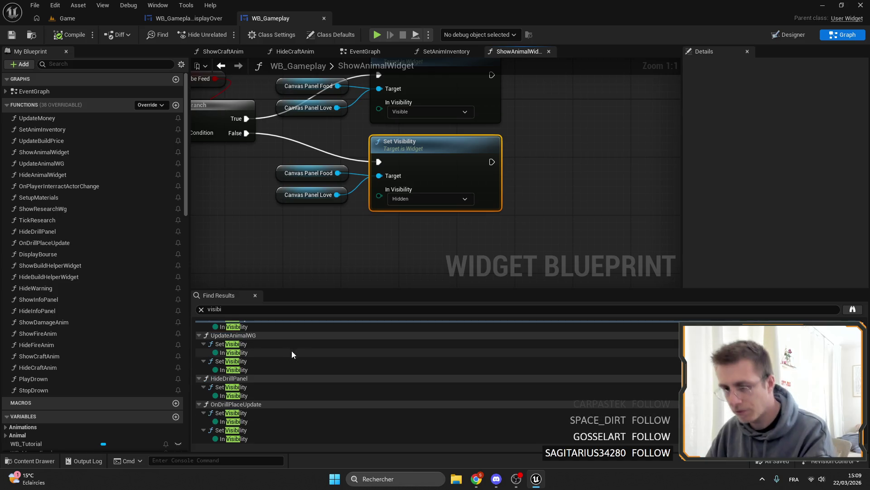
click(237, 345)
click(236, 361)
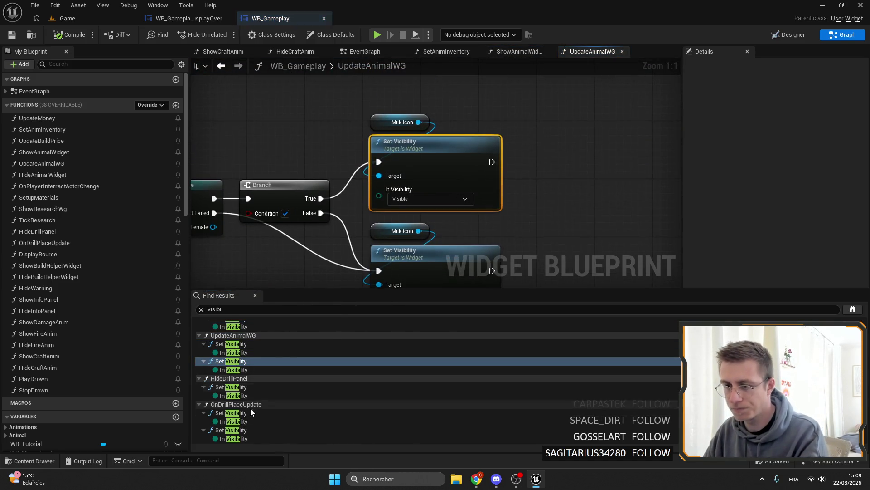
click(235, 387)
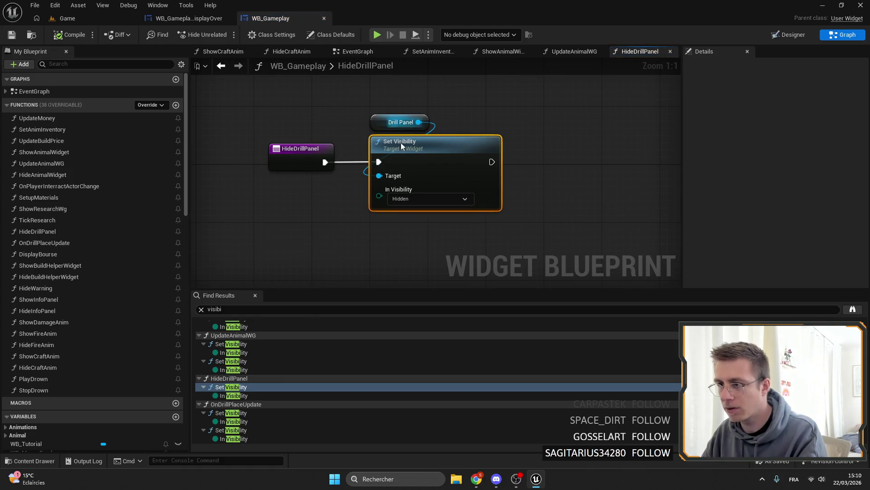
scroll(242, 372, down, 3)
scroll(241, 370, up, 1)
scroll(242, 365, down, 6)
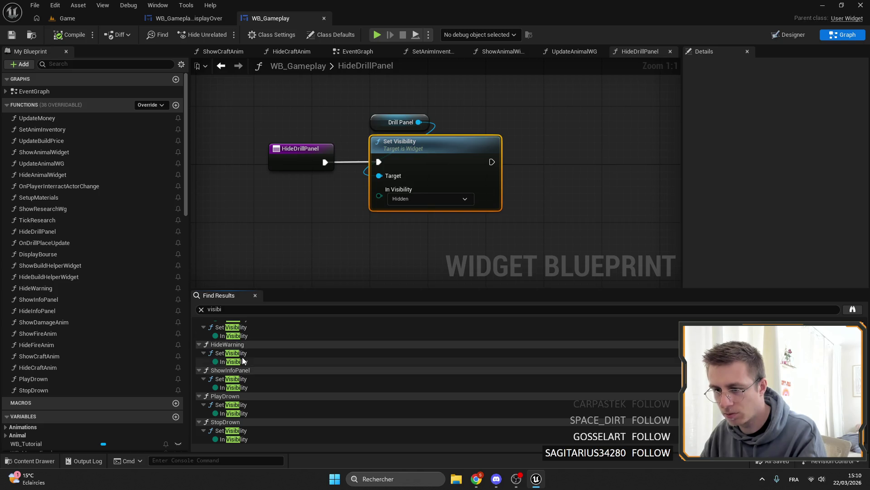
- Check the Set Visibility calls in HideWarning, ShowInfoPanel, PlayDrown and StopDrown
click(241, 354)
click(233, 380)
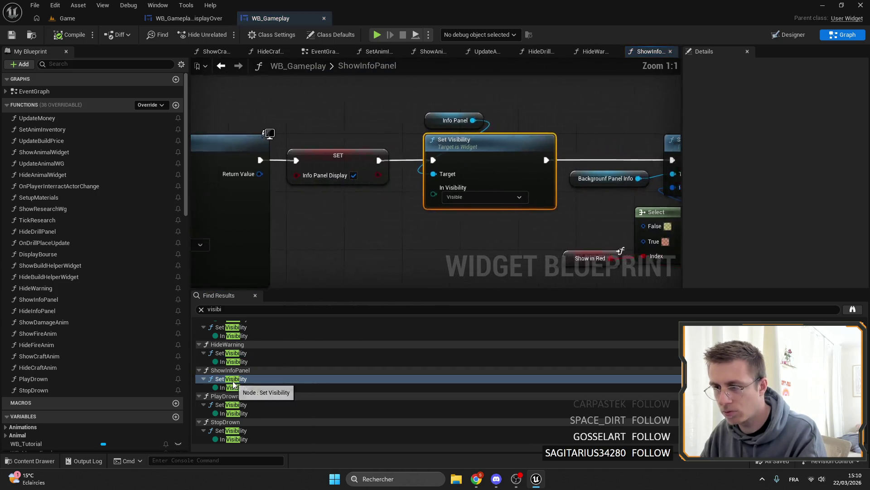
click(230, 405)
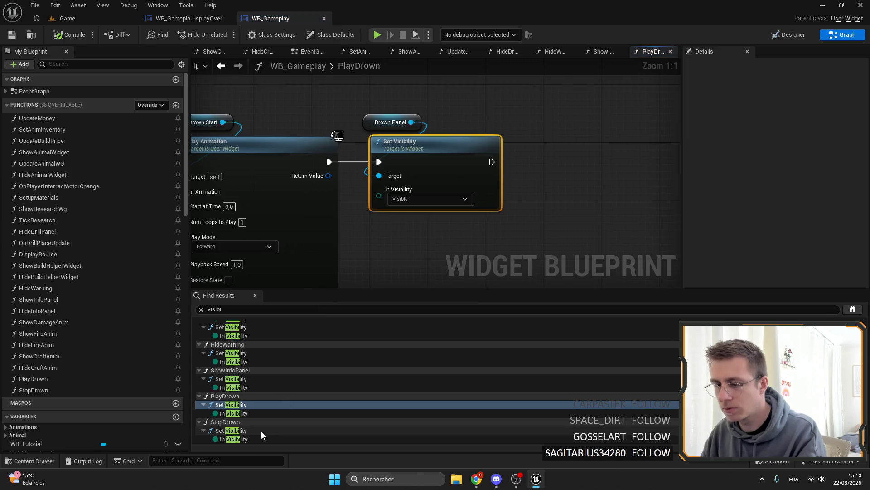
click(231, 430)
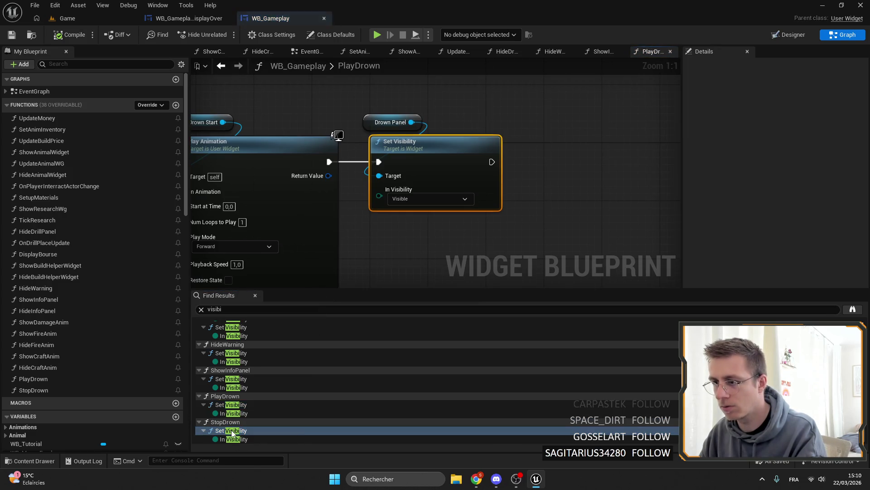
click(231, 430)
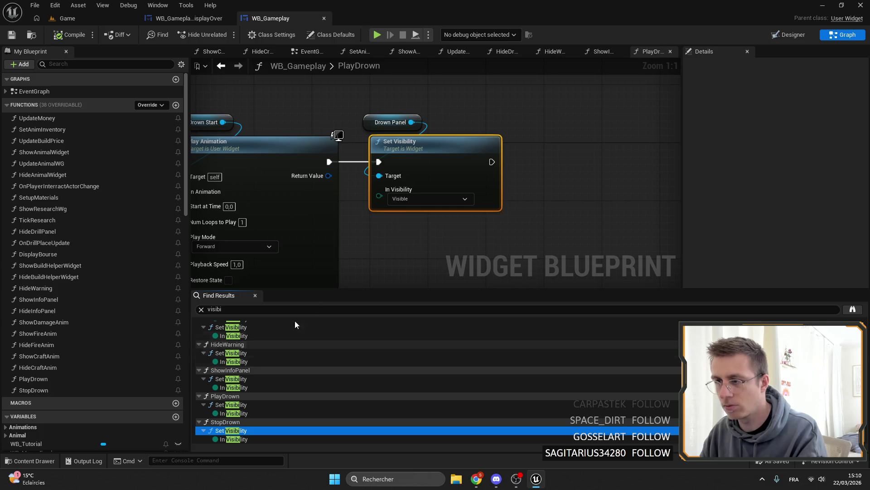
click(265, 404)
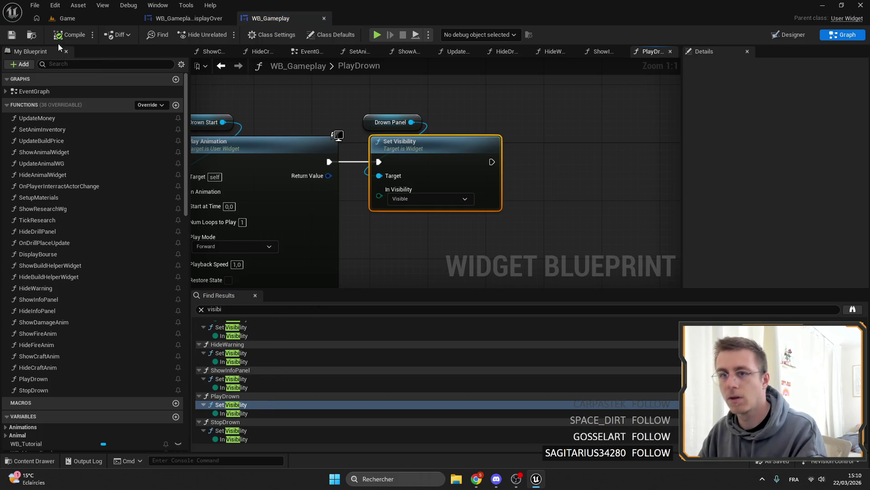
- Save and close WB_Gameplay and WB_GameplayDisplayOver, then open WB_MarketSell via a 'market' search
click(13, 36)
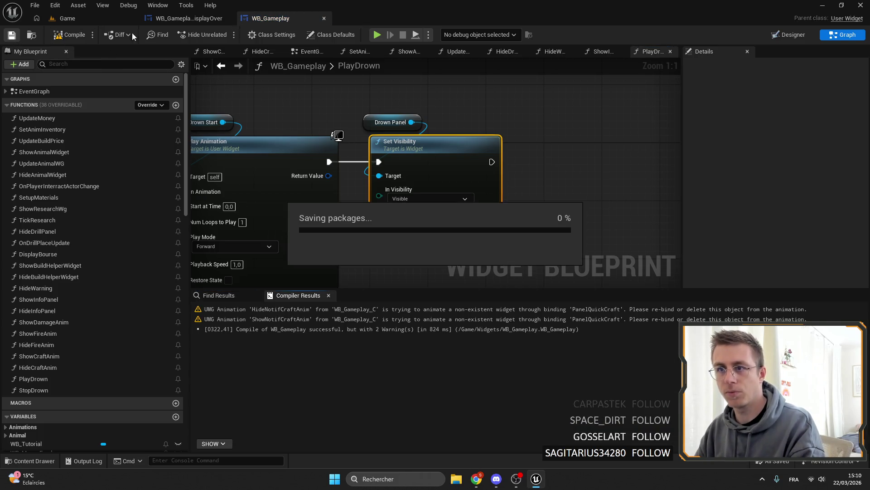
click(324, 19)
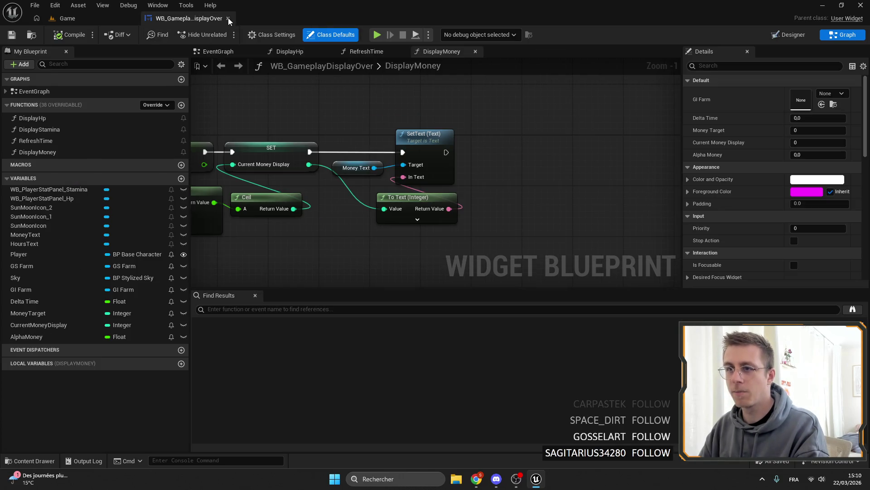
click(227, 18)
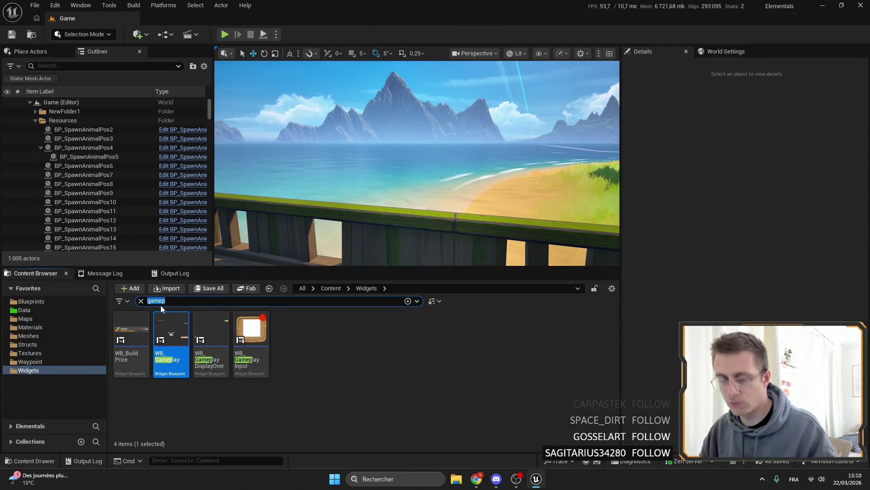
text(market)
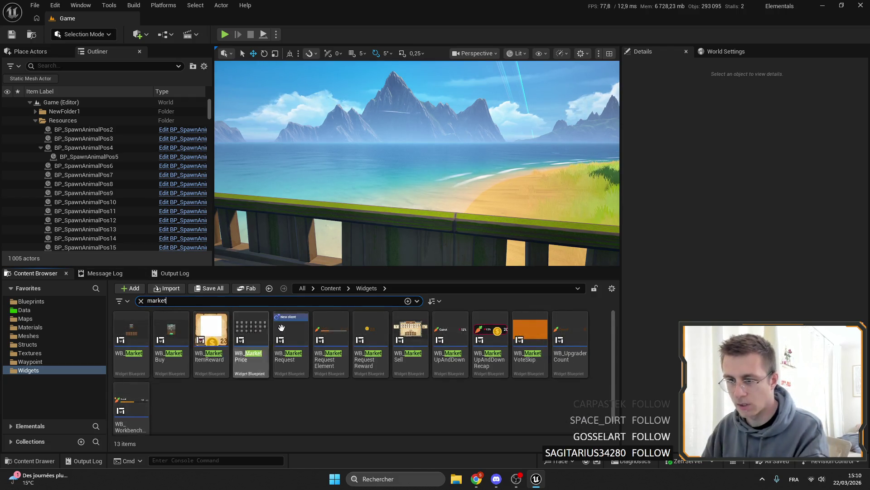
double_click(411, 338)
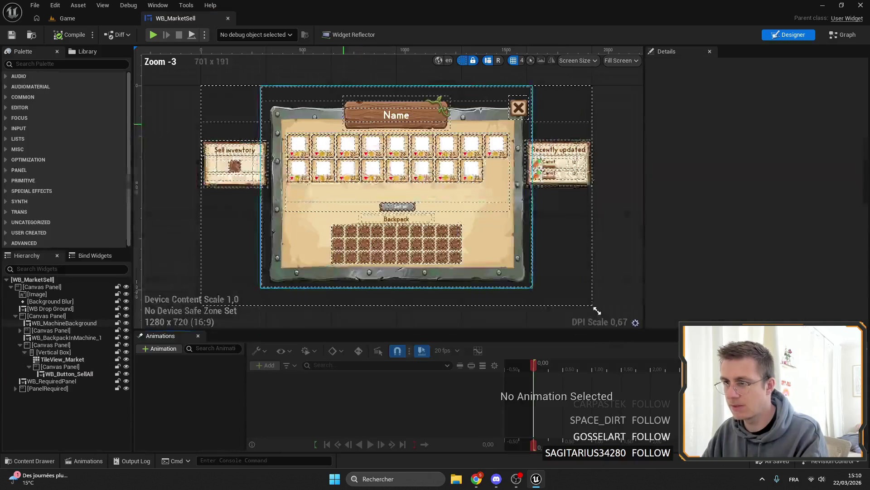
- Select TileView_Market and review its properties in the Details panel
click(353, 177)
scroll(734, 251, down, 10)
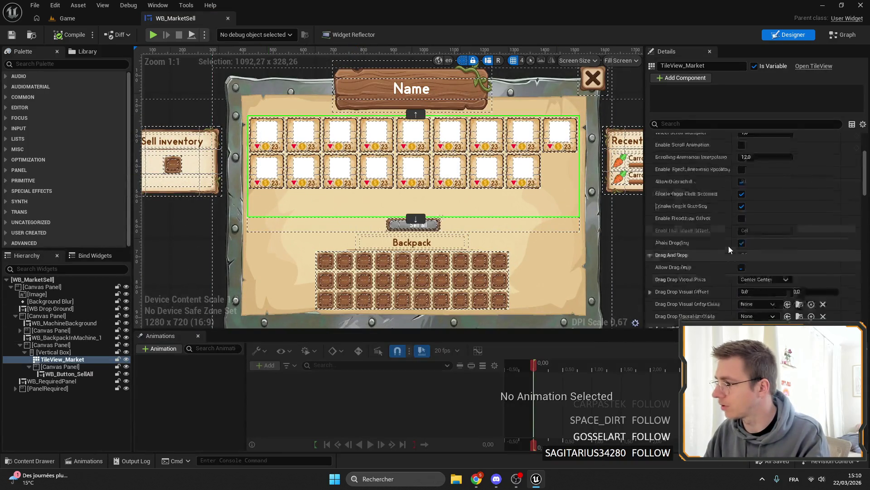
scroll(734, 251, down, 10)
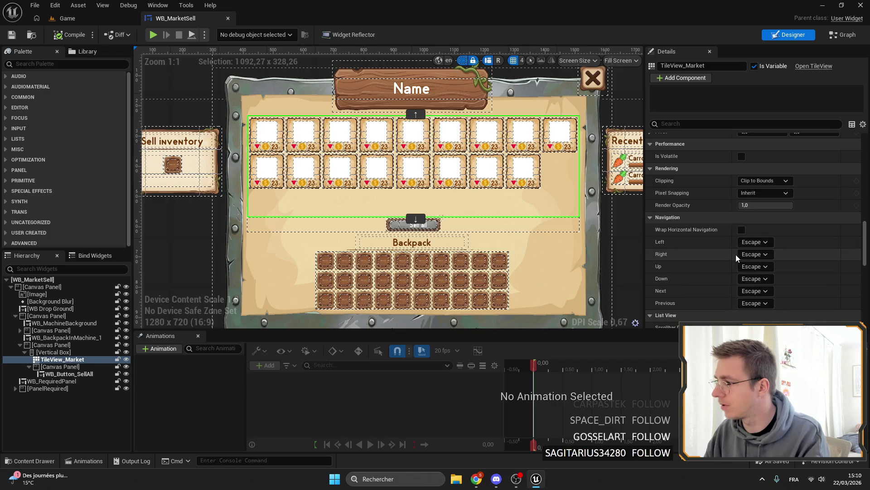
scroll(752, 213, down, 15)
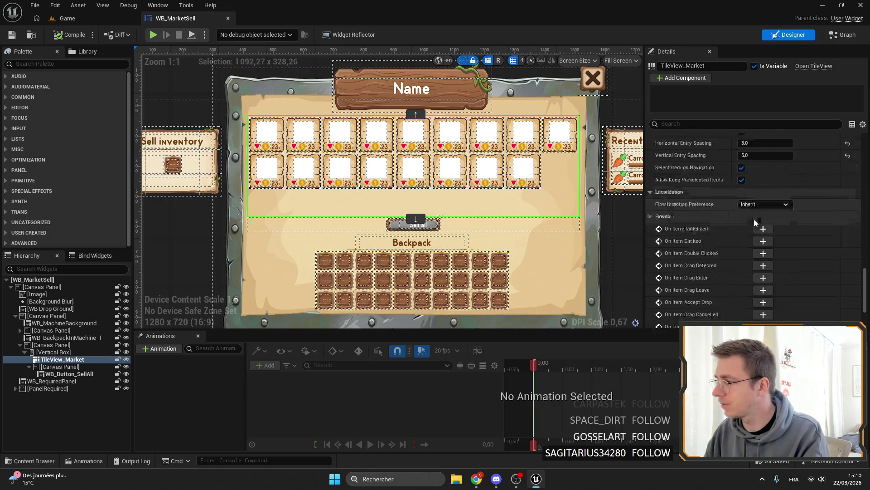
scroll(795, 273, up, 10)
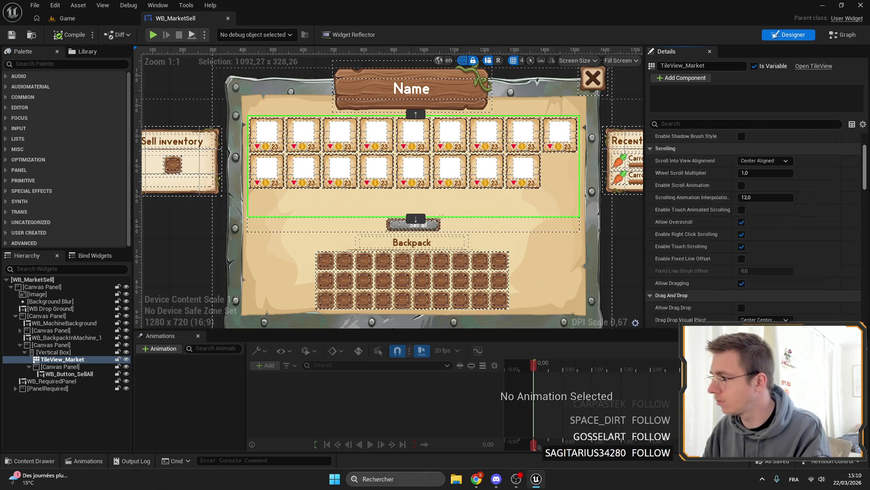
scroll(754, 229, down, 4)
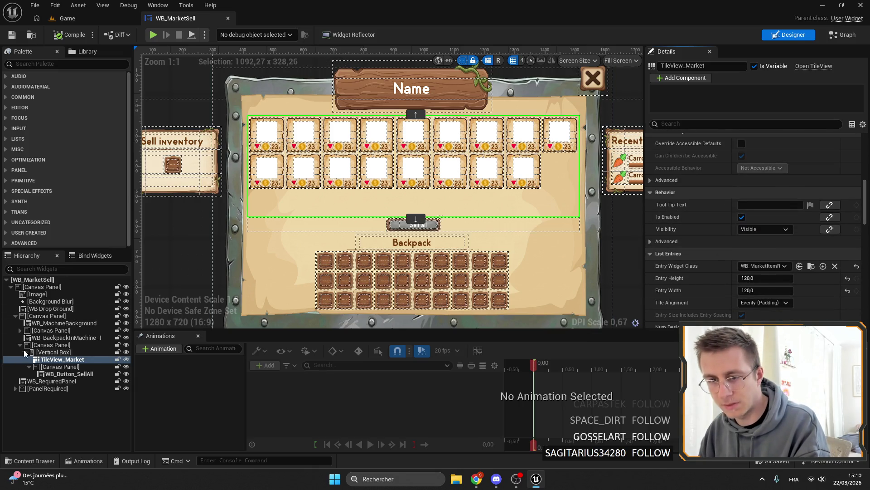
- Inspect the vertical box and both canvas panels in the Hierarchy, then switch to the Graph view
click(44, 355)
scroll(816, 250, up, 5)
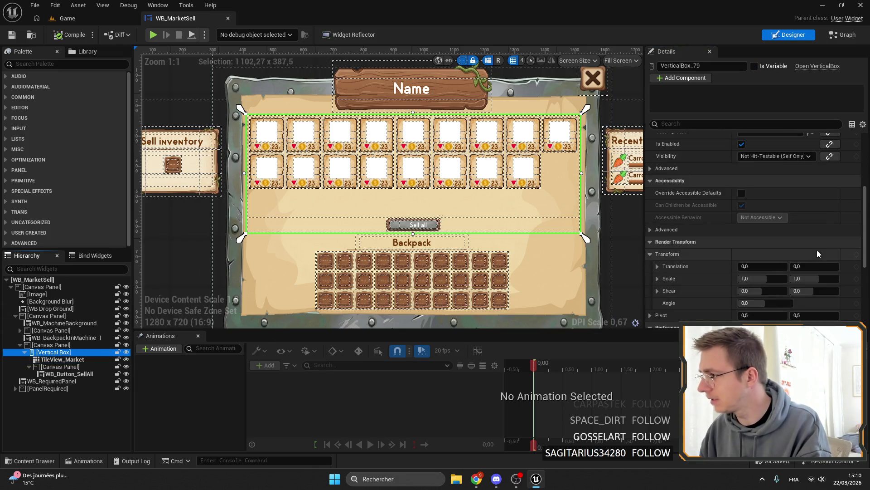
scroll(816, 249, down, 7)
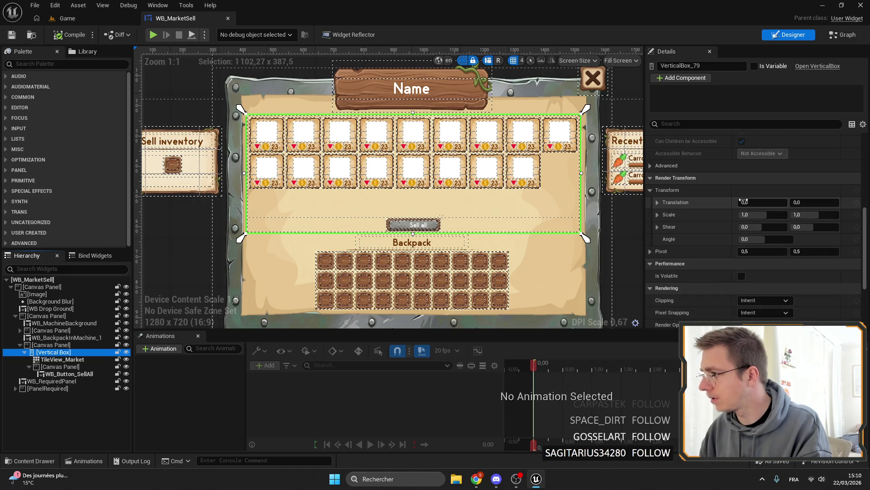
scroll(702, 222, down, 2)
scroll(680, 236, up, 2)
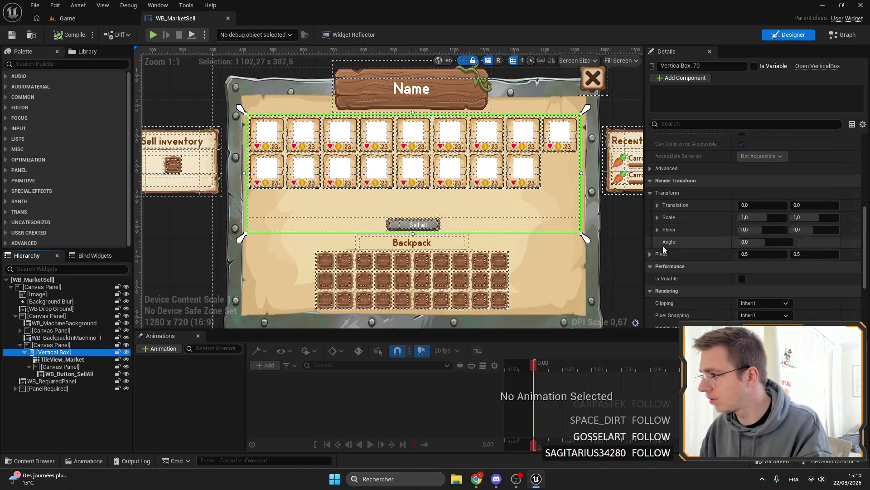
scroll(663, 246, up, 5)
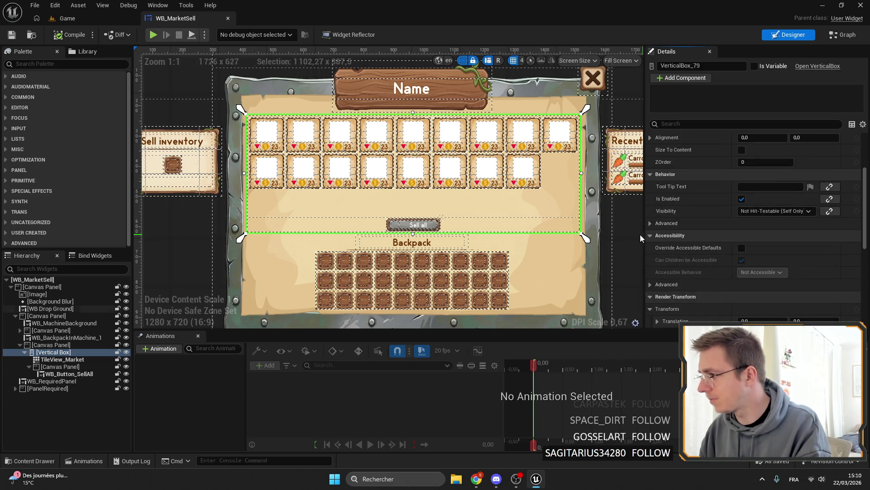
click(16, 317)
click(37, 316)
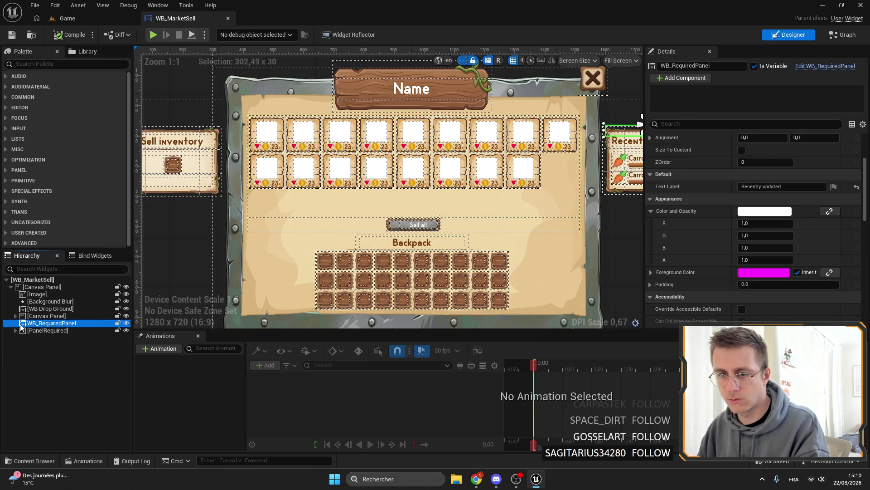
click(16, 316)
click(39, 345)
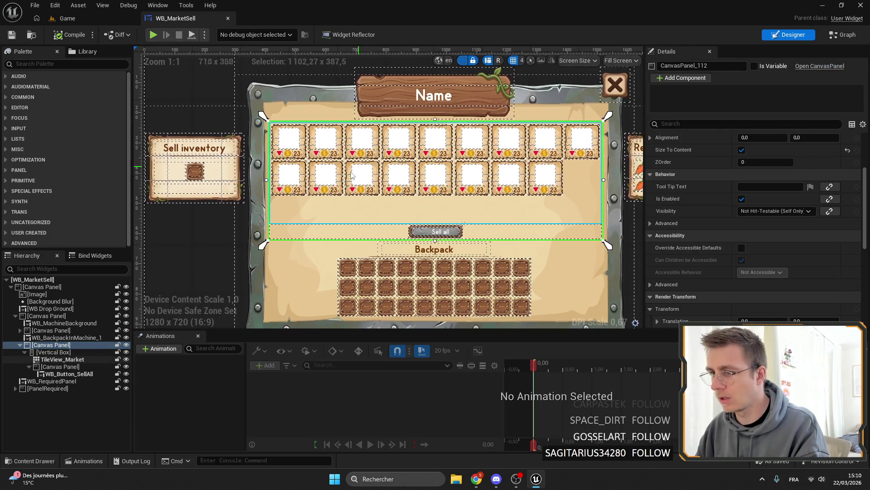
click(846, 36)
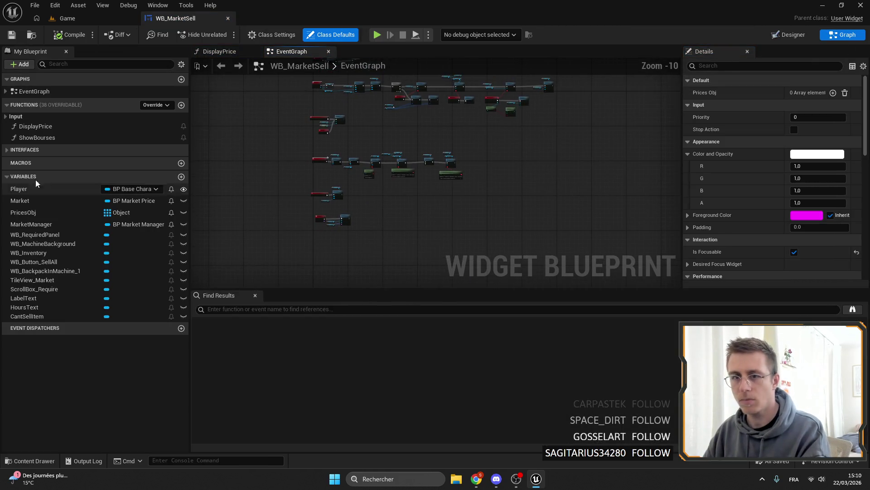
- Set a breakpoint on the CLEAR node in the DisplayPrice function
double_click(35, 126)
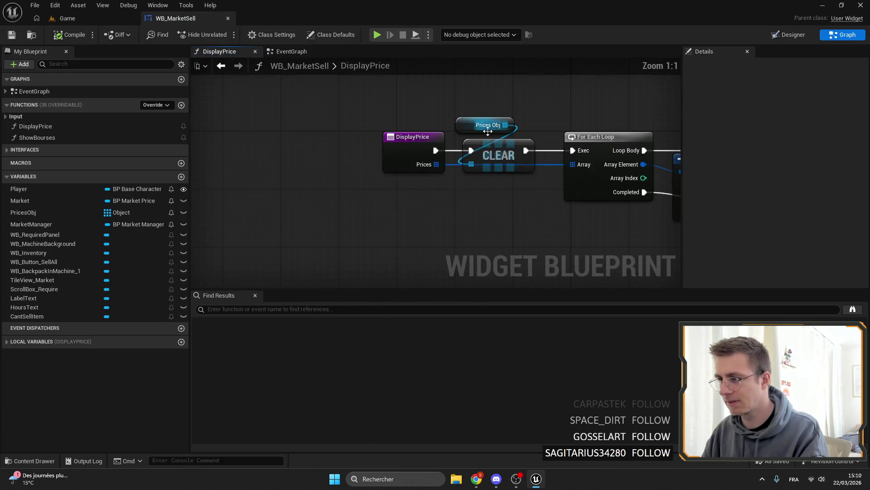
right_click(505, 149)
click(535, 348)
- Play the game, open the market to hit the breakpoint, inspect Prices, and resume
click(95, 19)
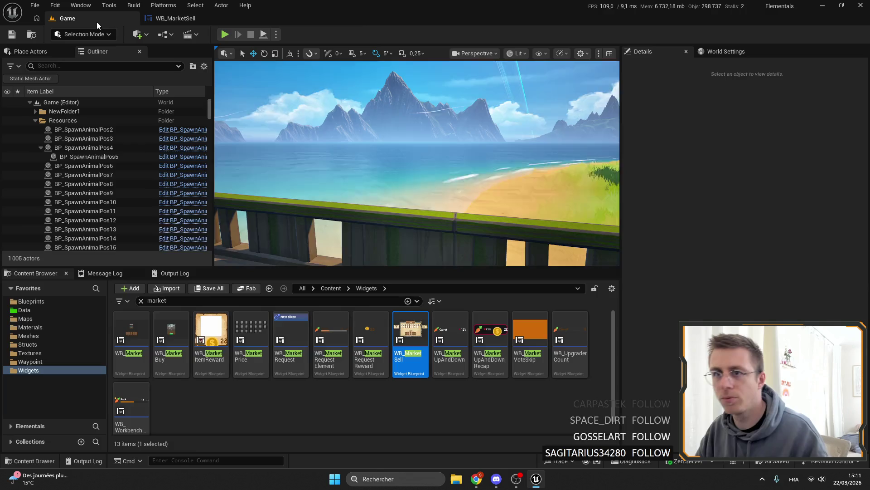
click(225, 34)
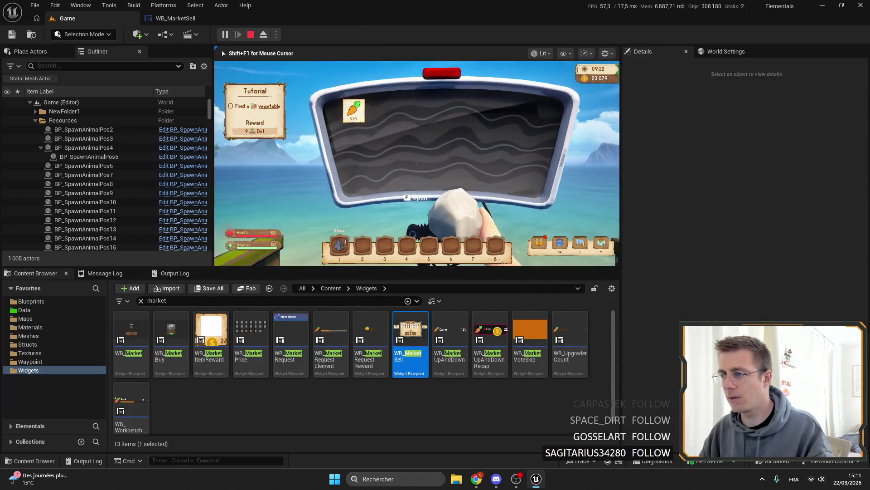
key(shift+w)
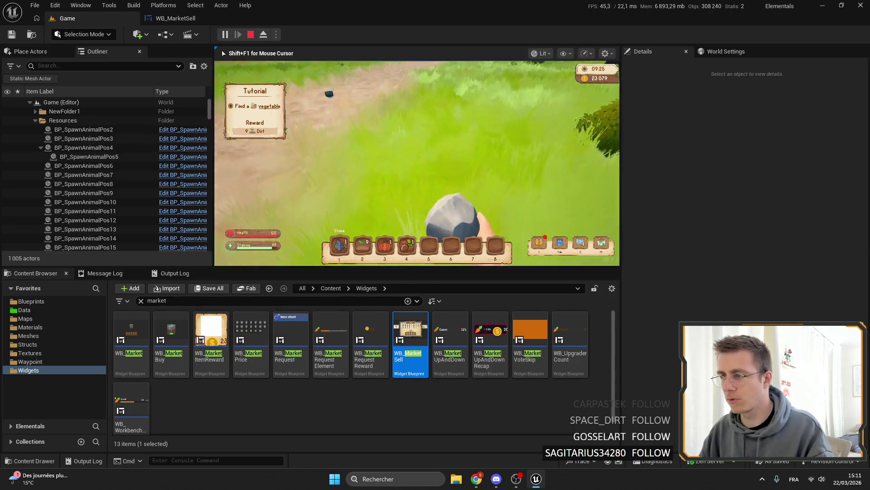
key(e)
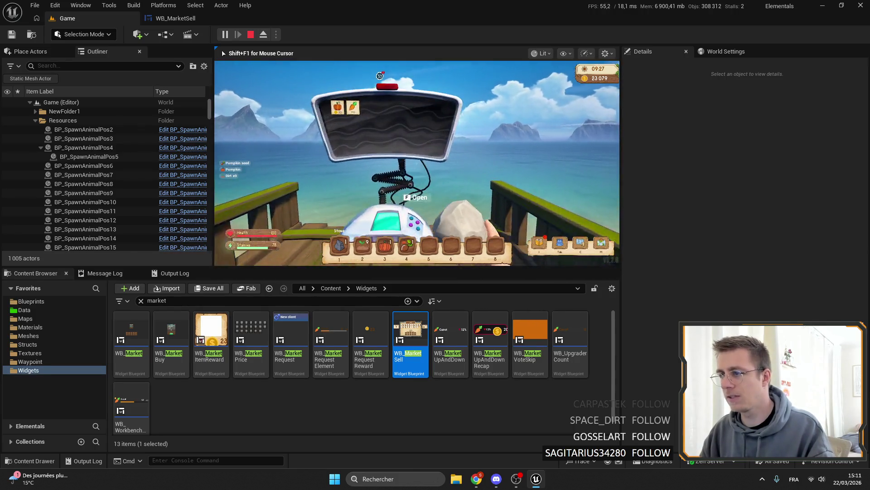
key(e)
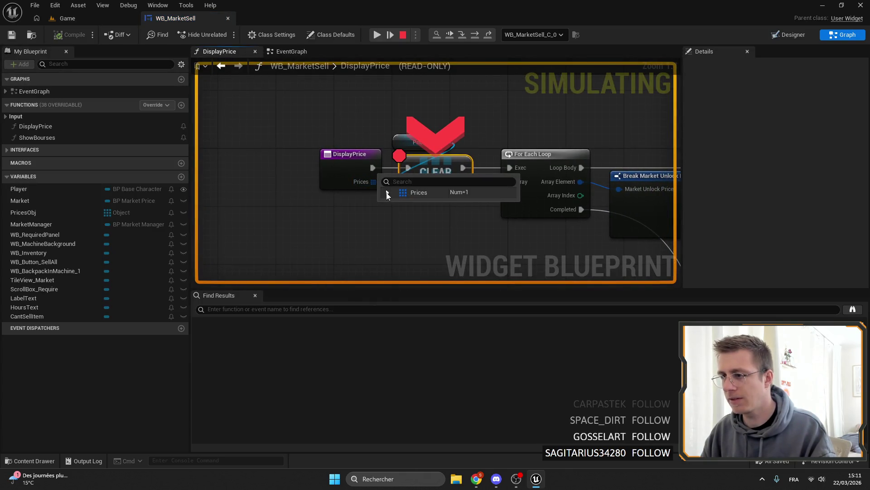
click(388, 193)
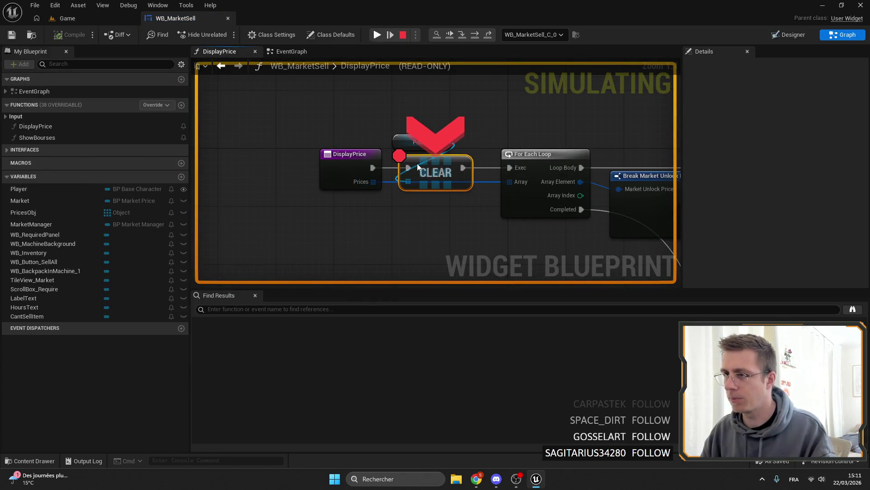
key(F5)
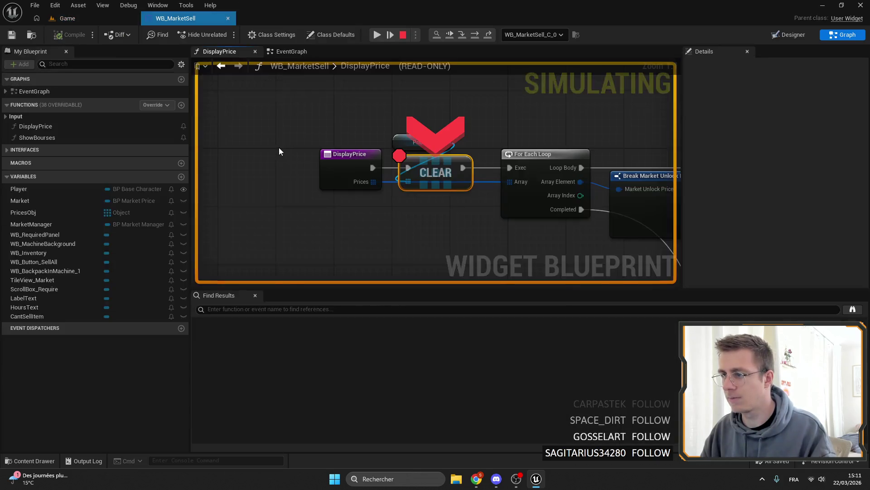
click(378, 34)
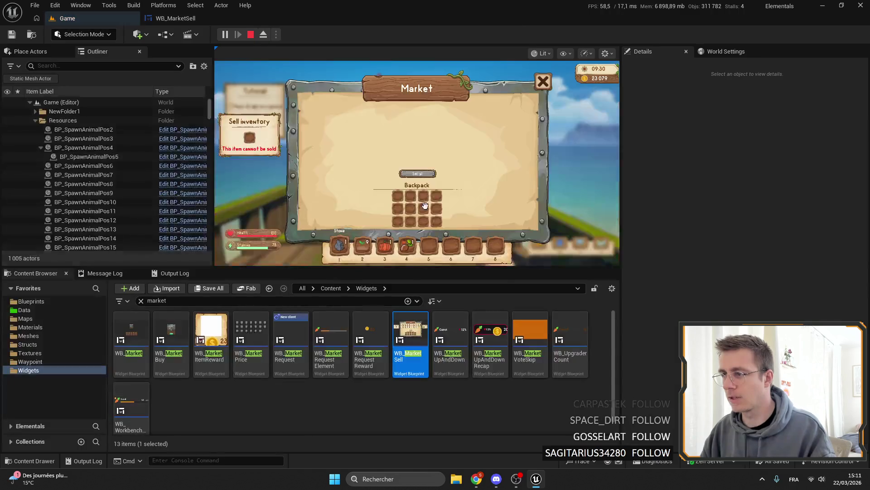
- Stop the play session and remove the breakpoint from the Clear node
key(e)
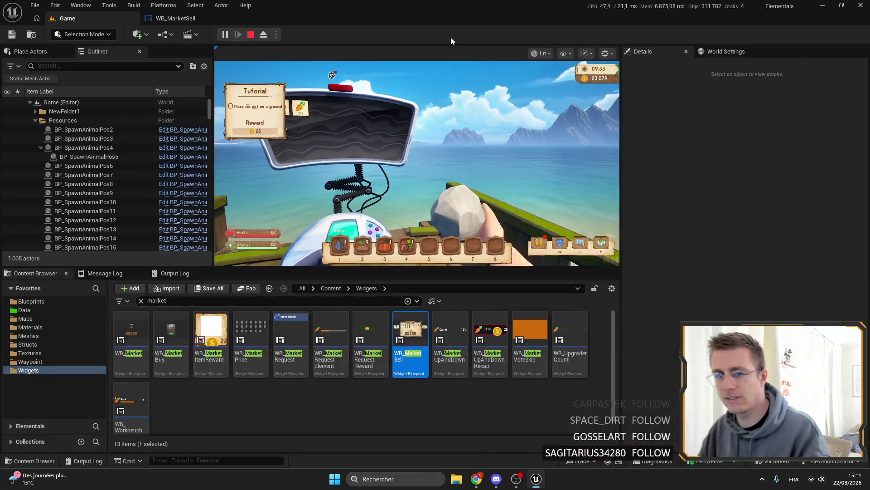
key(Escape)
click(174, 23)
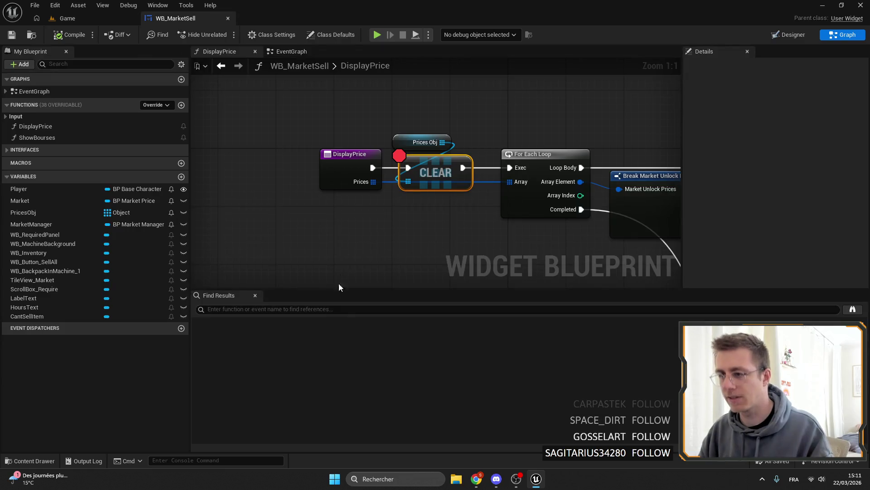
right_click(428, 164)
click(464, 368)
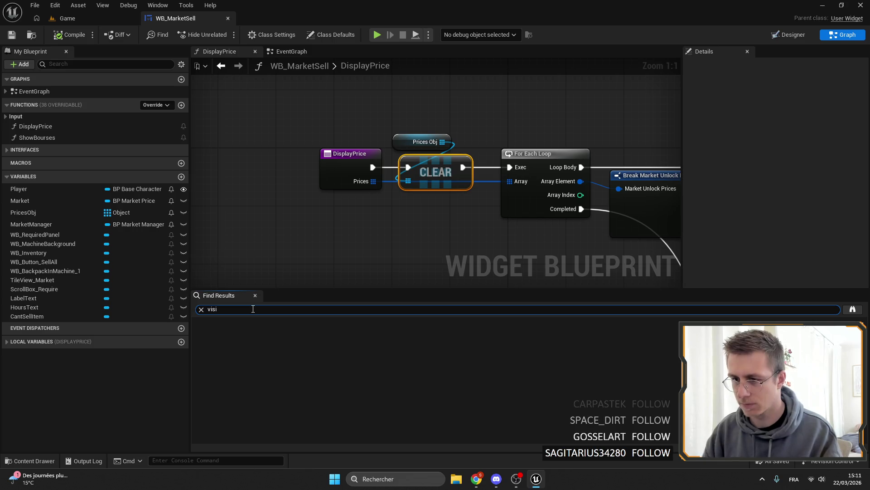
- Add a breakpoint on the Construct node in WB_MarketSell
scroll(404, 233, down, 4)
mouse_move(253, 151)
mouse_down()
mouse_move(229, 179)
mouse_move(275, 152)
mouse_move(499, 167)
mouse_move(560, 160)
mouse_up()
right_click(560, 129)
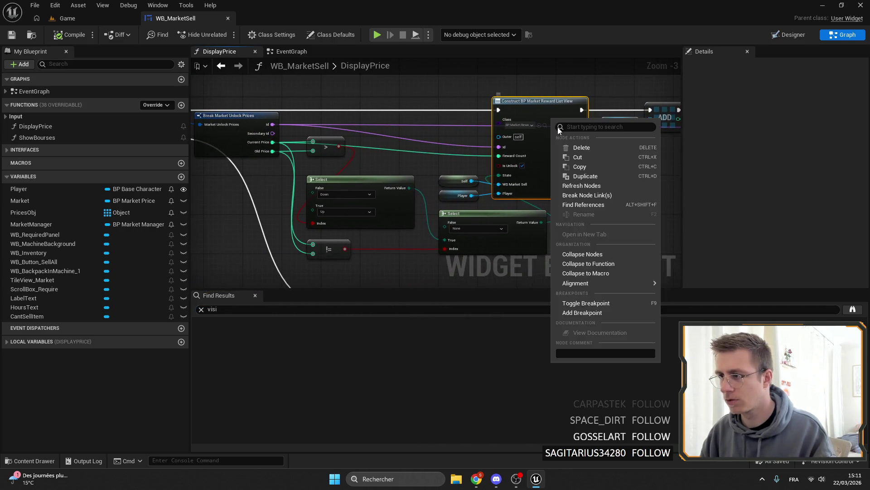
click(582, 313)
- Play to the Construct breakpoint, step on, and add a breakpoint on Set List Items
click(82, 18)
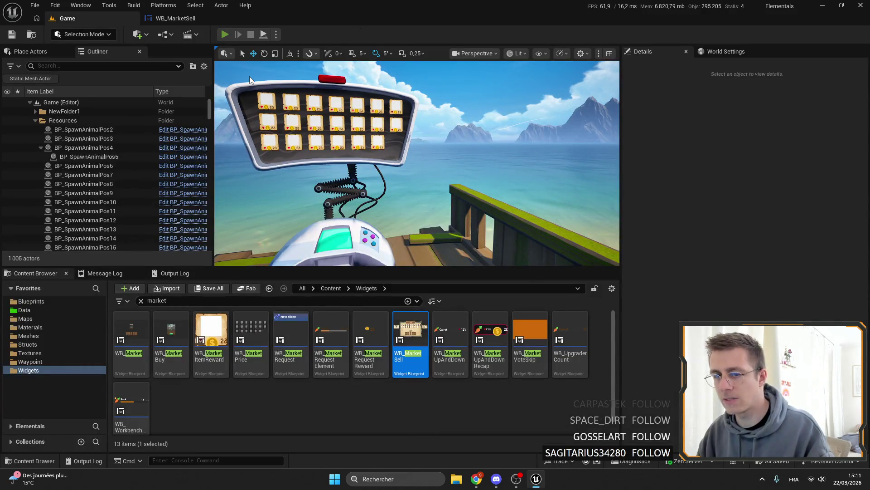
key(alt+p)
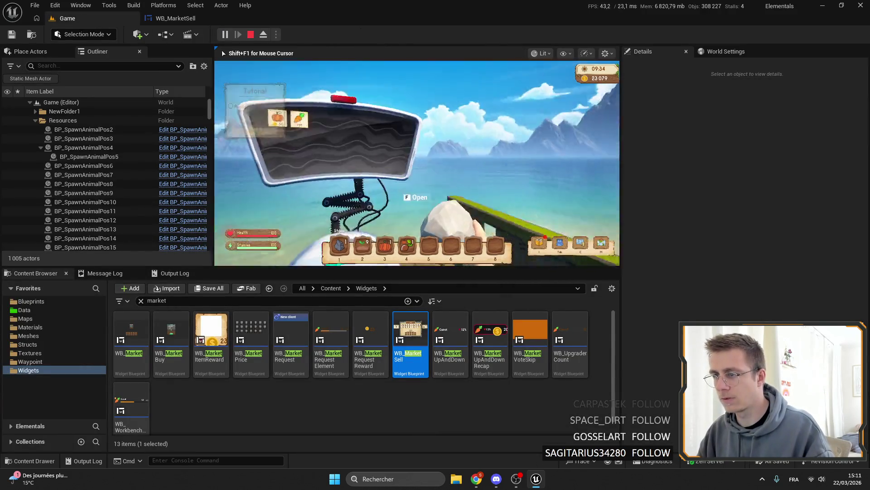
key(f)
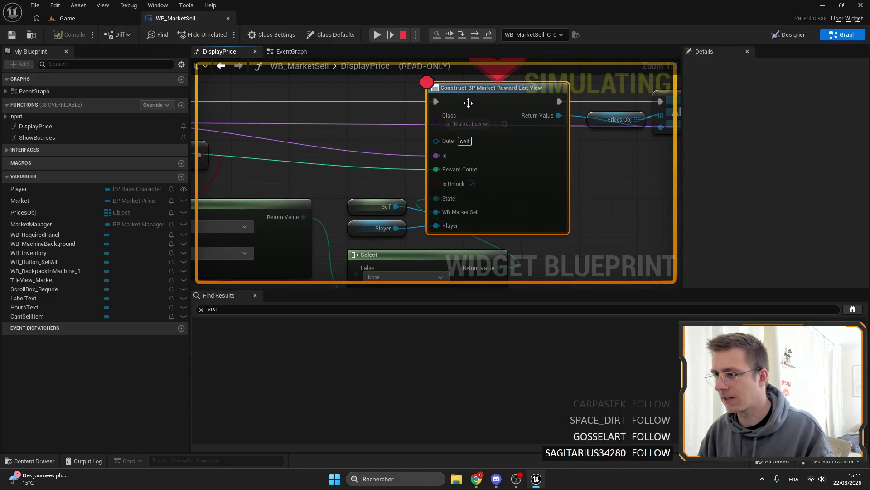
key(F10)
right_click(365, 187)
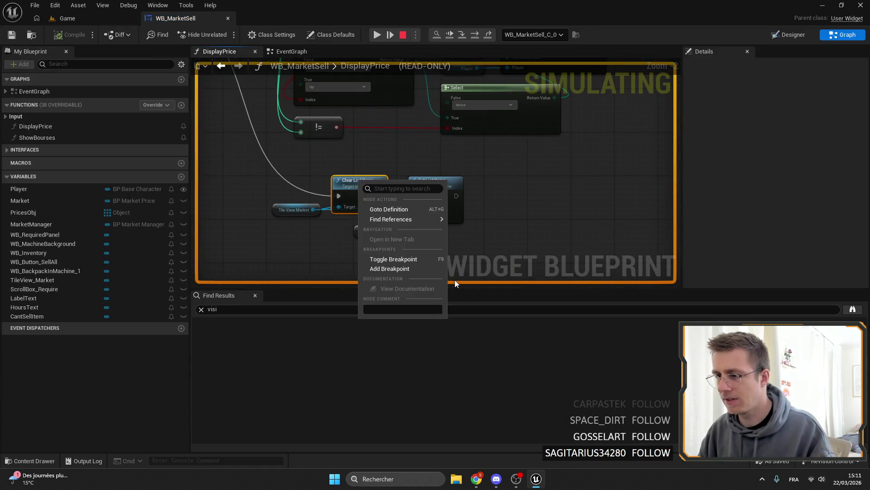
key(Escape)
right_click(411, 175)
click(460, 254)
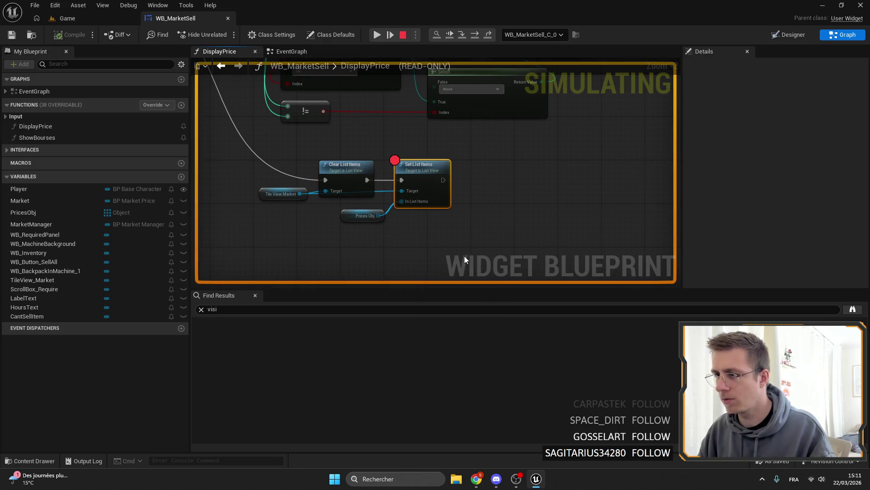
click(376, 35)
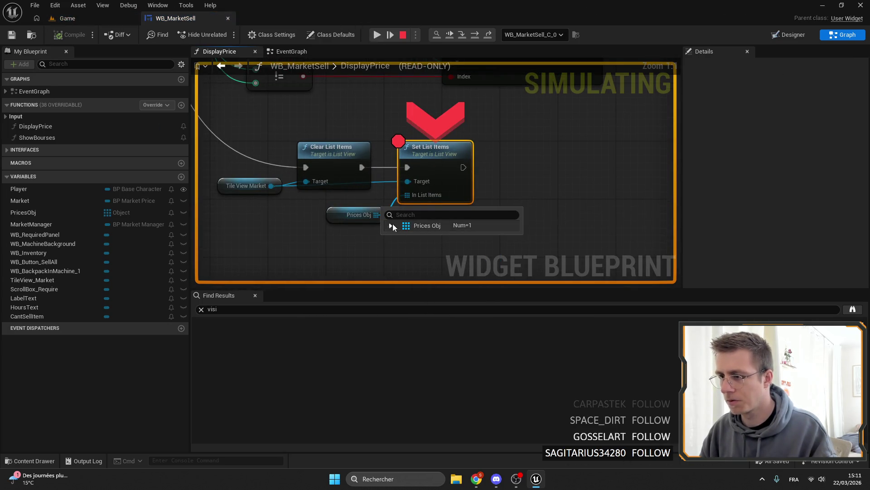
- Inspect the first Prices Obj entry, resume, and sell everything in the backpack
click(391, 225)
click(397, 238)
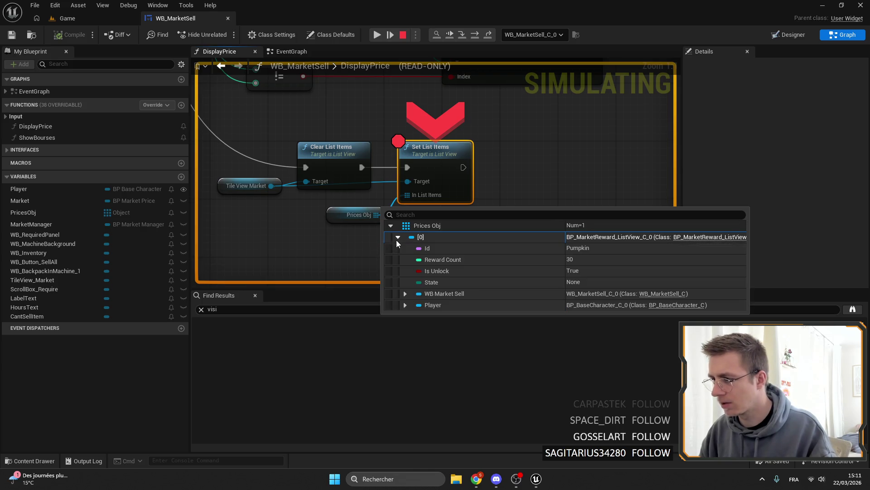
click(374, 35)
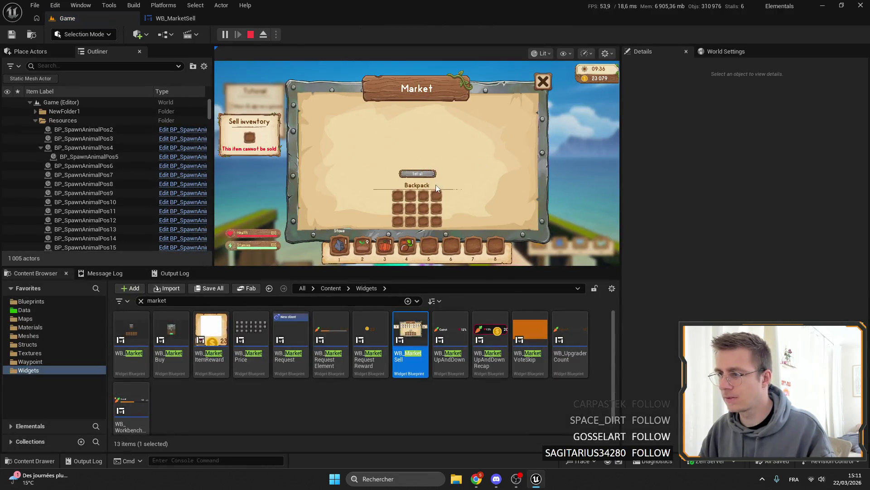
click(417, 175)
- Remove the breakpoints from the Construct and Set List Items nodes and resume the game
right_click(417, 120)
click(456, 188)
click(380, 39)
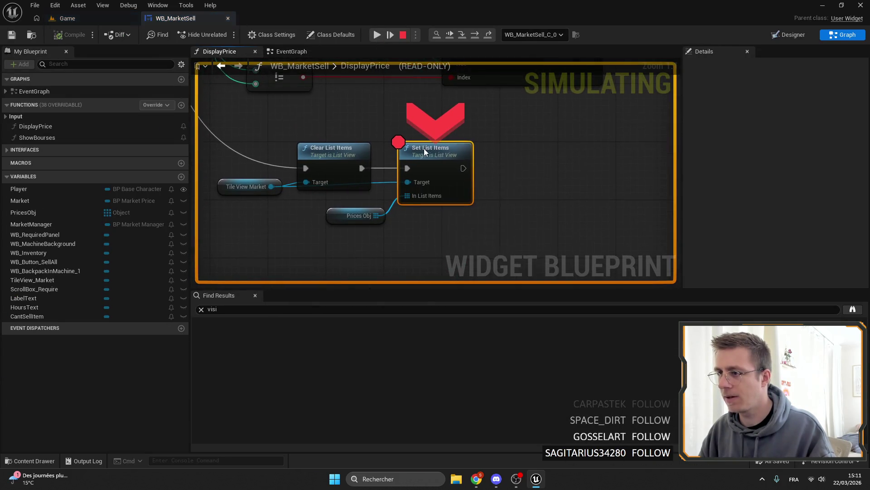
right_click(423, 148)
right_click(365, 211)
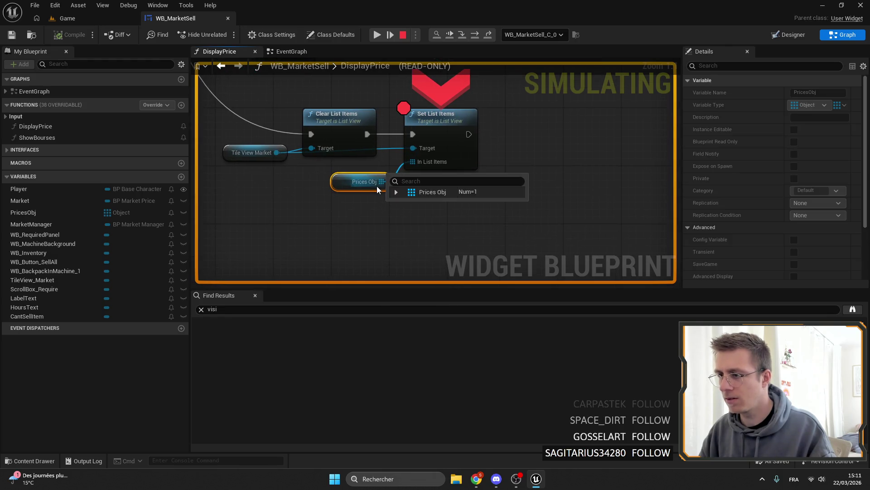
right_click(438, 125)
click(477, 214)
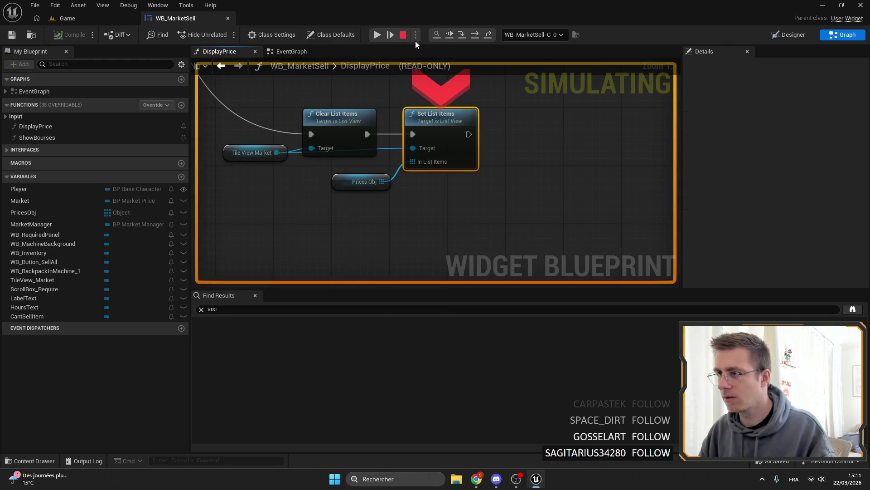
click(372, 36)
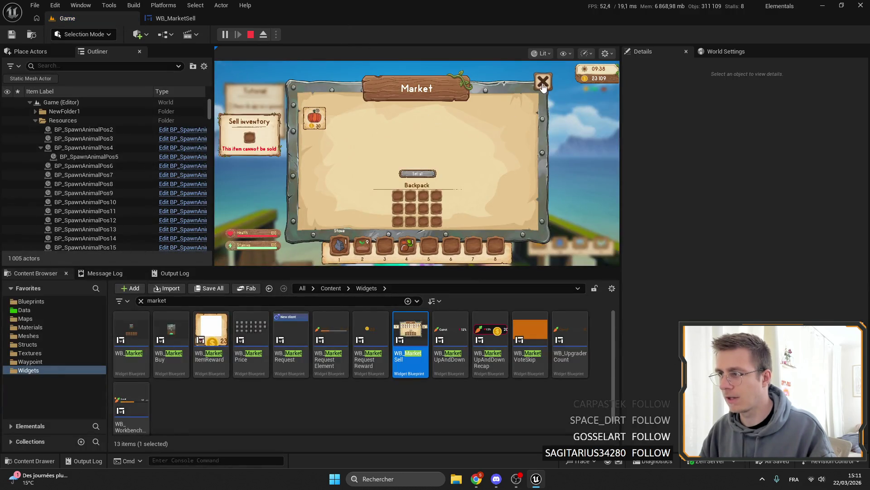
- Close and recheck the market screen, stop play, and return to the WB_MarketSell graph
click(543, 84)
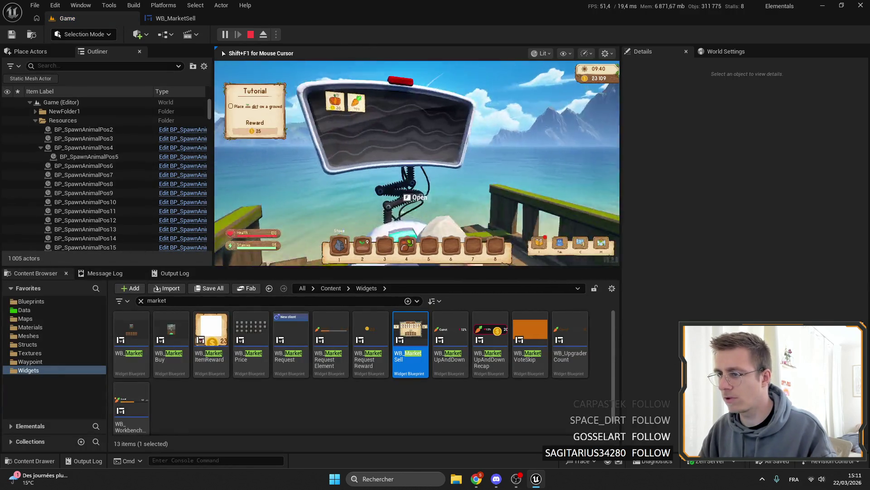
key(f)
key(Escape)
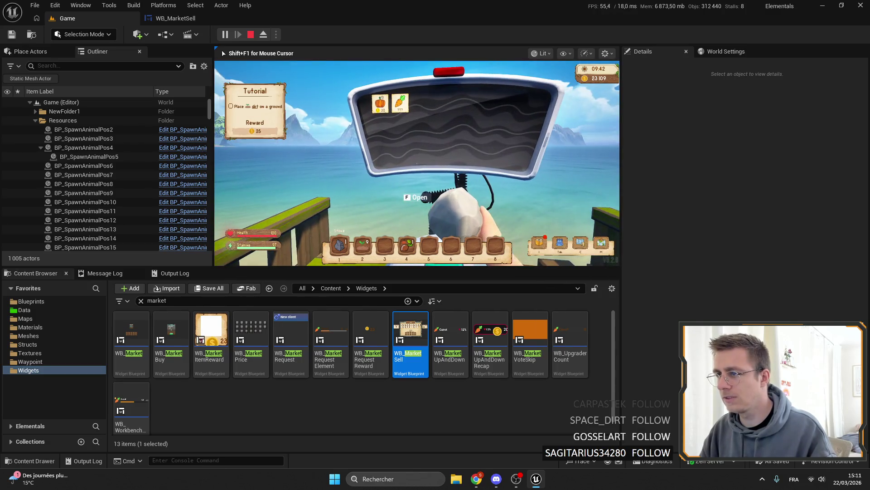
key(Escape)
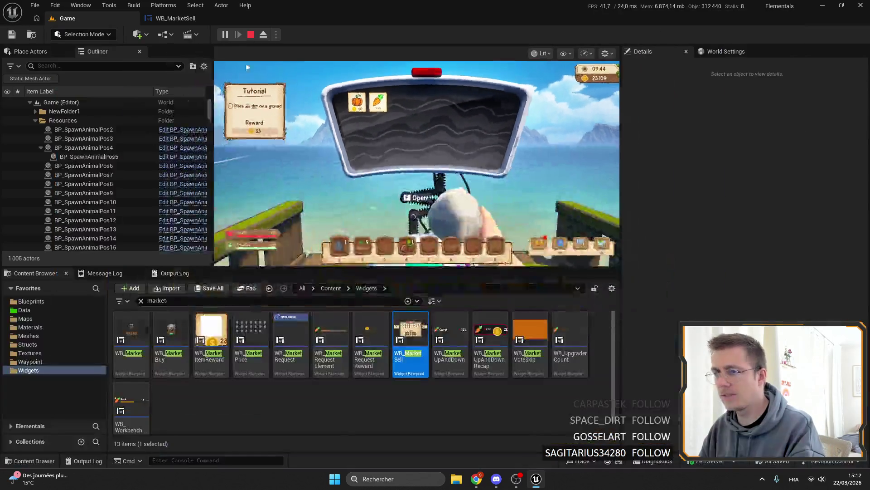
click(169, 19)
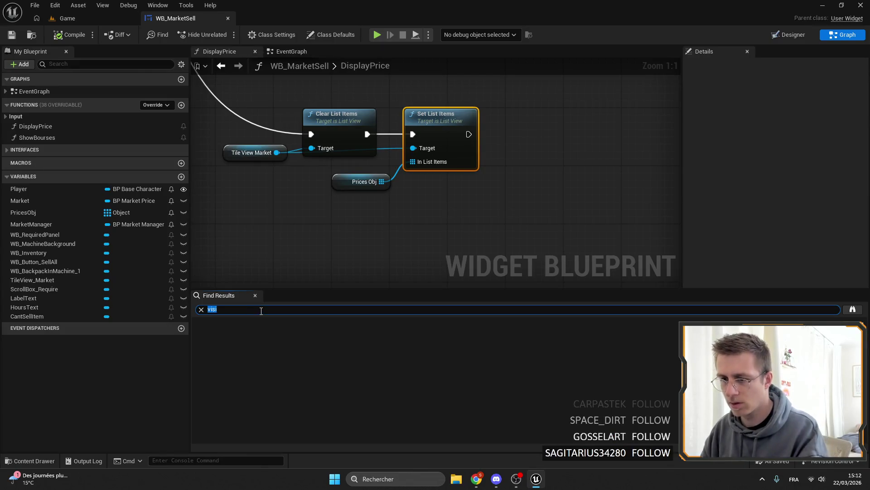
key(Return)
double_click(267, 332)
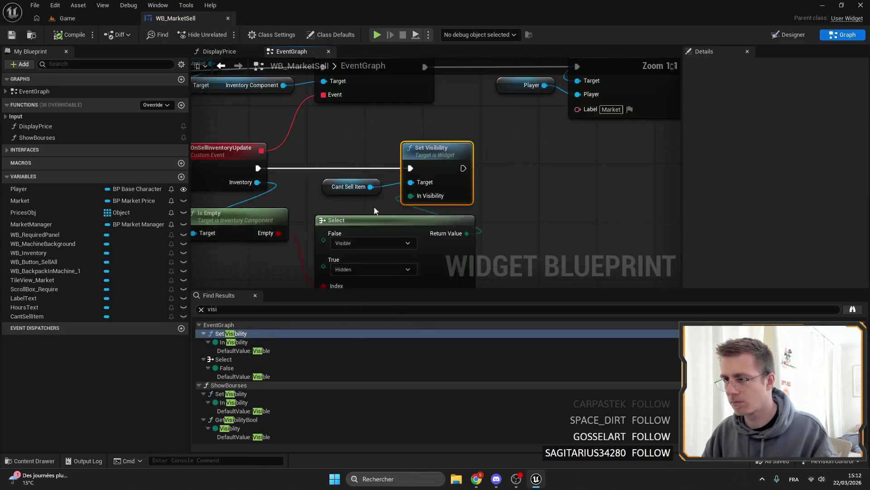
scroll(375, 210, down, 3)
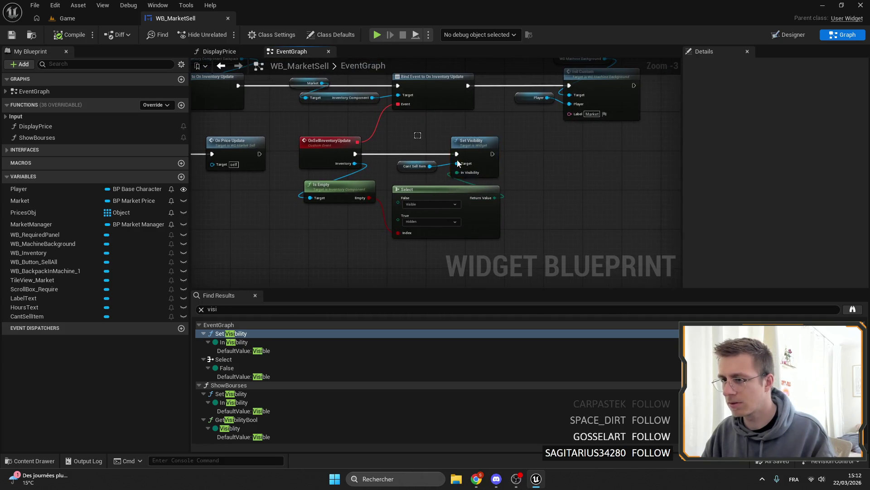
click(415, 166)
scroll(363, 154, up, 3)
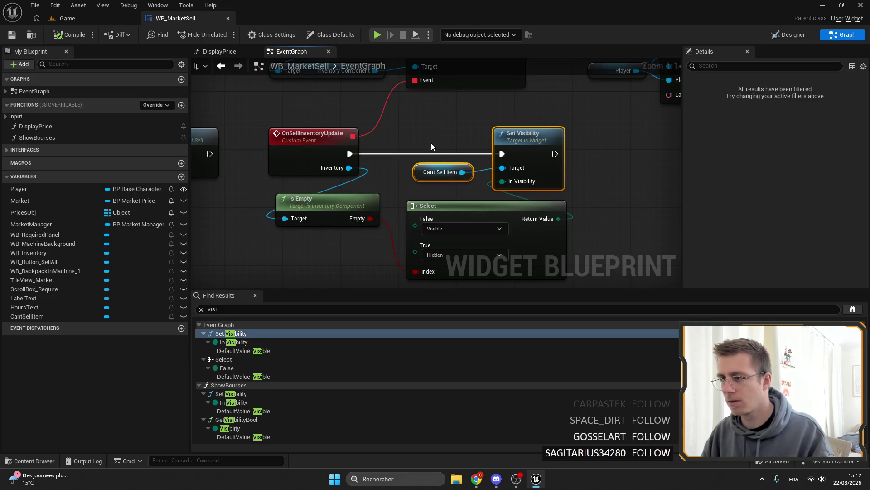
drag(475, 184, 475, 184)
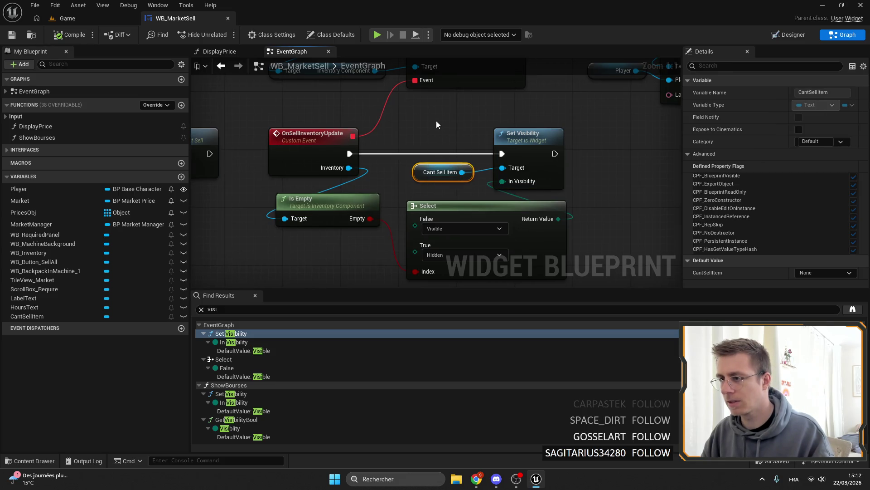
click(789, 34)
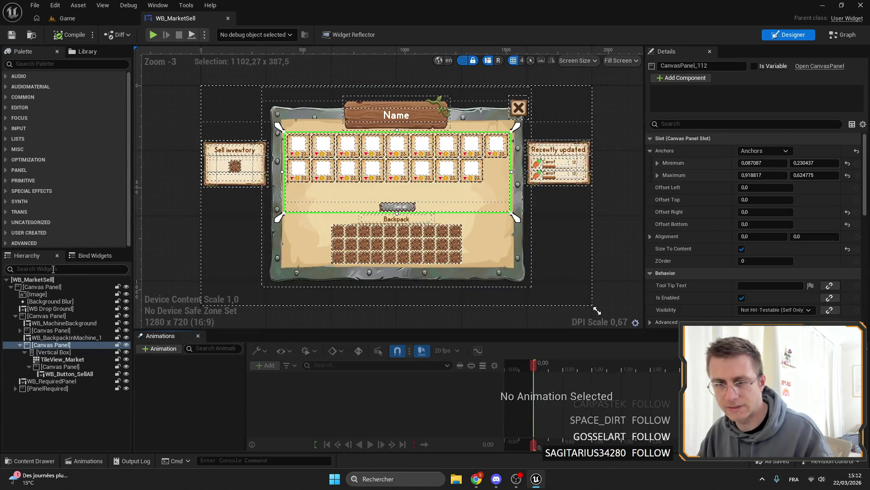
text(cant)
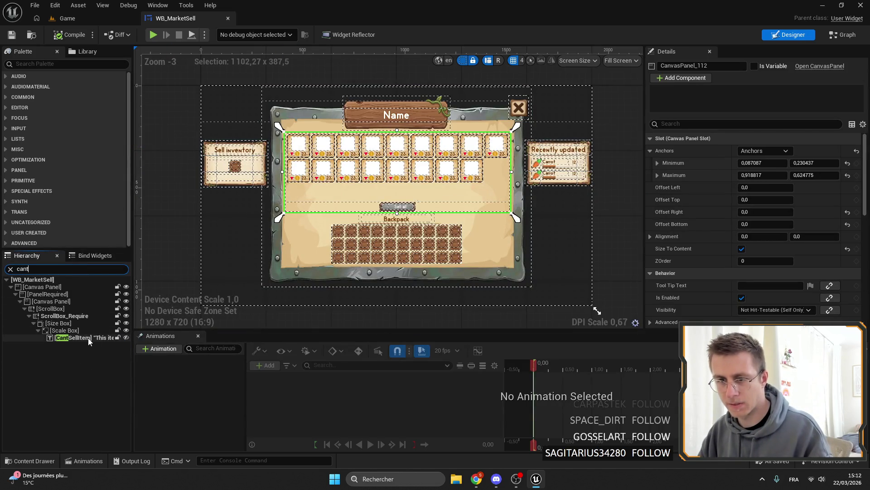
click(75, 338)
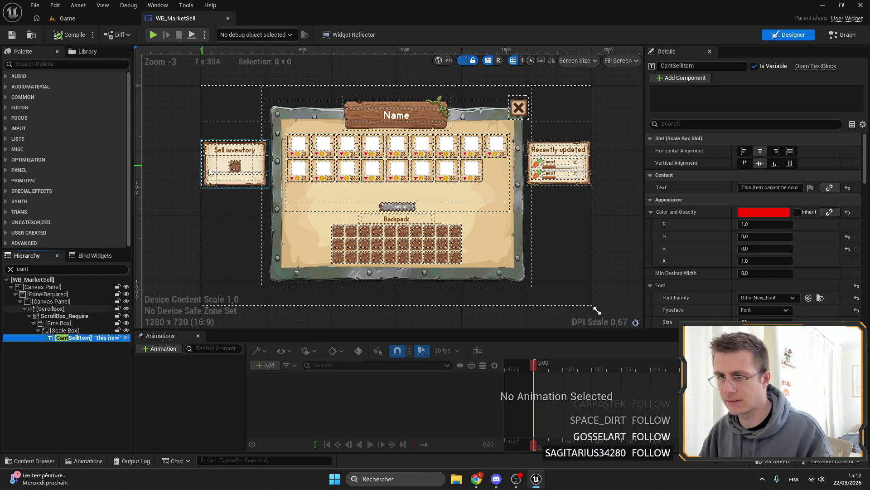
scroll(210, 172, up, 5)
click(79, 331)
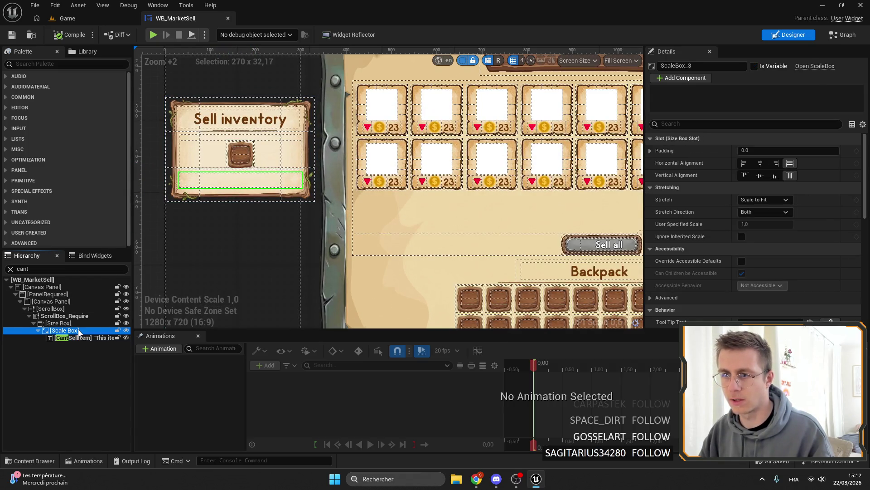
key(shift+F4)
scroll(445, 117, down, 6)
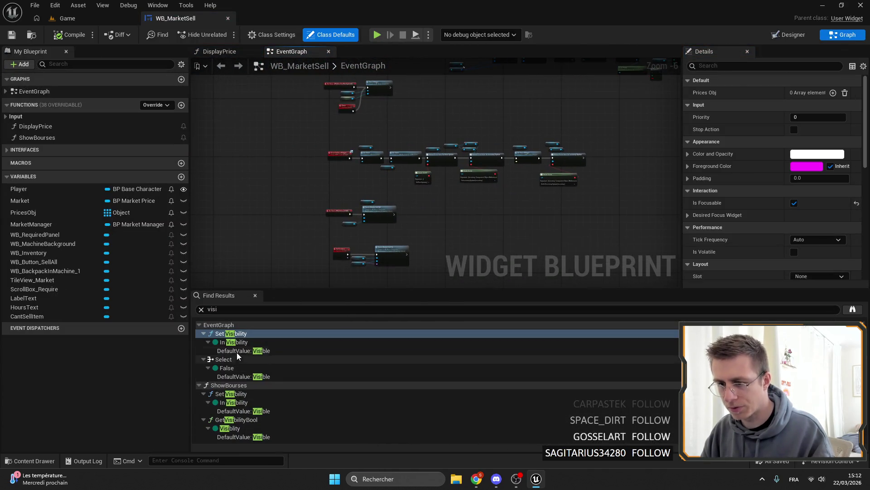
- Step through the visibility results, including the Set Visibility call inside ShowBourses
click(241, 367)
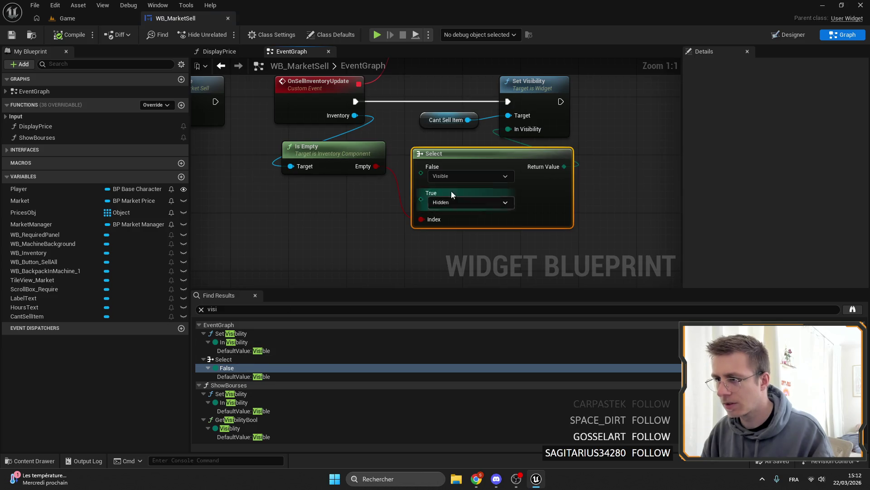
scroll(393, 203, down, 3)
click(232, 343)
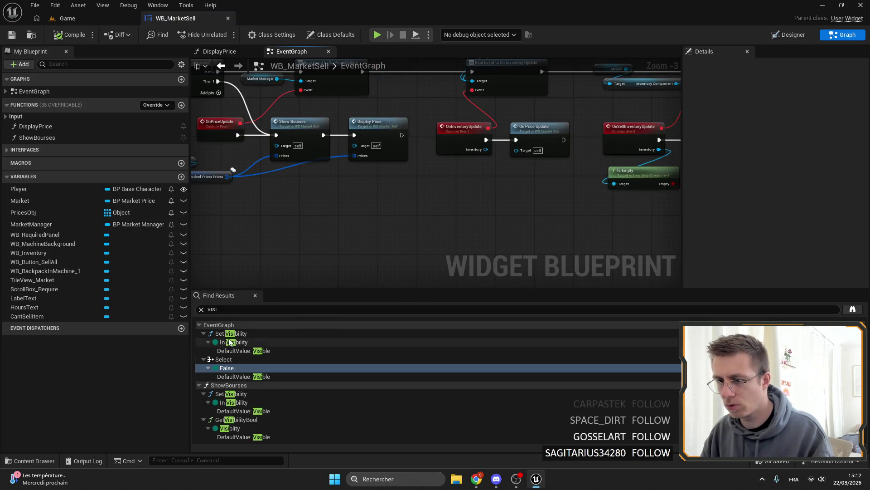
click(294, 394)
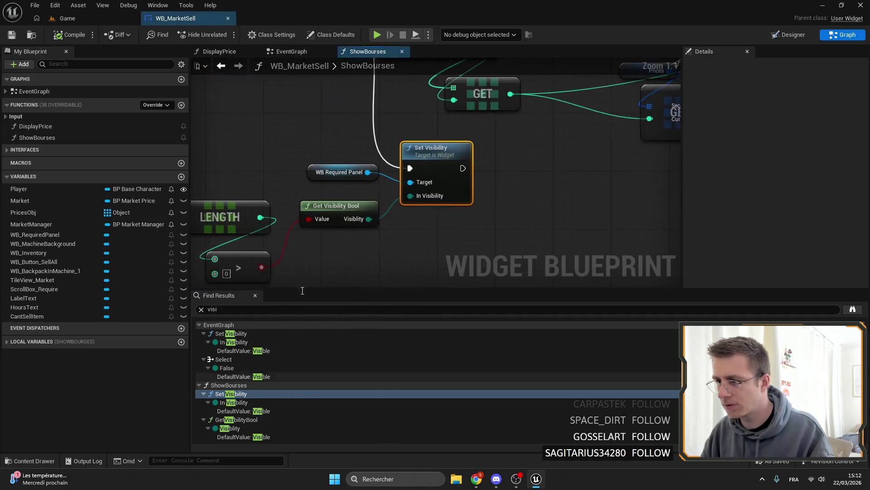
click(473, 149)
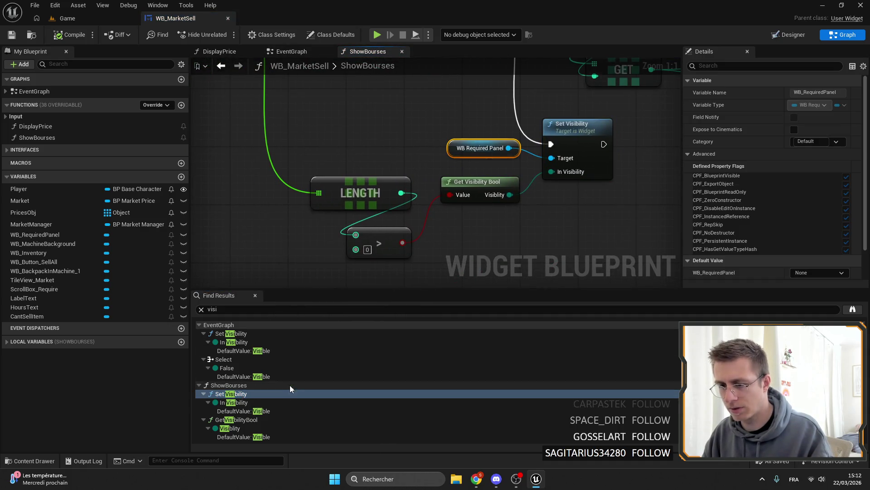
click(238, 420)
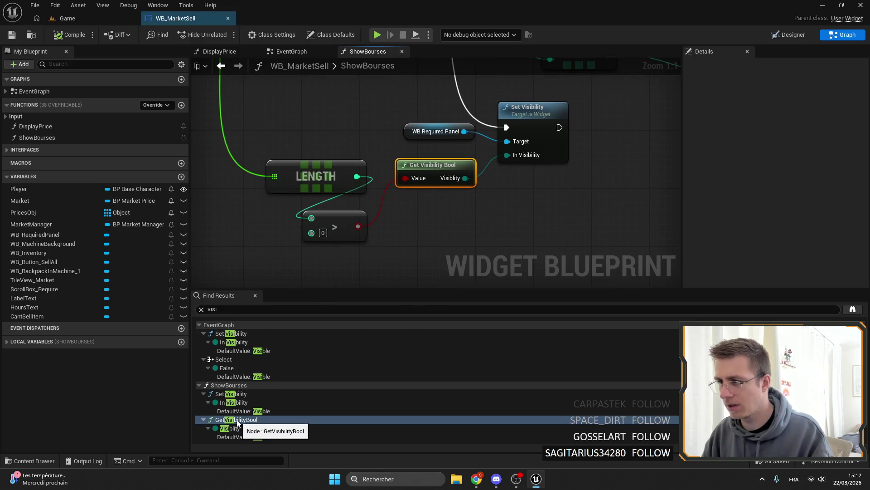
click(253, 428)
scroll(346, 222, down, 5)
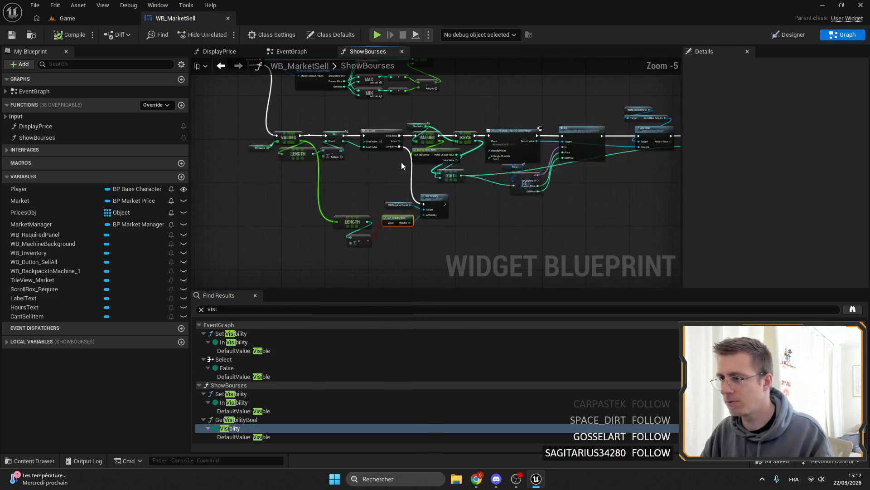
scroll(360, 149, up, 3)
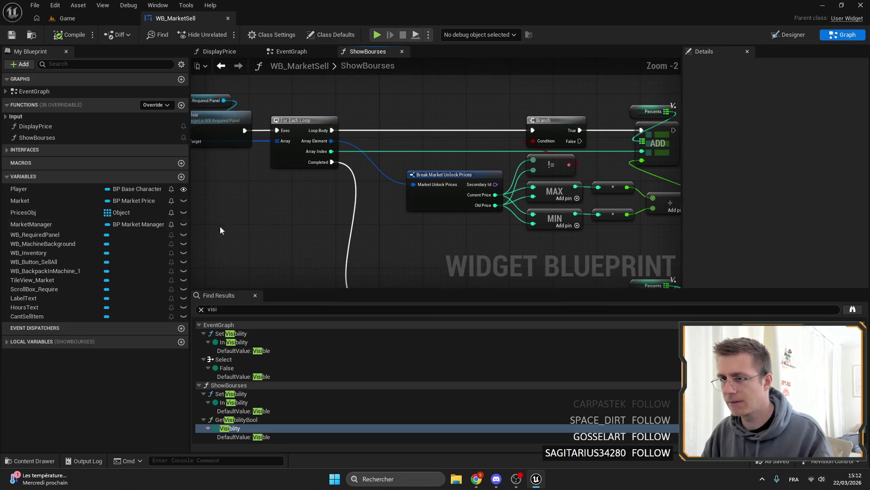
- Open the DisplayPrice graph and find every reference to DisplayPrice
double_click(56, 130)
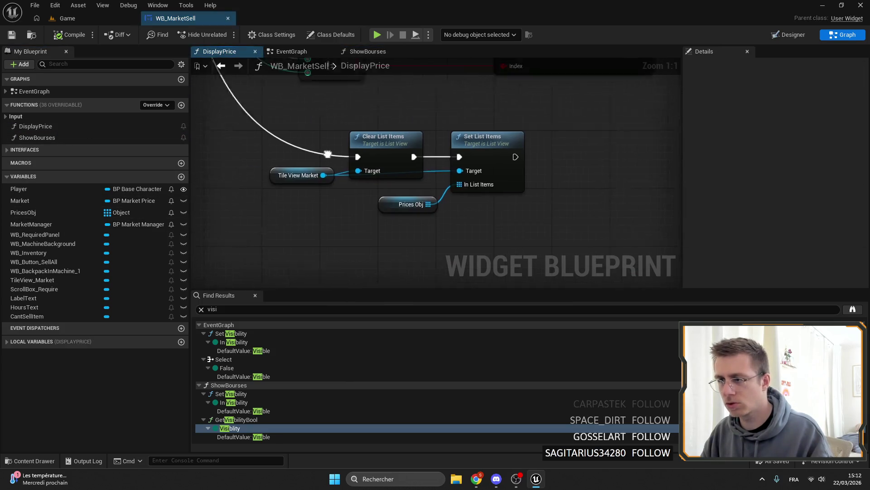
scroll(304, 107, down, 3)
scroll(303, 107, up, 2)
scroll(304, 107, down, 3)
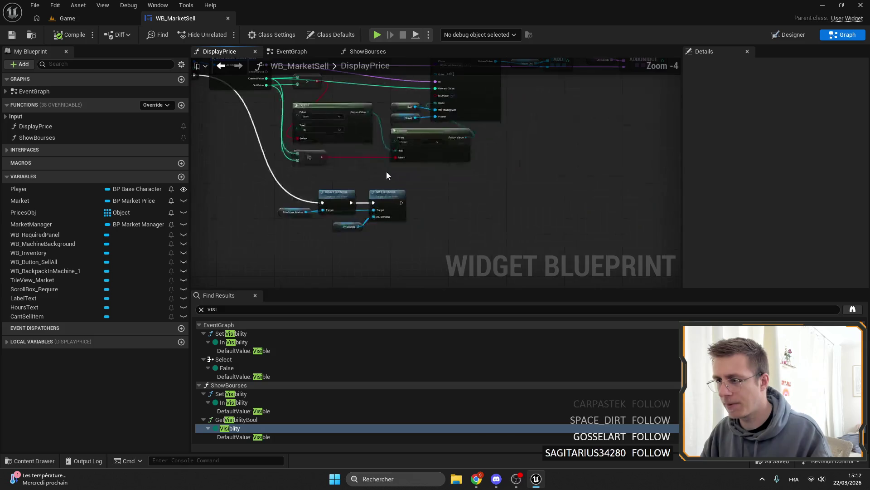
right_click(299, 110)
right_click(290, 104)
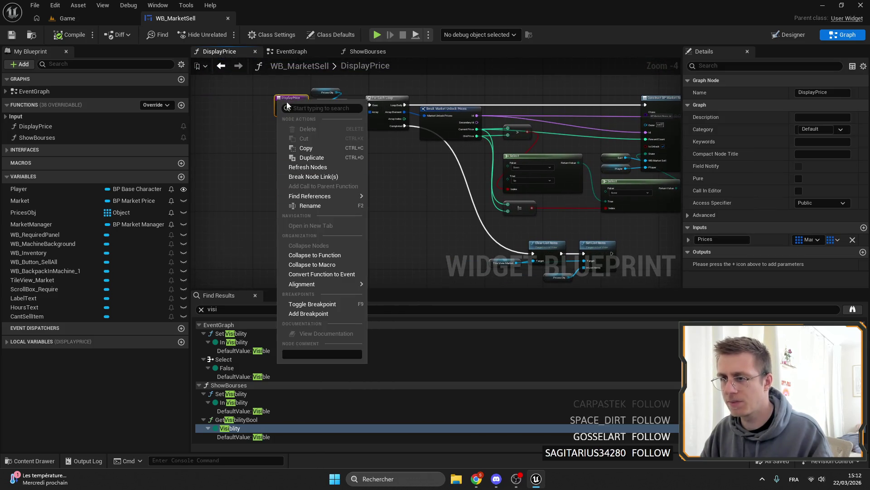
right_click(283, 96)
click(268, 102)
scroll(281, 109, up, 5)
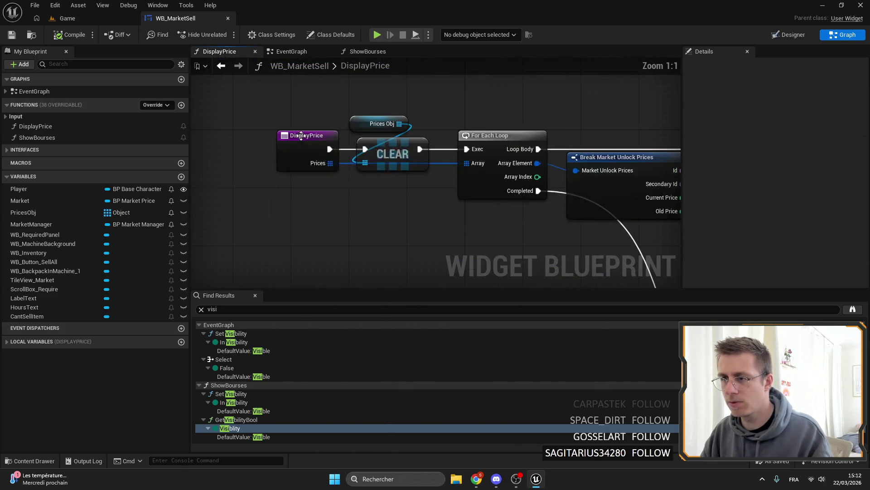
right_click(303, 138)
mouse_move(336, 229)
click(415, 236)
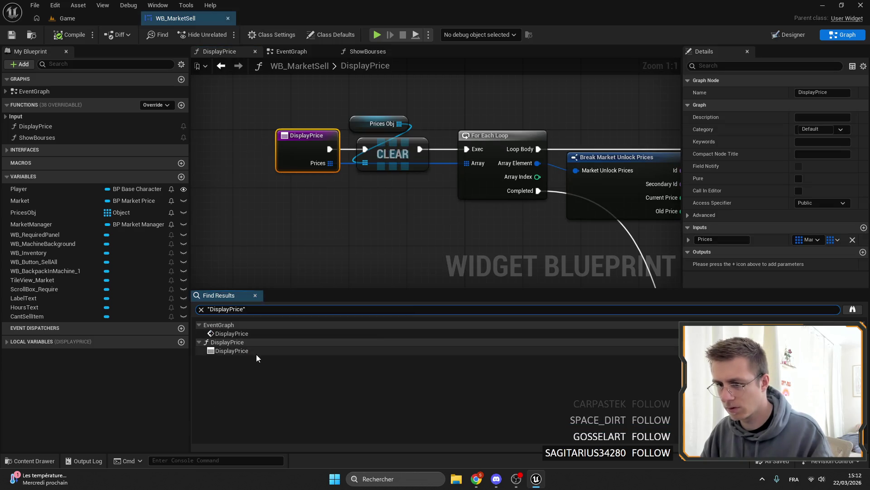
- Jump to the DisplayPrice call in the EventGraph, after Show Bourses and OnPriceUpdate
click(254, 351)
click(243, 334)
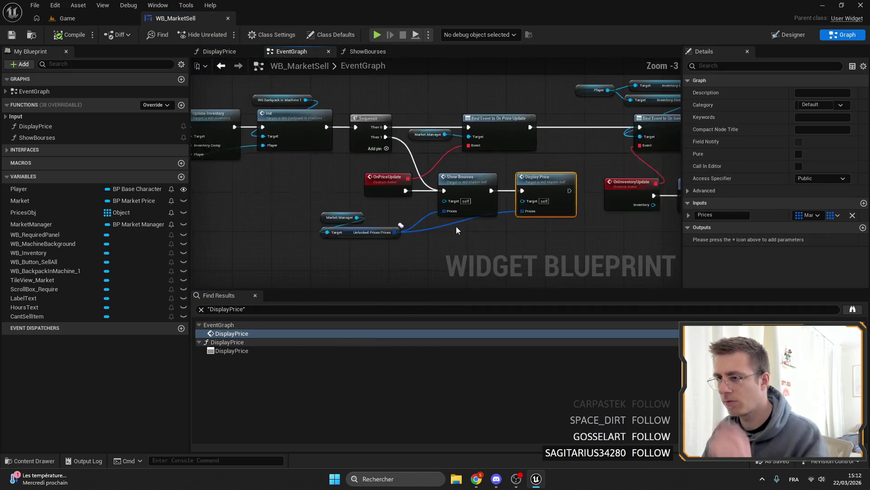
scroll(321, 189, down, 5)
scroll(409, 208, up, 4)
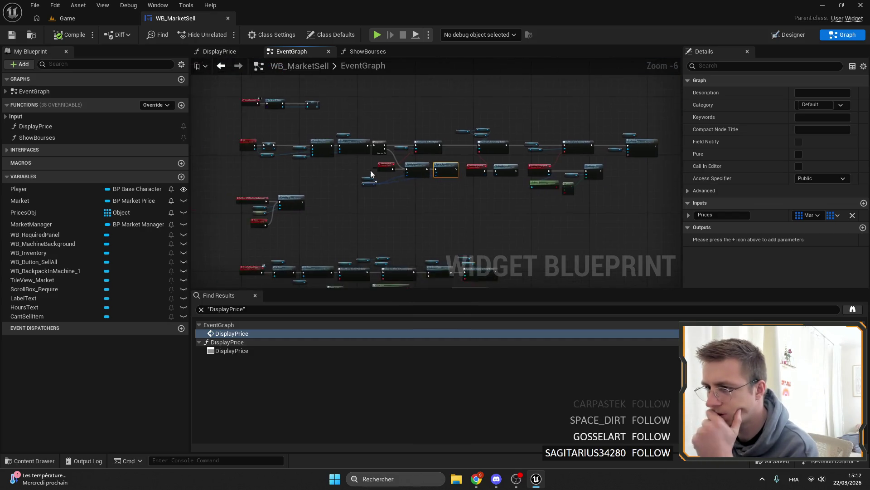
scroll(463, 195, down, 4)
scroll(361, 172, up, 5)
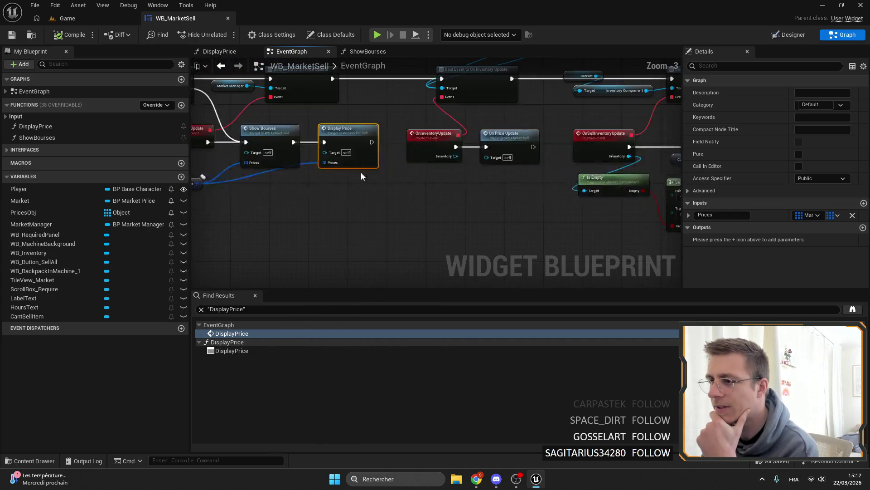
scroll(407, 159, down, 5)
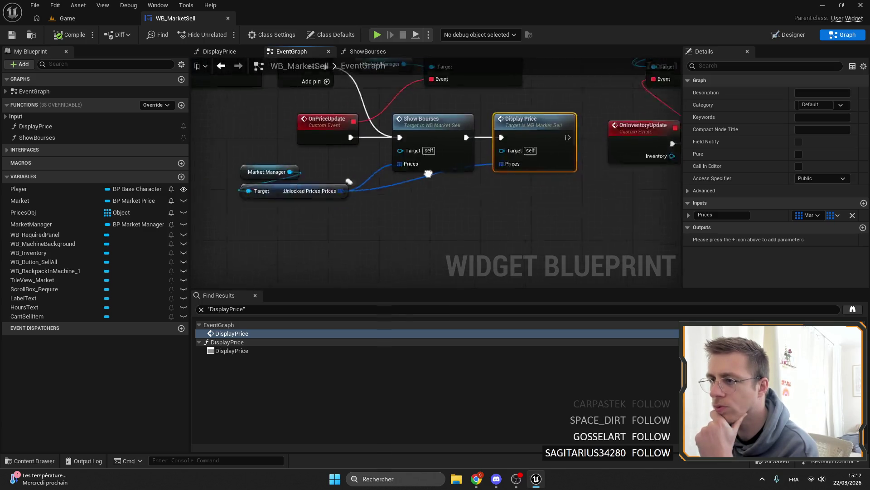
scroll(363, 115, up, 4)
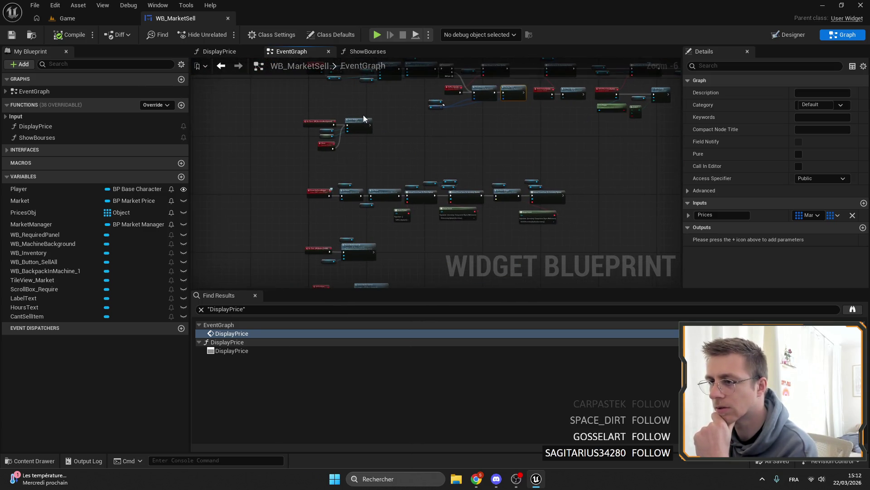
- Place Display Price after Init Custom, fed by the Market Manager's Unlocked Prices nodes
mouse_move(429, 118)
mouse_down()
mouse_move(496, 148)
mouse_move(272, 135)
mouse_move(425, 144)
mouse_up()
drag(281, 140, 454, 134)
mouse_move(528, 157)
mouse_down()
mouse_move(424, 167)
mouse_move(284, 242)
mouse_move(318, 136)
mouse_move(393, 186)
mouse_up()
scroll(393, 187, down, 2)
drag(342, 169, 487, 171)
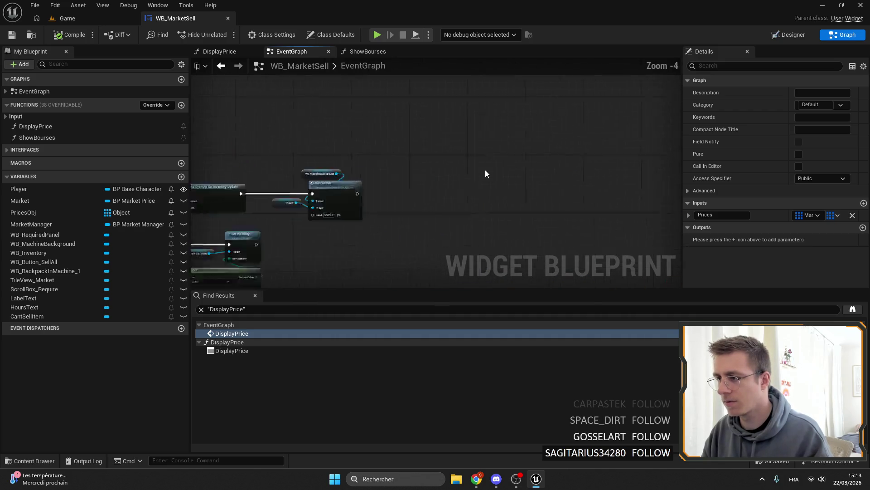
scroll(487, 170, up, 4)
scroll(450, 171, down, 3)
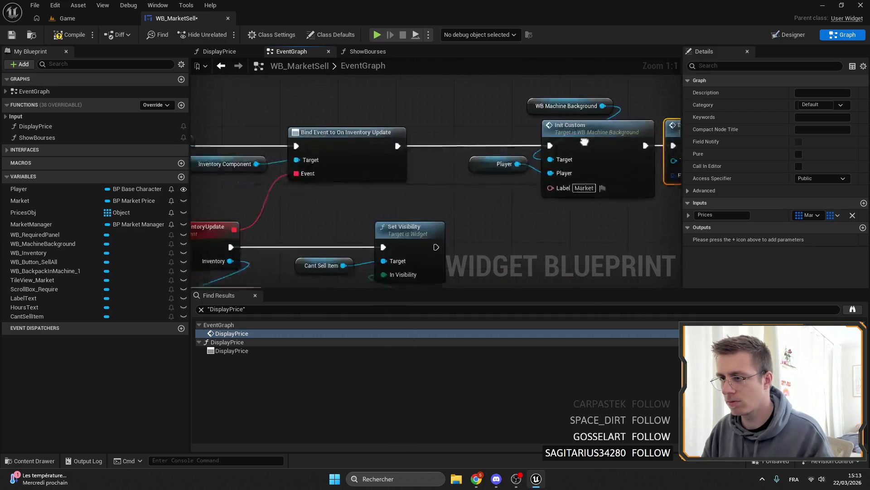
scroll(412, 211, up, 2)
mouse_move(281, 238)
mouse_down()
mouse_move(412, 211)
mouse_move(224, 214)
mouse_move(486, 186)
mouse_move(558, 134)
mouse_up()
click(558, 134)
scroll(559, 136, up, 1)
key(ctrl+v)
mouse_move(598, 195)
mouse_down()
mouse_move(500, 205)
mouse_move(487, 196)
mouse_up()
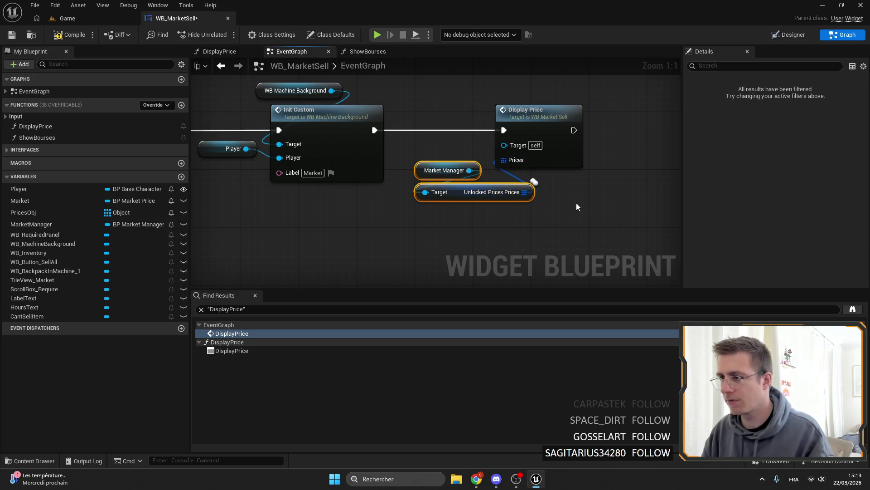
drag(577, 206, 499, 189)
- Compile and save WB_MarketSell, returning to the Game level
click(68, 35)
key(ctrl+s)
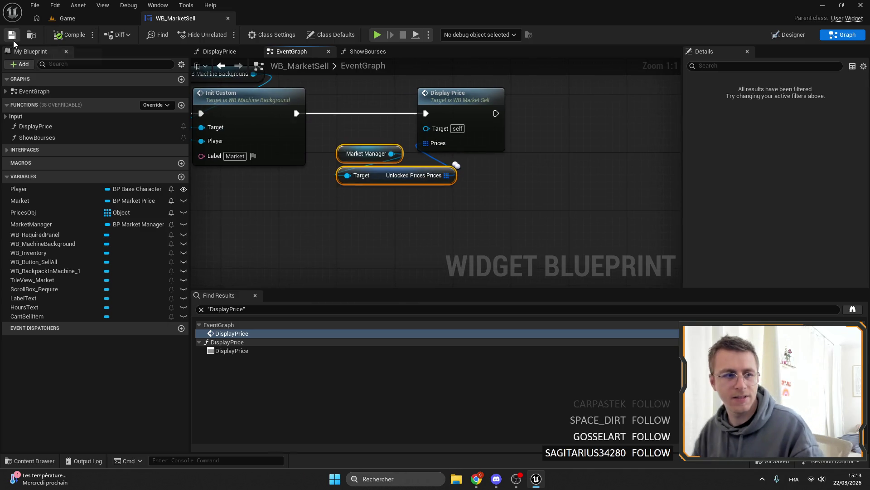
click(94, 21)
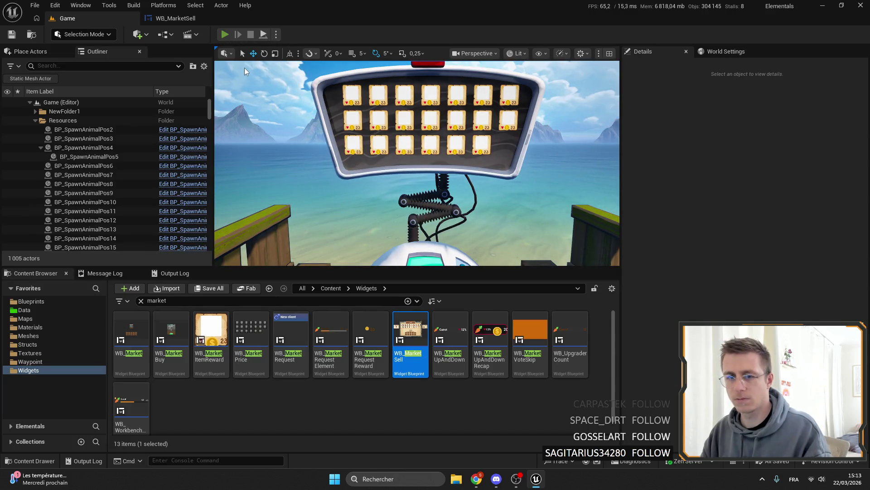
- Play in the editor, toggle the Market sell window with F, then stop the session
key(alt+p)
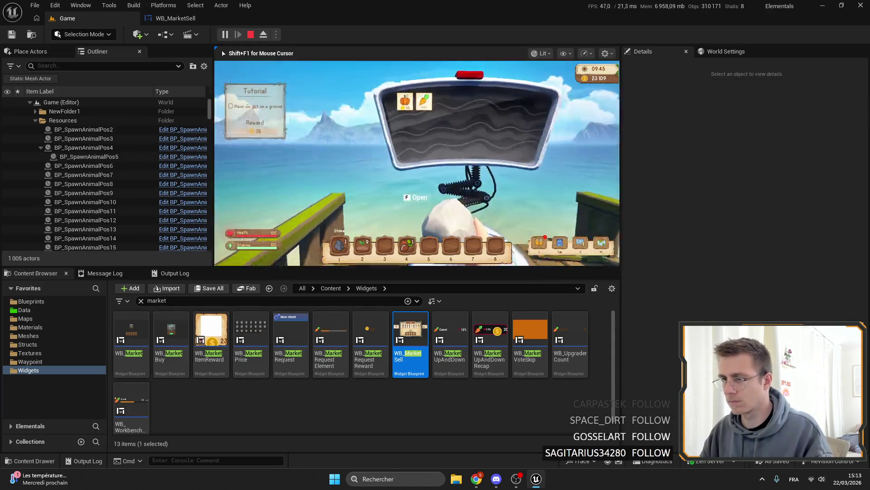
key(f)
key(f)
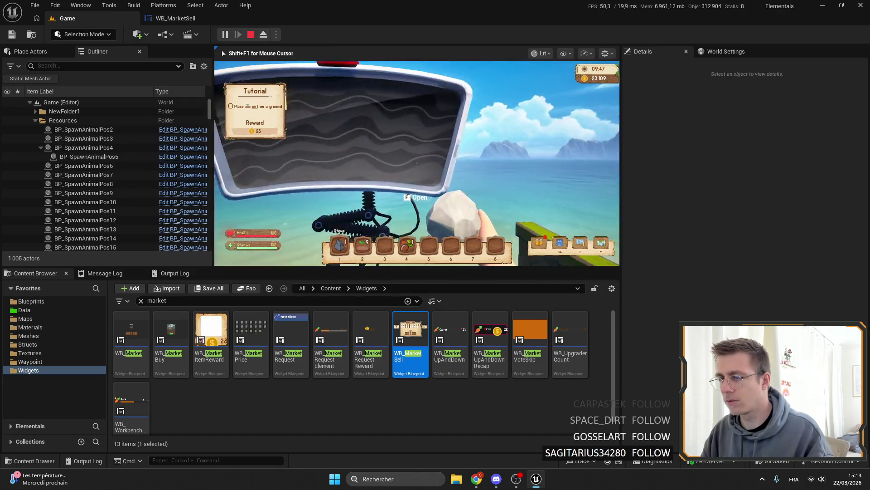
key(f)
key(f)
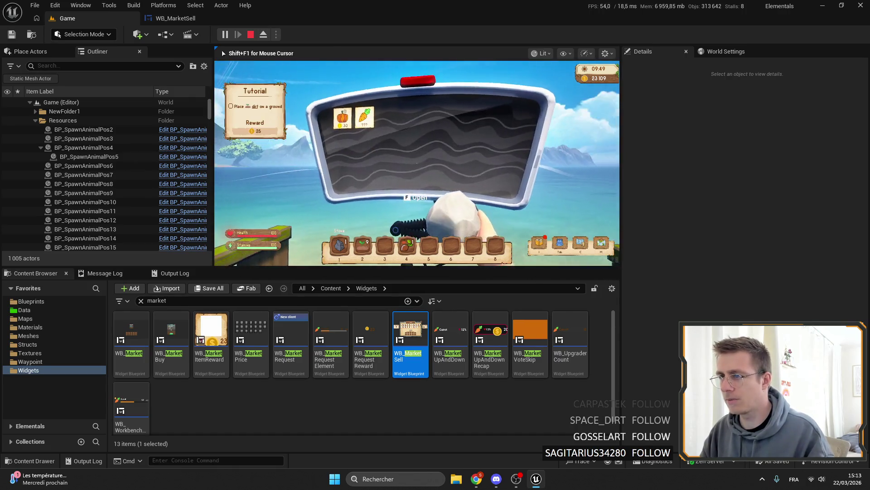
key(f)
key(f)
key(Escape)
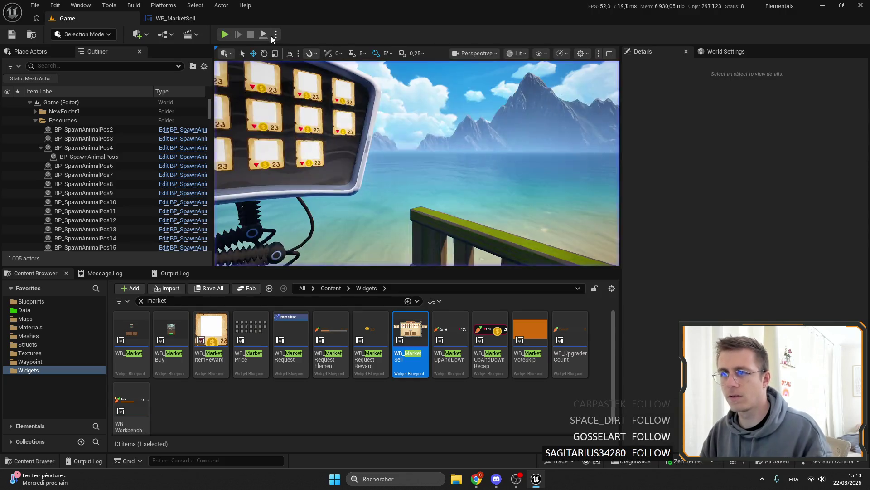
- Play again and test the Market window in F11 fullscreen at the market machine, then stop
key(alt+p)
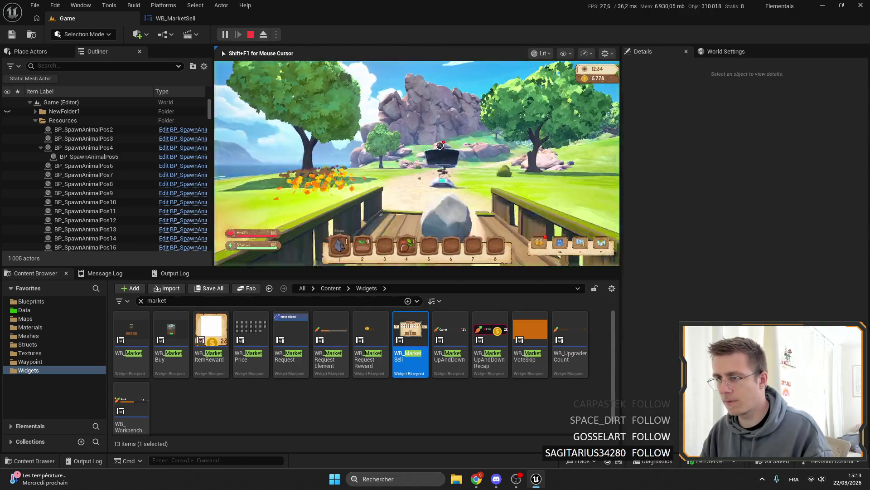
key(f)
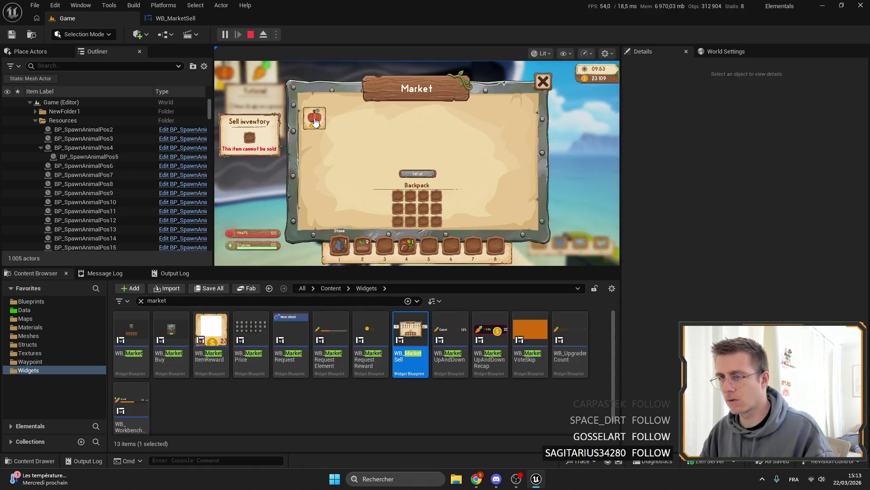
key(f)
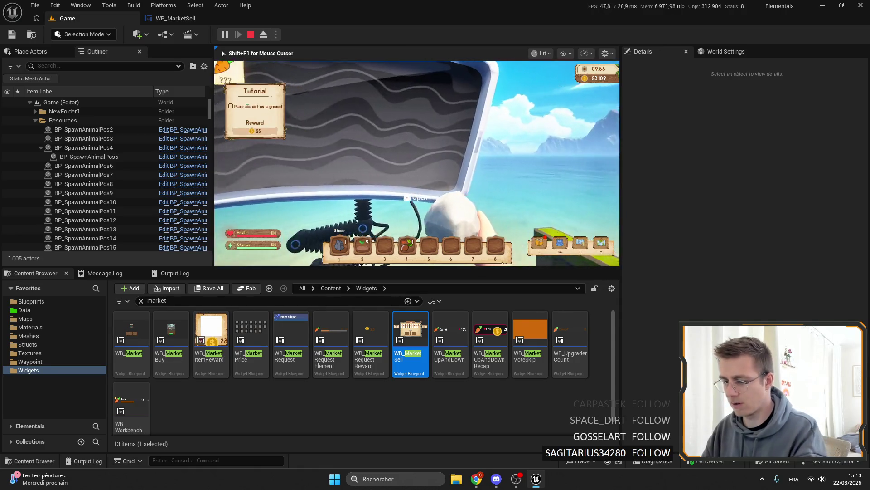
key(F11)
key(f)
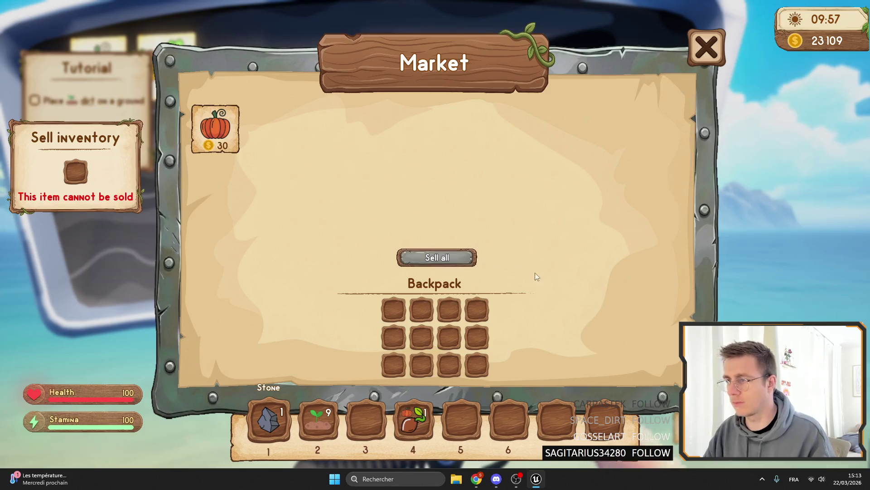
key(f)
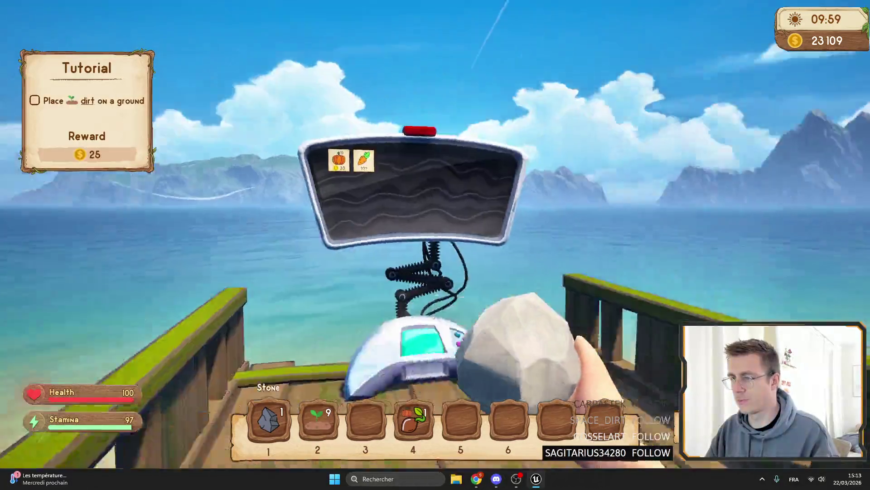
key(f)
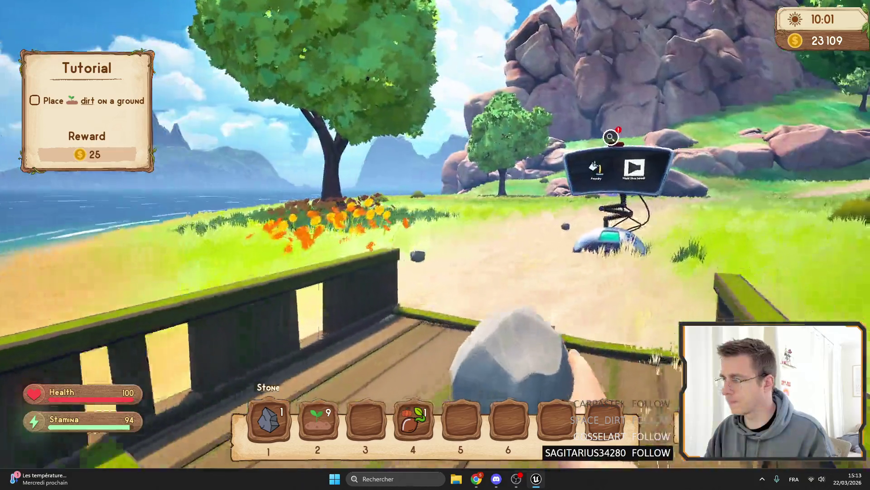
key(F11)
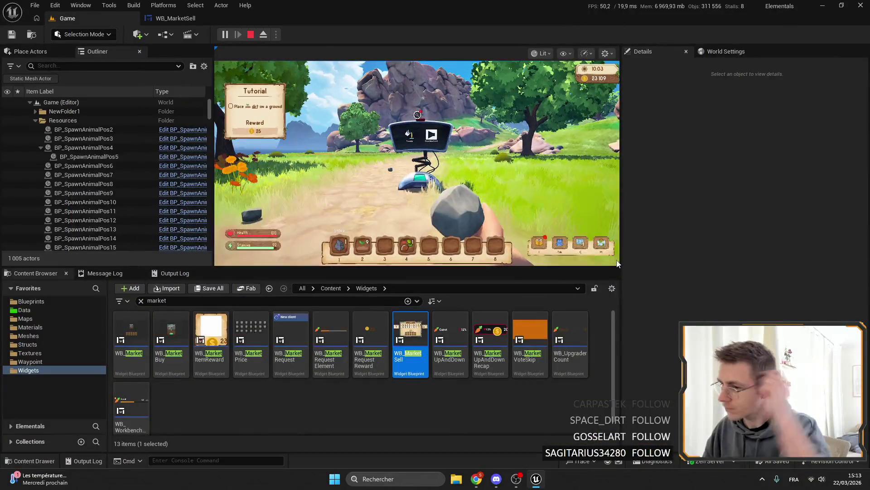
key(Escape)
- Clear the market text from the Content Browser search box
click(393, 300)
key(ctrl+a)
key(BackSpace)
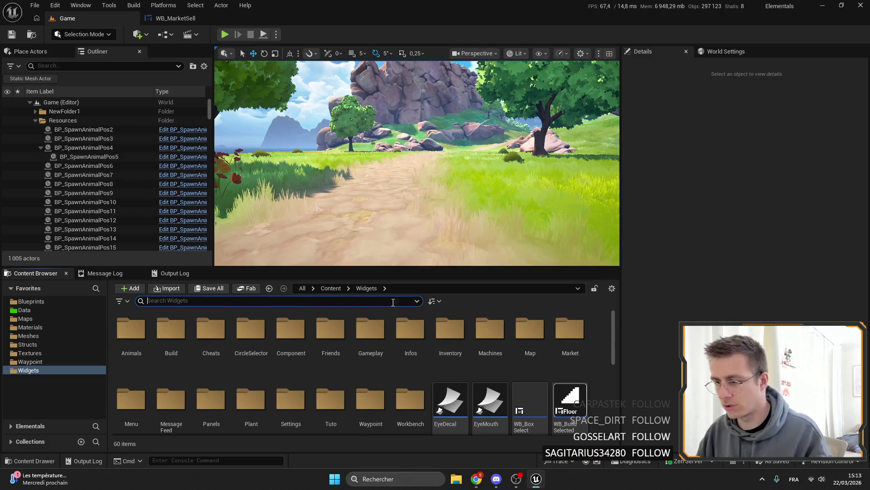
- Clear the DisplayPrice Find Results search in WB_MarketSell, then close the WB_MarketSell tab
click(181, 18)
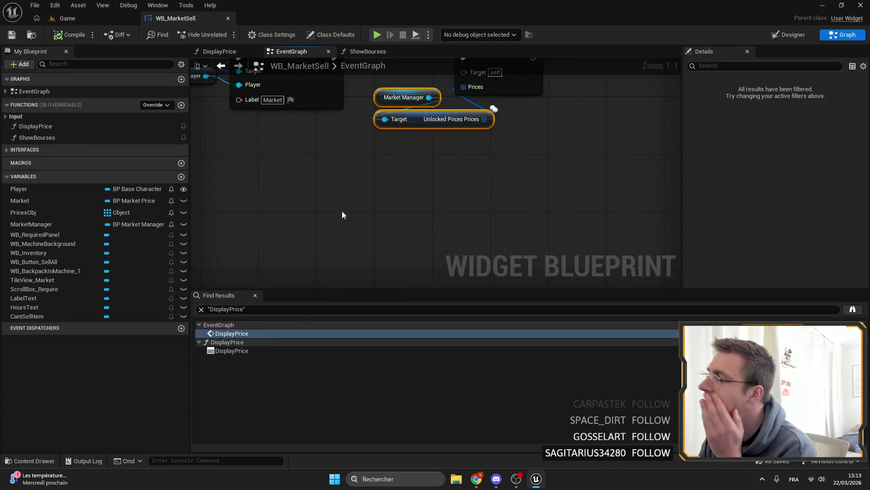
click(202, 311)
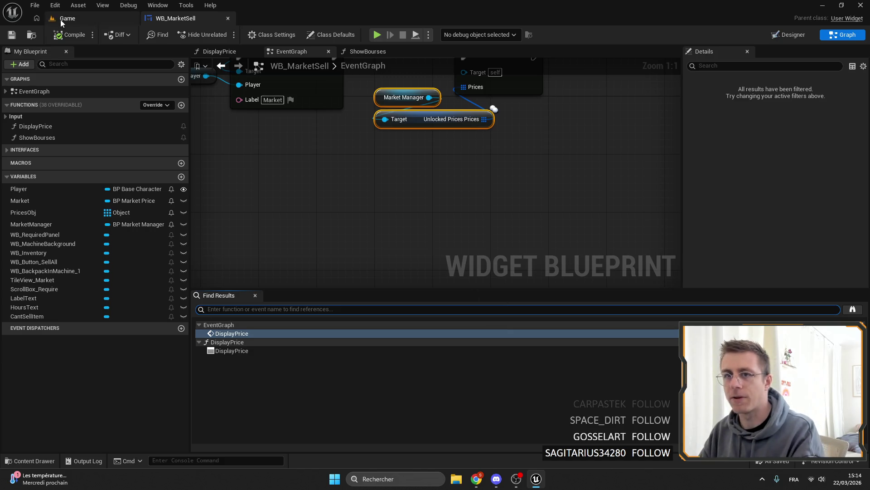
click(97, 19)
click(228, 19)
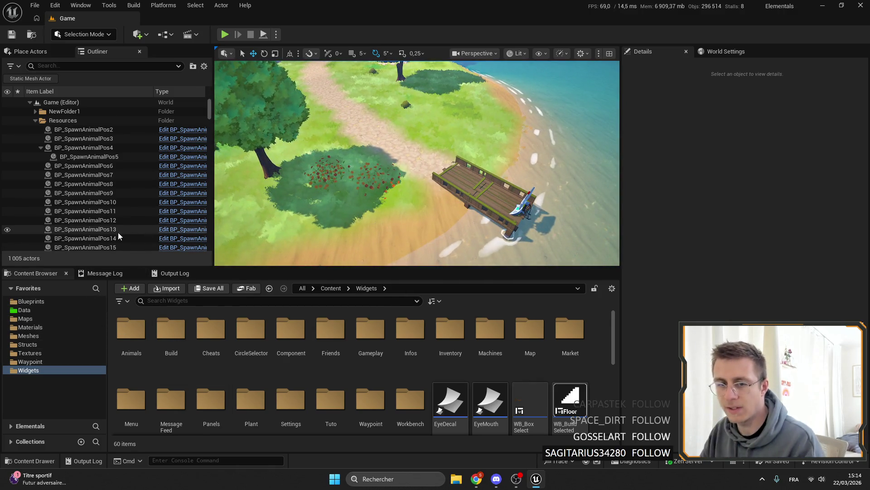
- Search 'drill' and open BP_DrillT1 from the Blueprints folder
click(198, 300)
text(drill)
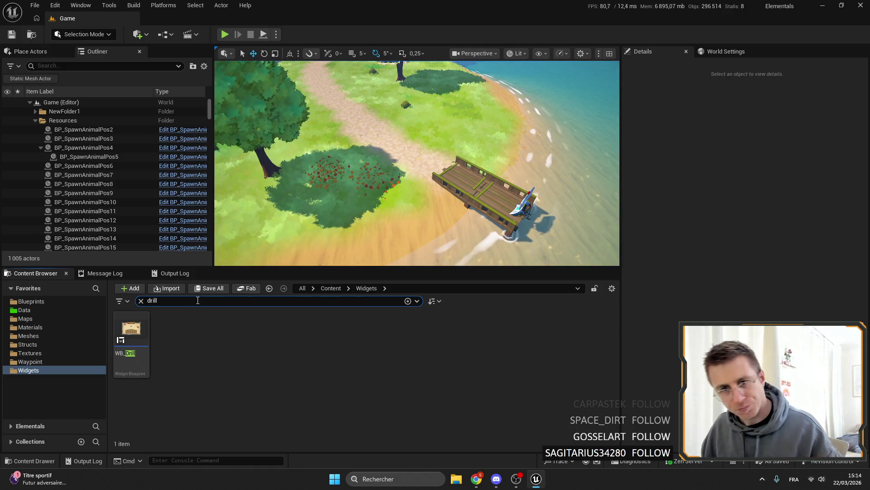
mouse_move(408, 197)
mouse_down()
mouse_move(354, 195)
mouse_move(409, 197)
mouse_up()
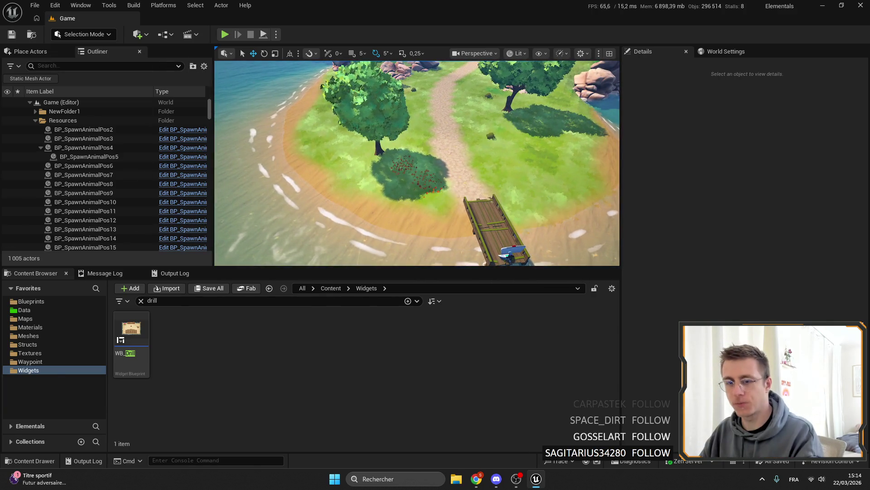
right_click(132, 330)
click(36, 301)
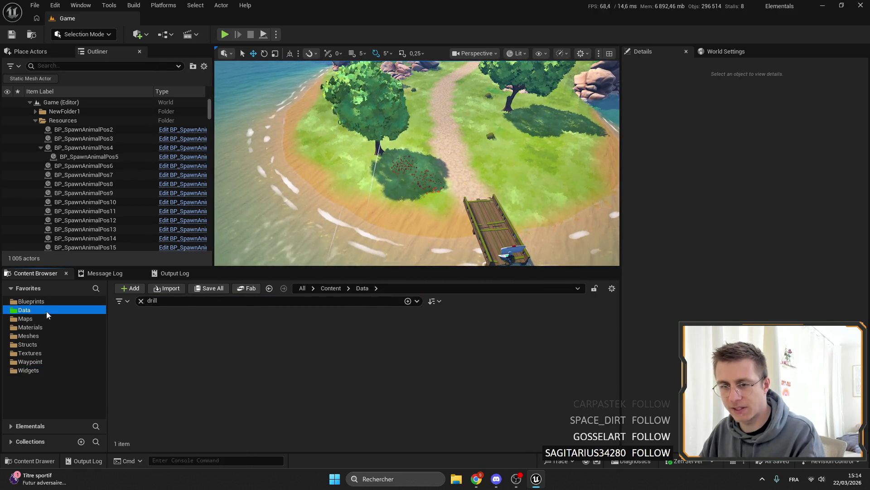
double_click(250, 329)
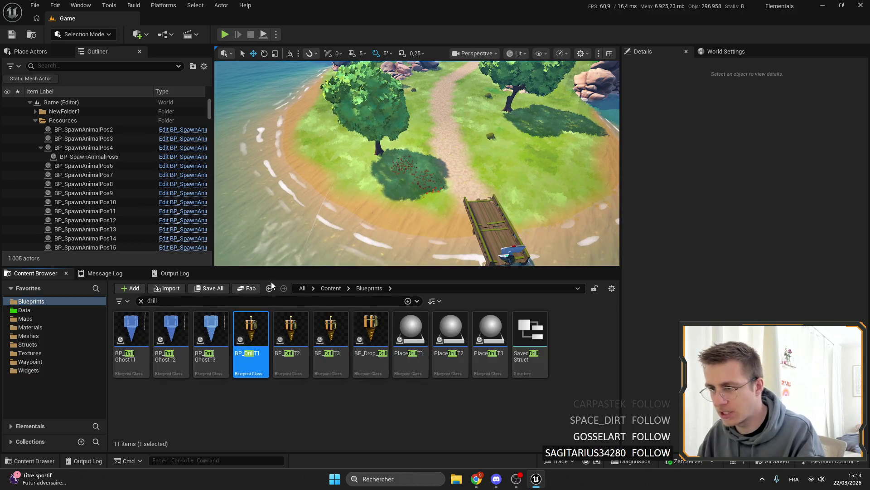
- Find all references to BP_DrillT1's Ore Wild variable and jump to the node setting it
scroll(28, 345, down, 10)
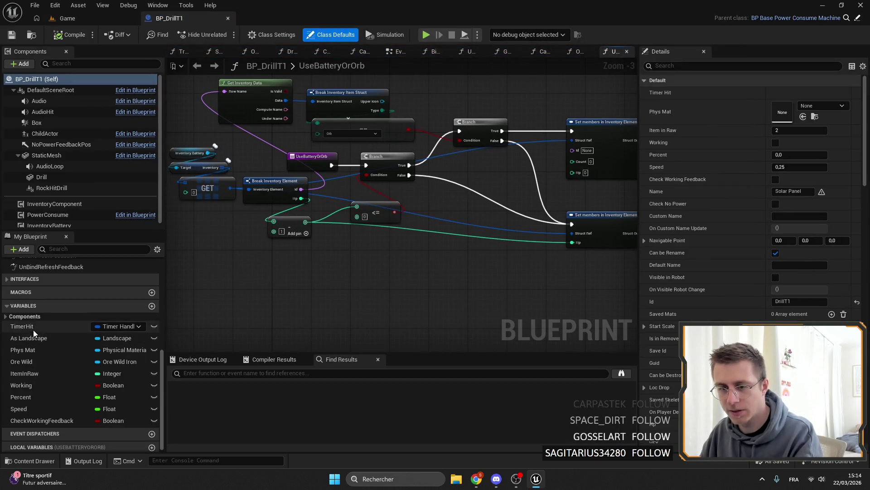
click(39, 365)
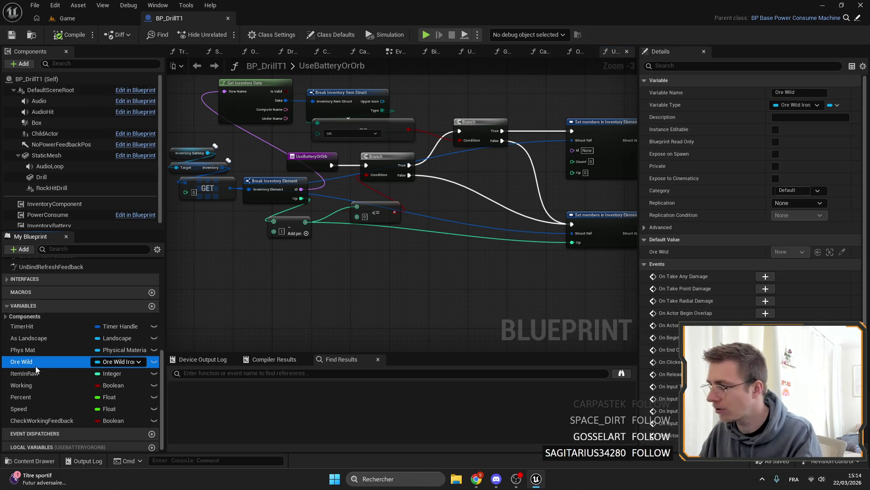
right_click(36, 366)
mouse_move(77, 399)
click(150, 400)
scroll(235, 416, down, 1)
double_click(207, 391)
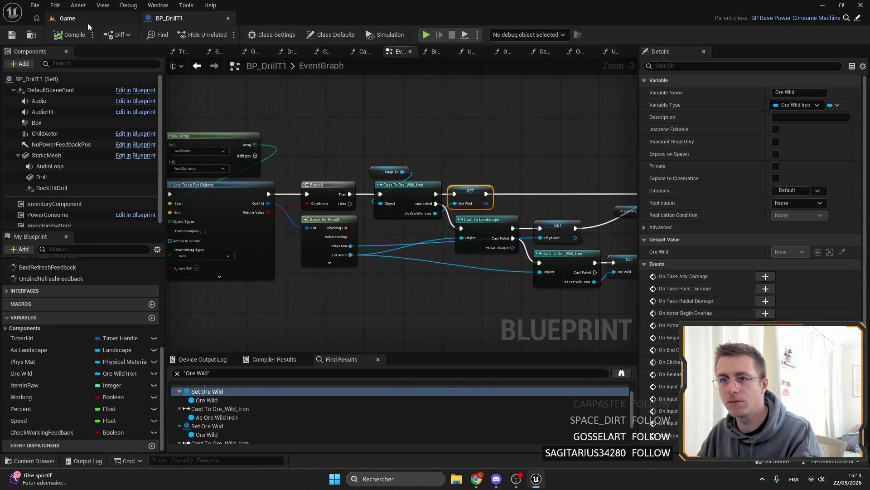
- Search 'ore' in the Content Browser and open BP_OreVienEmerald
click(86, 19)
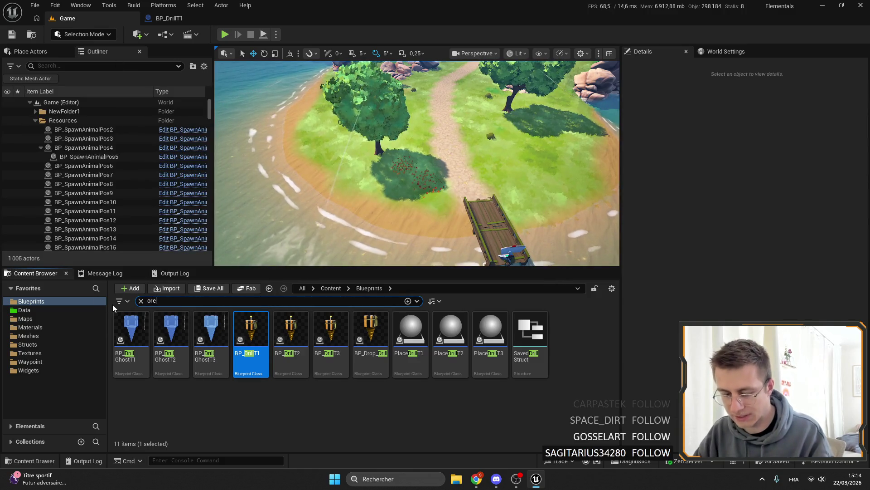
text(ore)
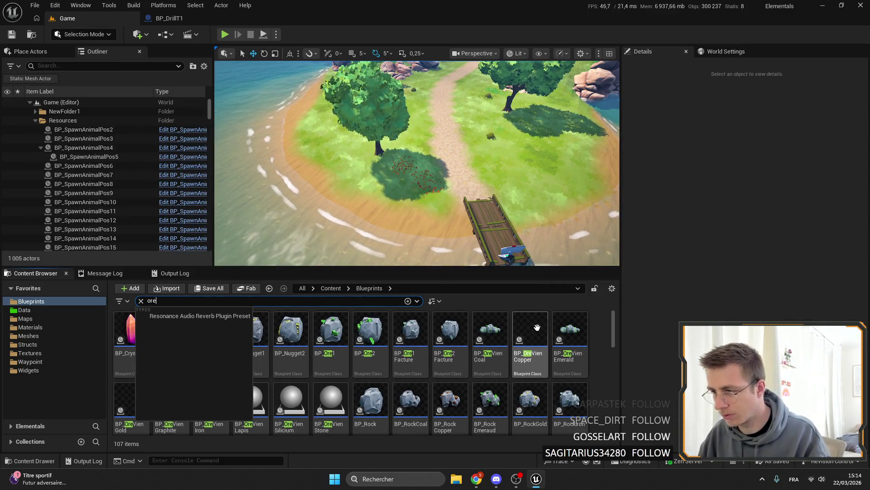
click(570, 331)
key(Return)
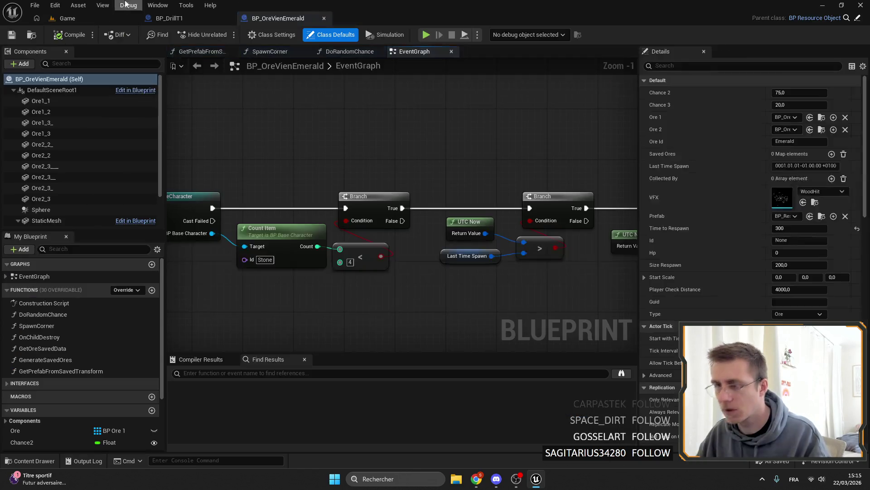
- Open Ore_Wild_Coal, then jump to its parent ore blueprint
click(67, 18)
scroll(297, 359, down, 2)
click(565, 366)
key(Return)
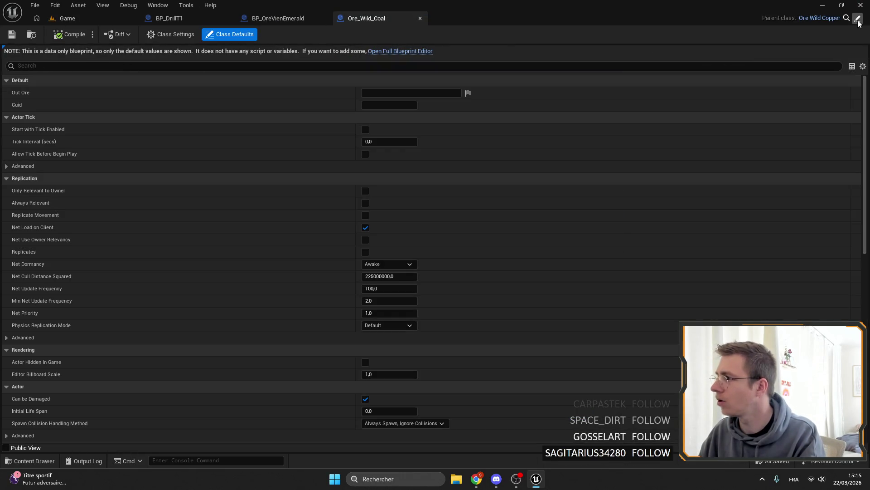
click(857, 20)
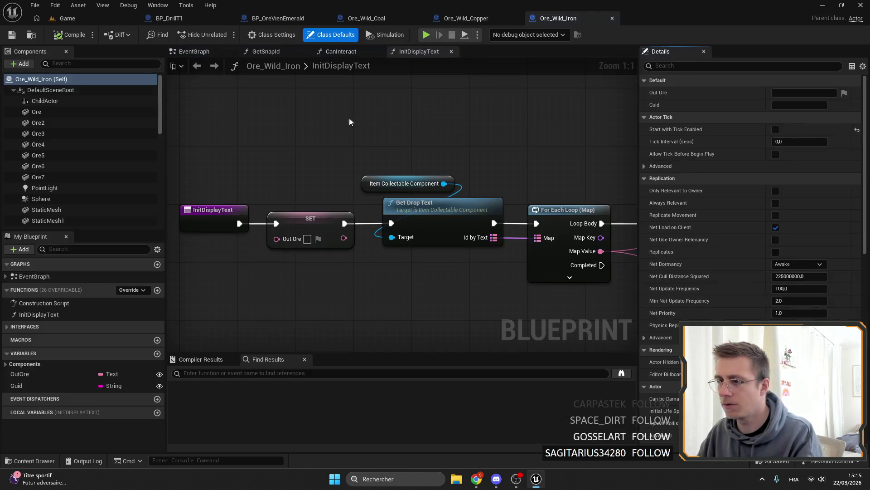
- Add a Drill variable typed as a BP Drill T1 object reference to Ore_Wild_Iron, compile and save
click(157, 354)
text(Drill)
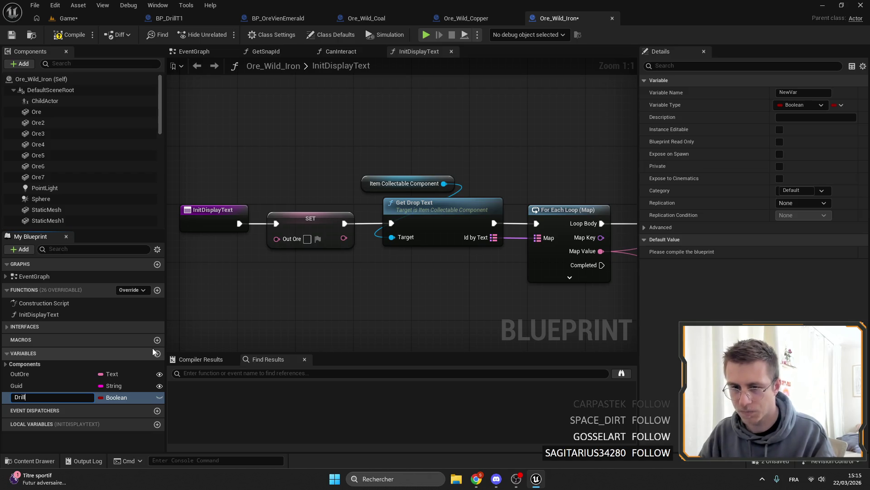
key(Return)
click(127, 397)
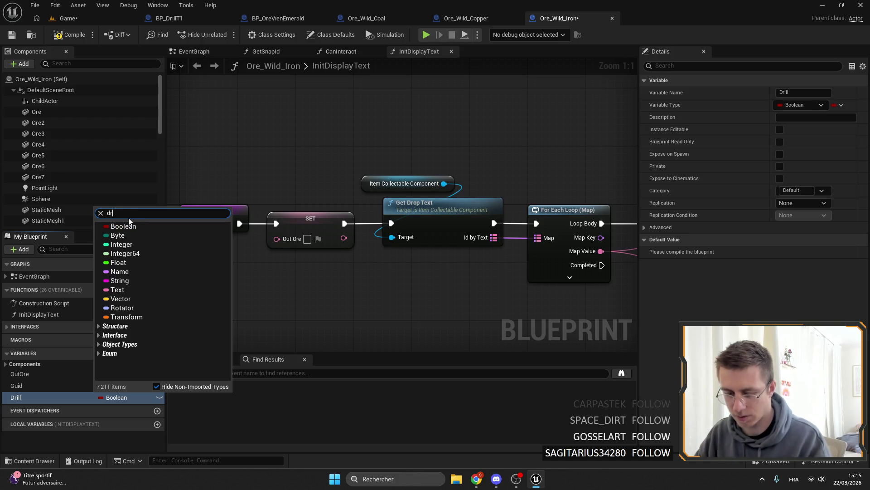
mouse_move(177, 326)
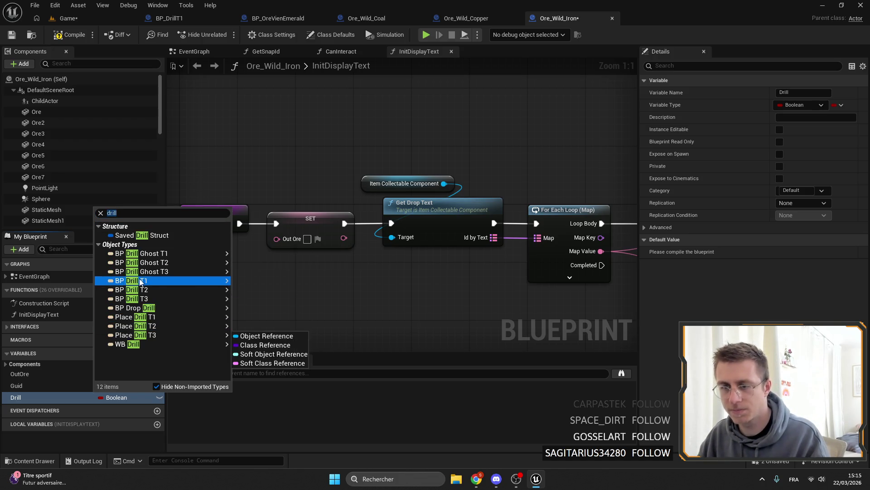
click(272, 343)
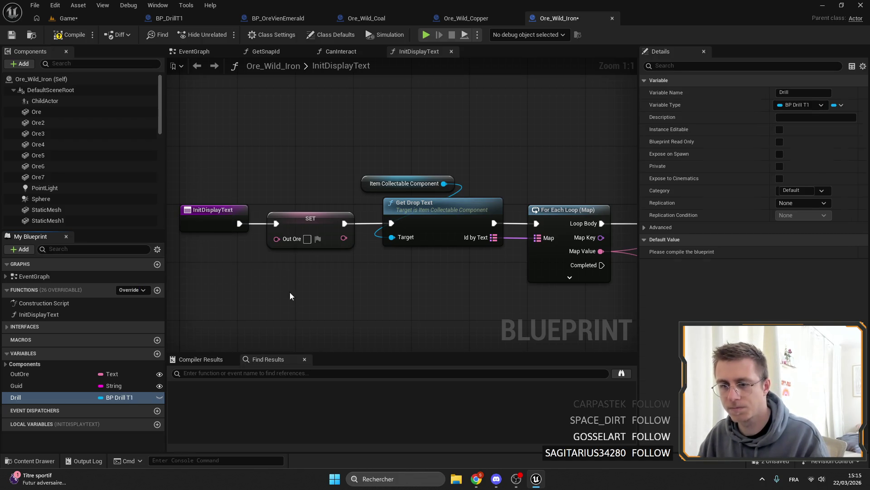
key(F7)
click(11, 35)
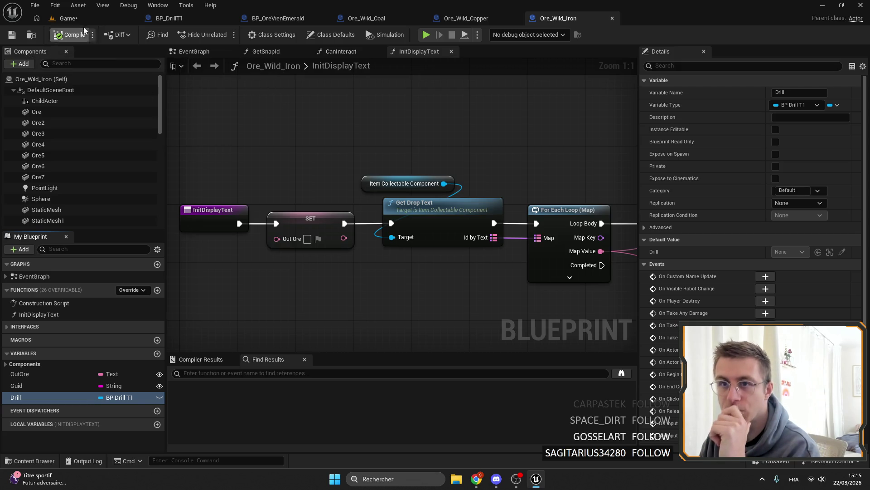
click(67, 19)
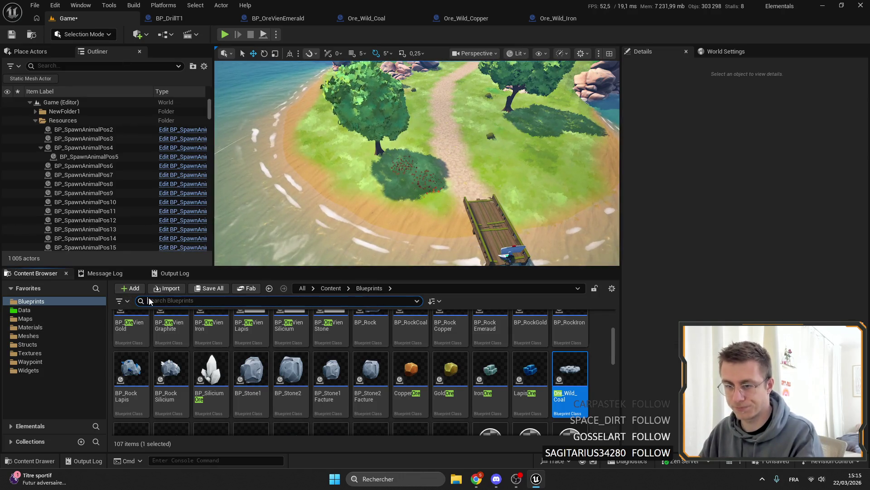
- Search assets for 'map', browse the Materials and Blueprints folders, then clear the filter
click(149, 302)
text(map)
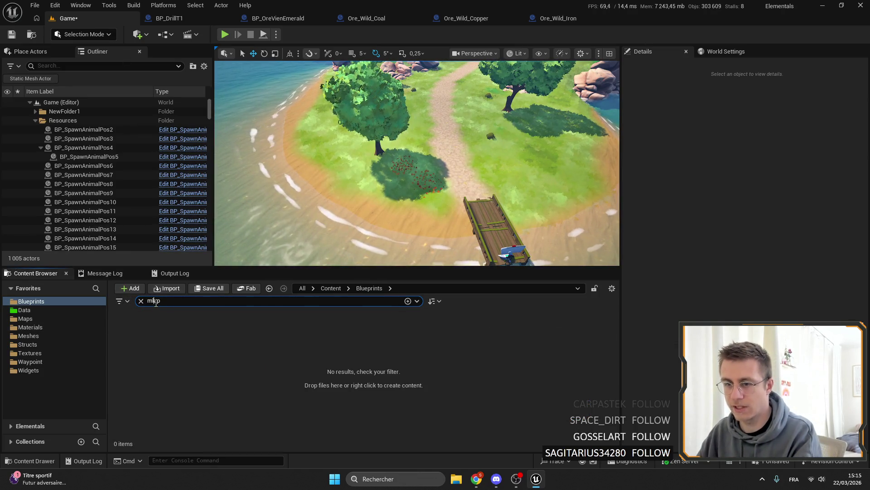
click(29, 326)
click(28, 301)
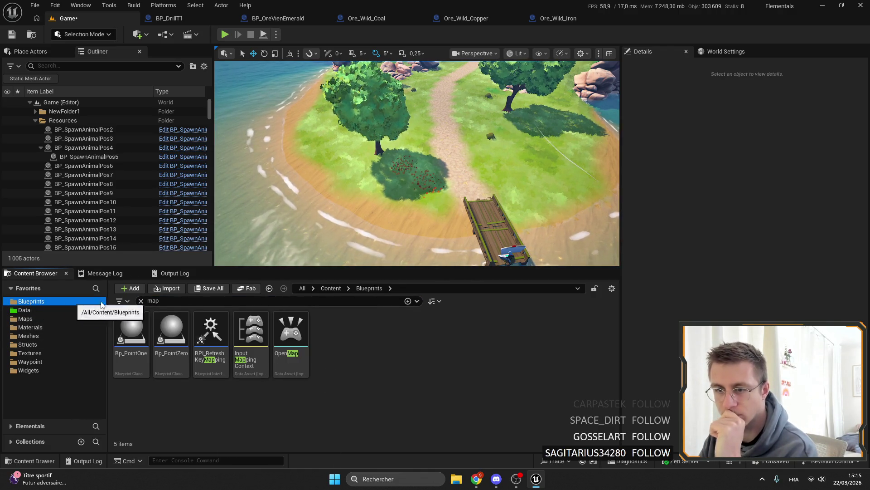
double_click(153, 300)
key(BackSpace)
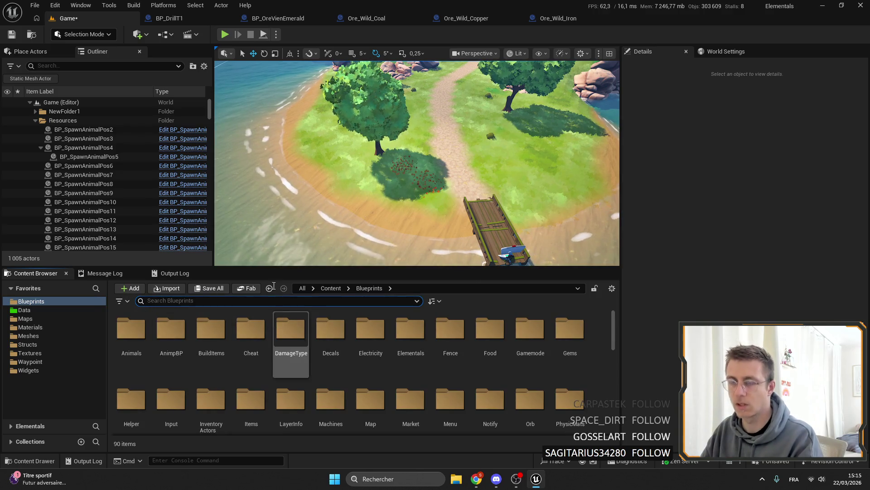
- In Ore_Wild_Iron, inspect the Guid and Drill variables, class defaults and the default scene root
click(572, 20)
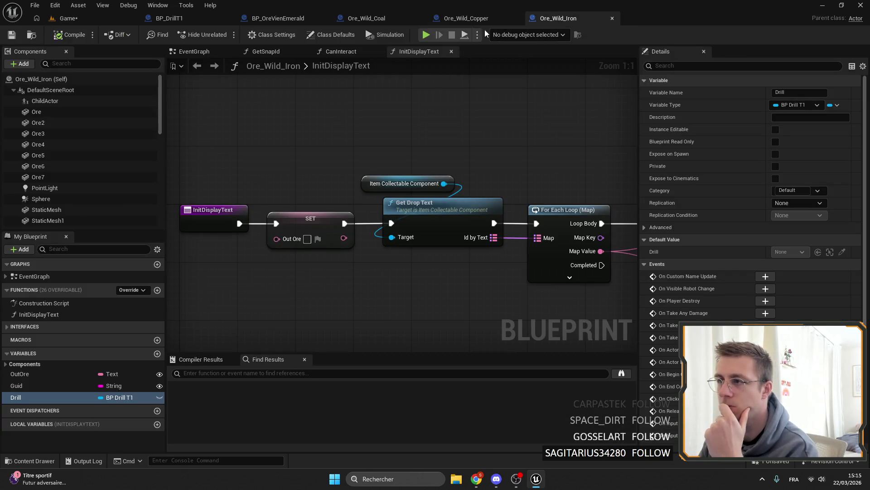
click(27, 386)
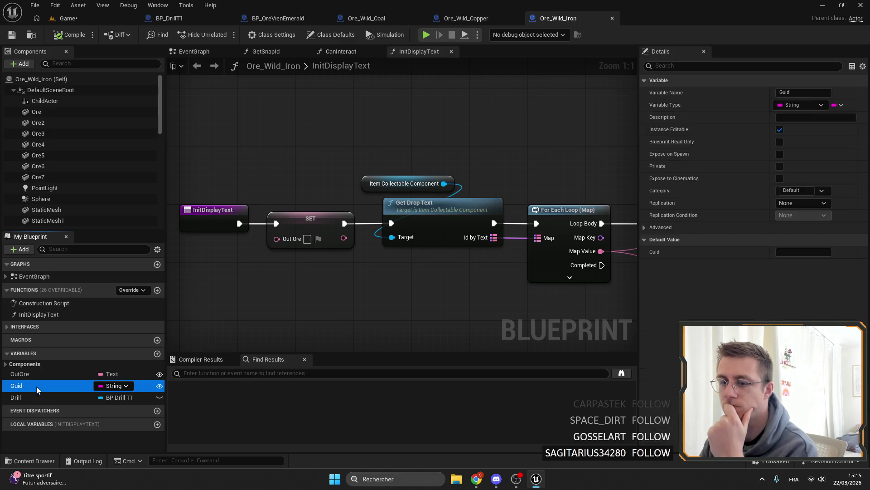
click(27, 398)
click(41, 79)
scroll(736, 202, down, 10)
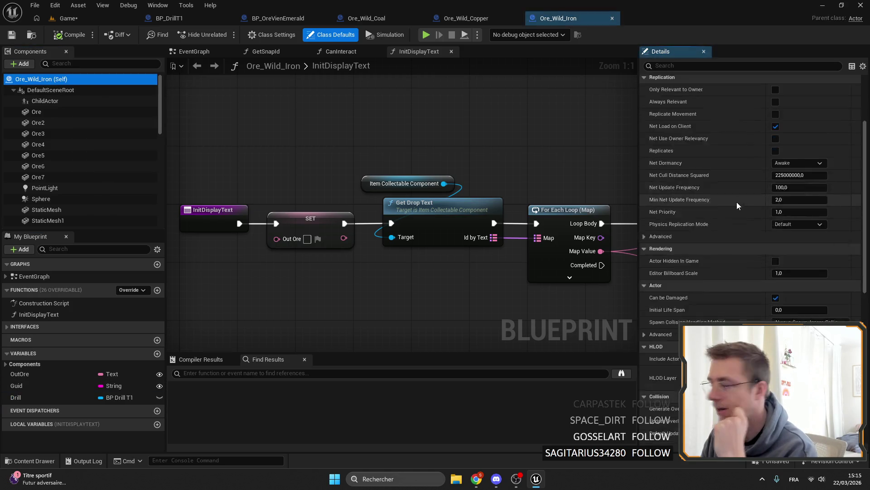
scroll(739, 207, up, 5)
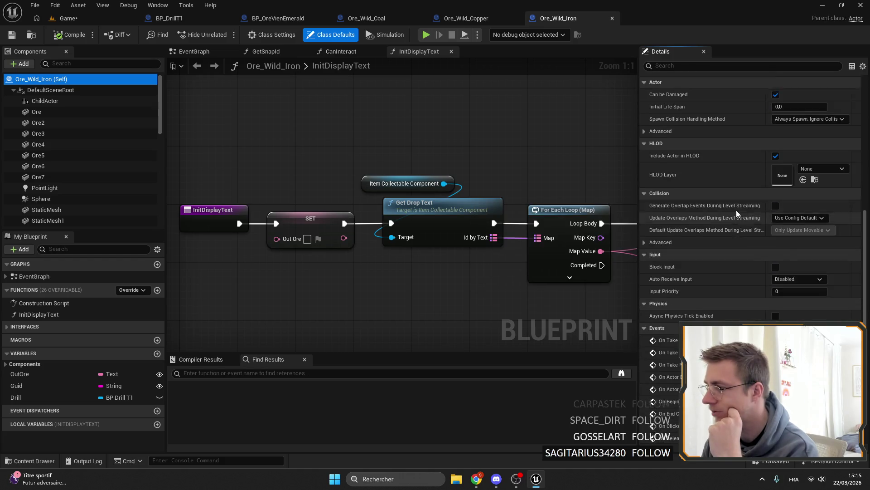
scroll(814, 169, up, 10)
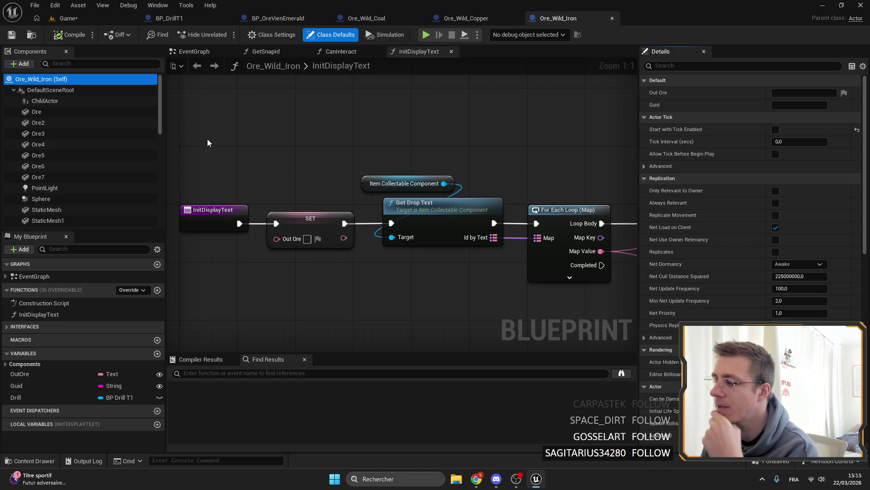
click(9, 92)
click(12, 91)
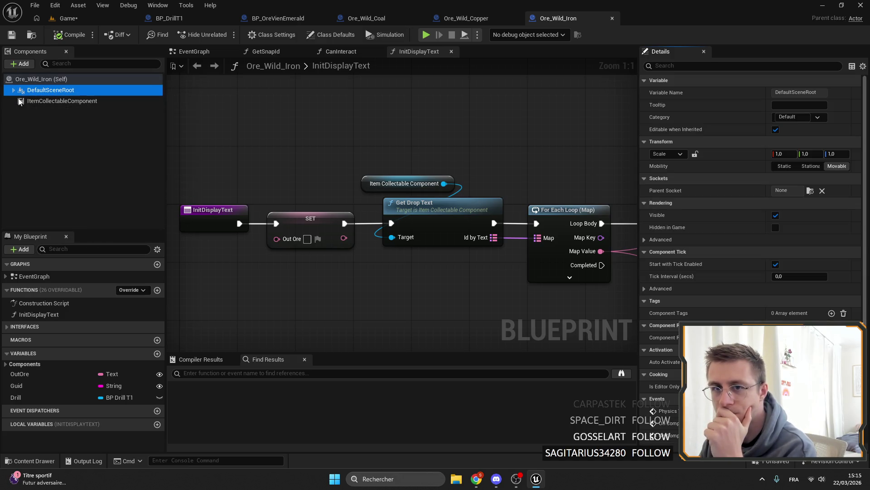
- Delete Ore_Wild_Iron's Drill variable and save the Game level
click(51, 398)
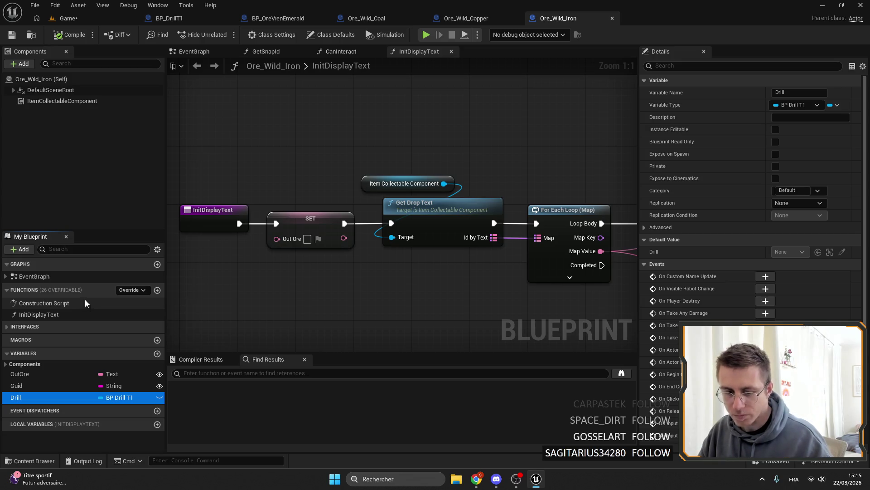
click(20, 386)
click(18, 398)
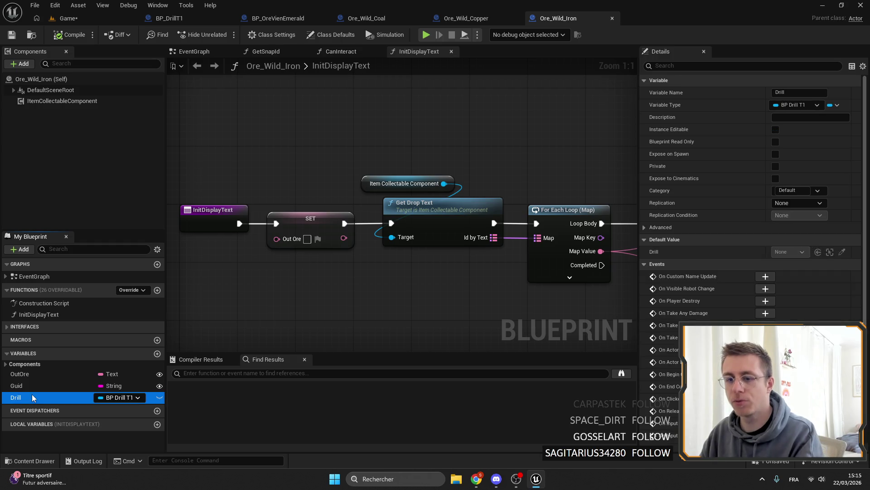
key(Delete)
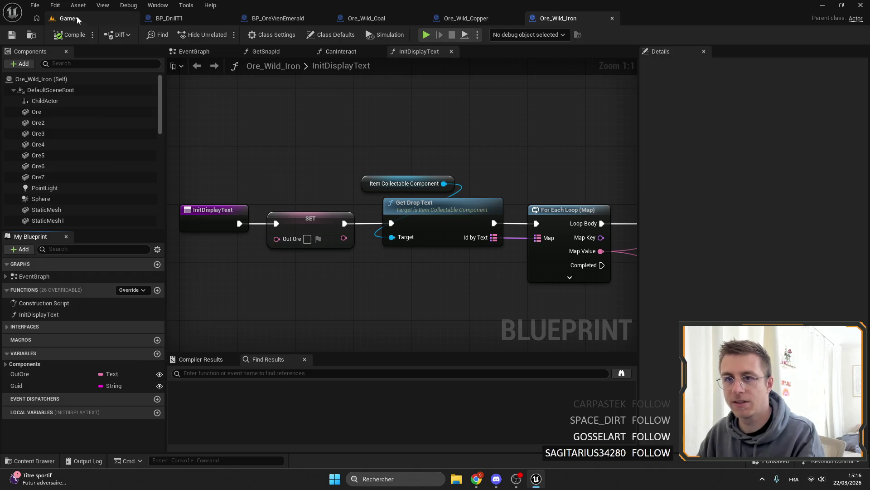
click(77, 16)
click(14, 36)
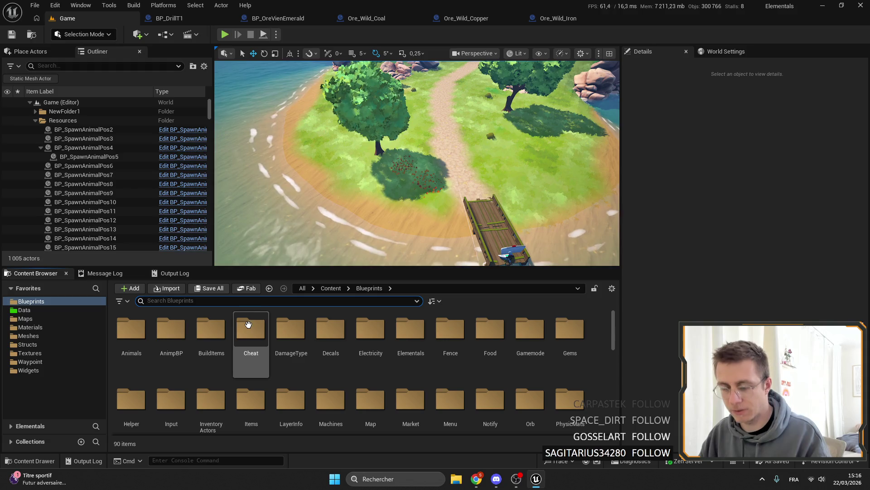
- Search 'FARM', open GS_Farm, and add a new variable in My Blueprint
text(FARM)
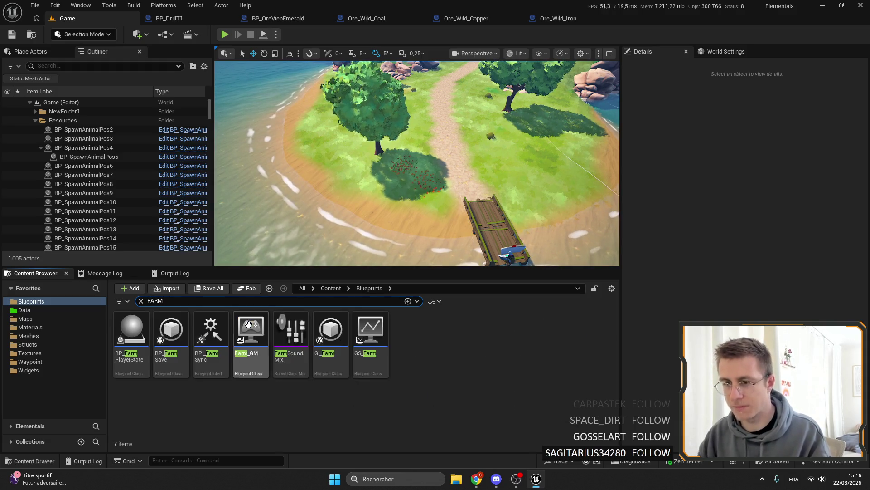
double_click(375, 328)
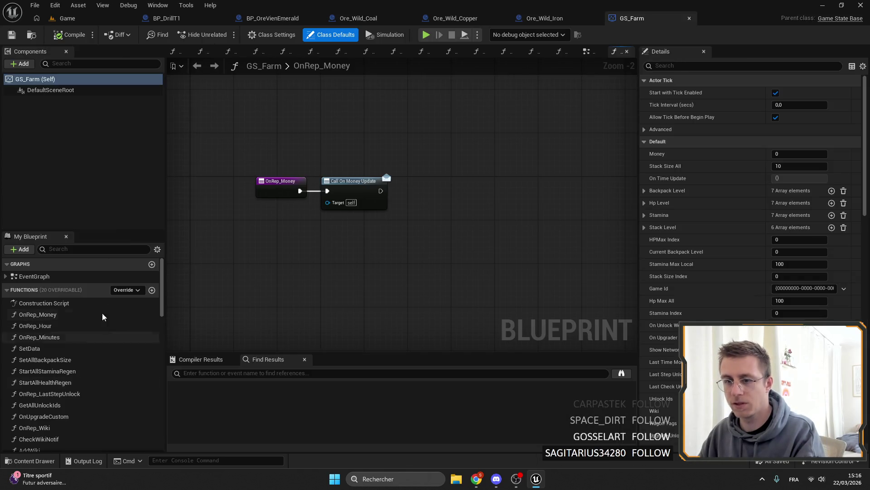
scroll(109, 326, down, 5)
scroll(114, 338, down, 5)
click(152, 275)
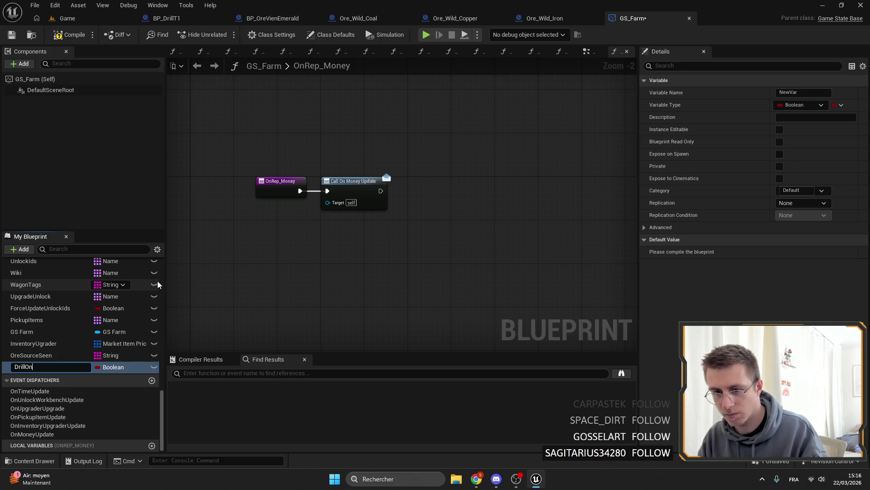
- Name the variable OreWithDrill, make it a RepNotify String array, and compile GS_Farm
key(BackSpace)
key(BackSpace)
key(BackSpace)
text(OreWith)
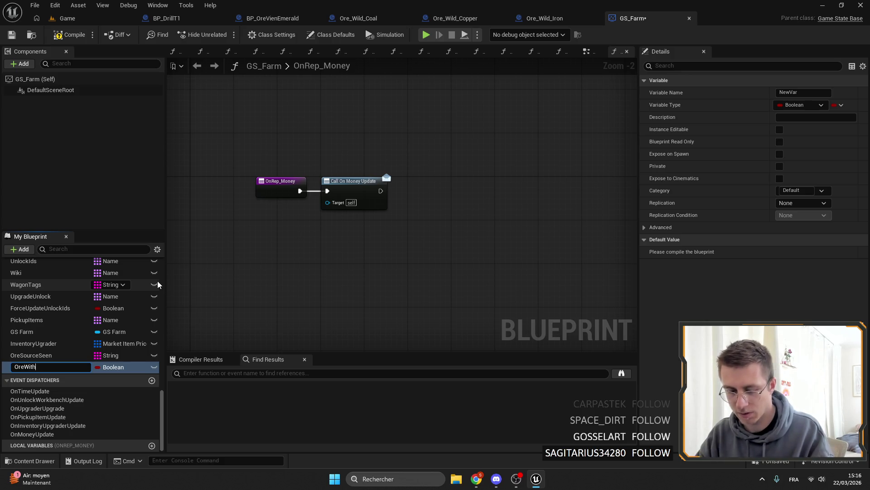
key(Return)
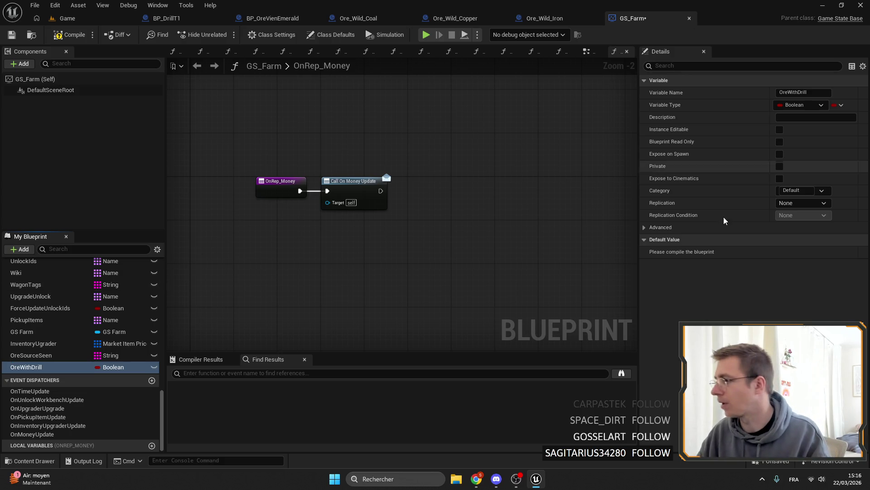
click(820, 203)
click(814, 230)
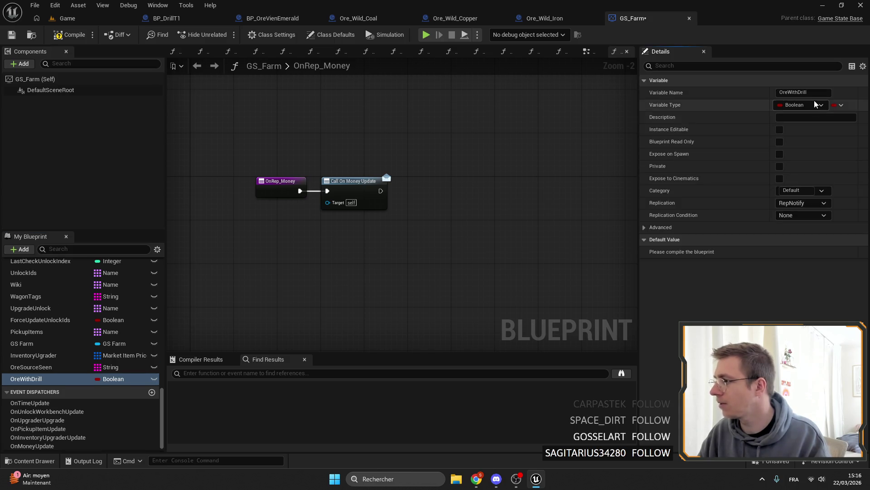
click(817, 103)
click(758, 185)
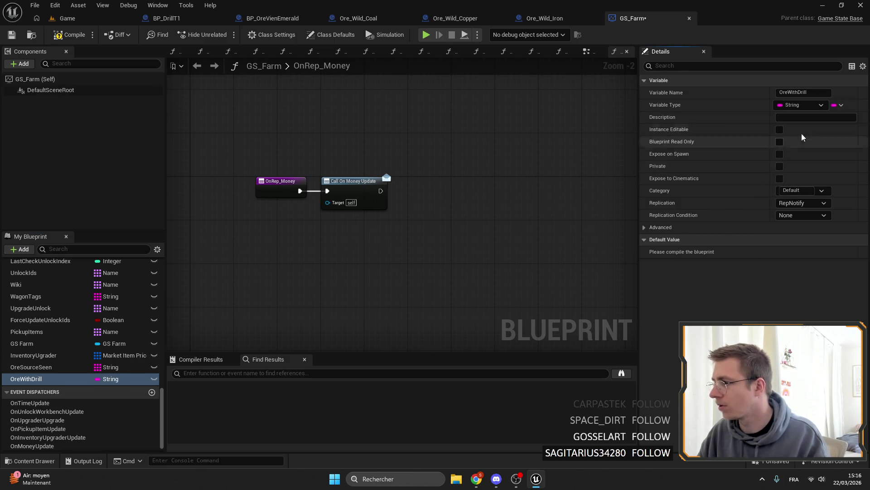
click(838, 104)
click(831, 132)
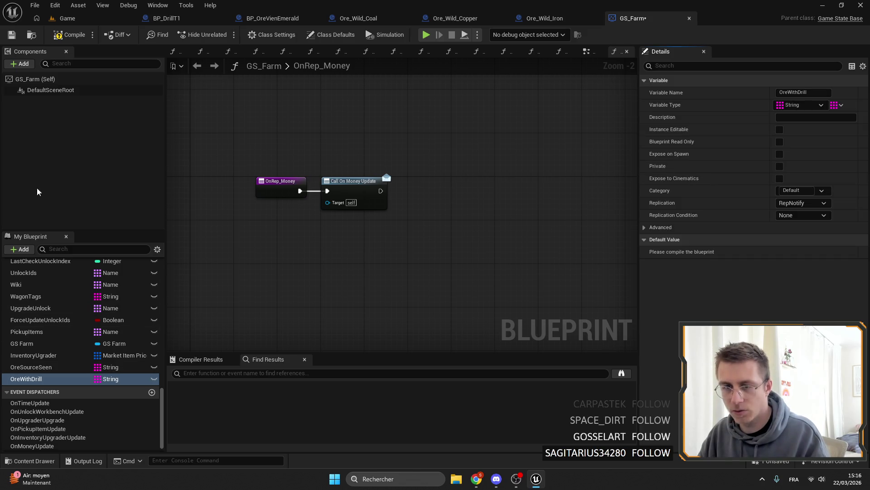
click(12, 35)
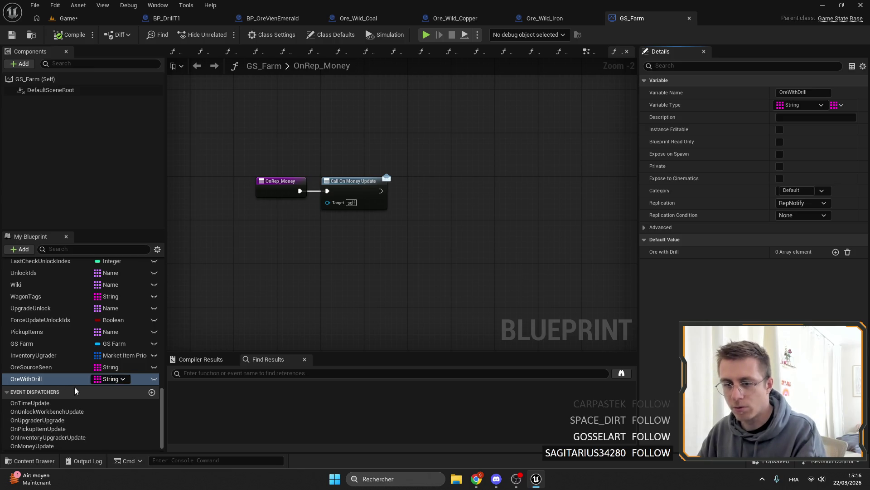
scroll(100, 421, down, 1)
- Add an event dispatcher named OnDrillUpdate to GS_Farm
click(155, 383)
text(O)
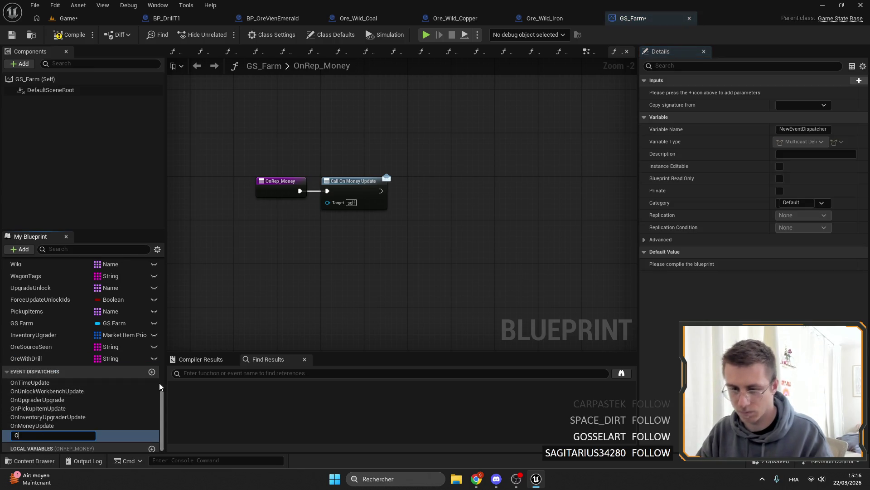
text(nDrillUpdate)
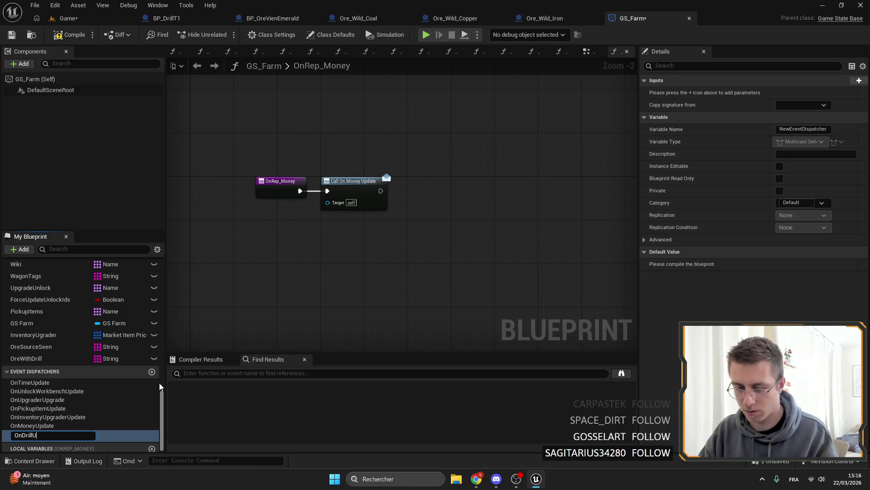
key(Return)
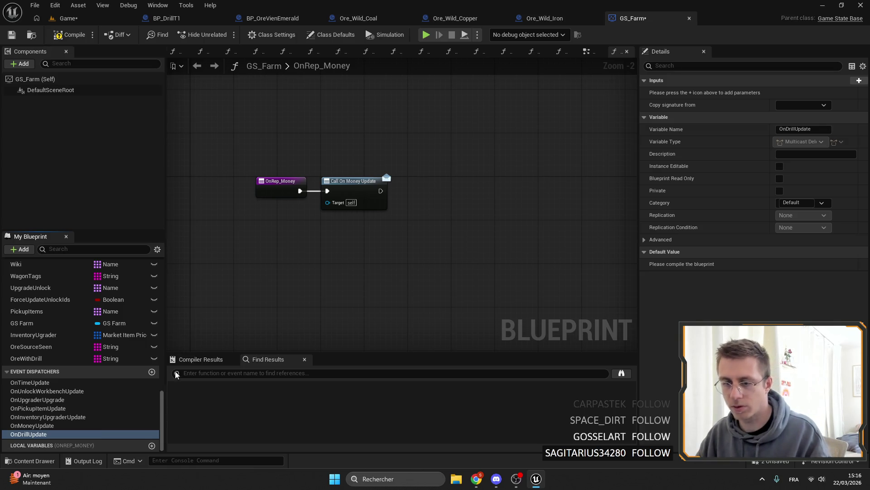
scroll(88, 332, up, 8)
scroll(89, 350, up, 4)
- Make OnRep_OreWithDrill call On Drill Update from its entry node, and save GS_Farm
double_click(72, 387)
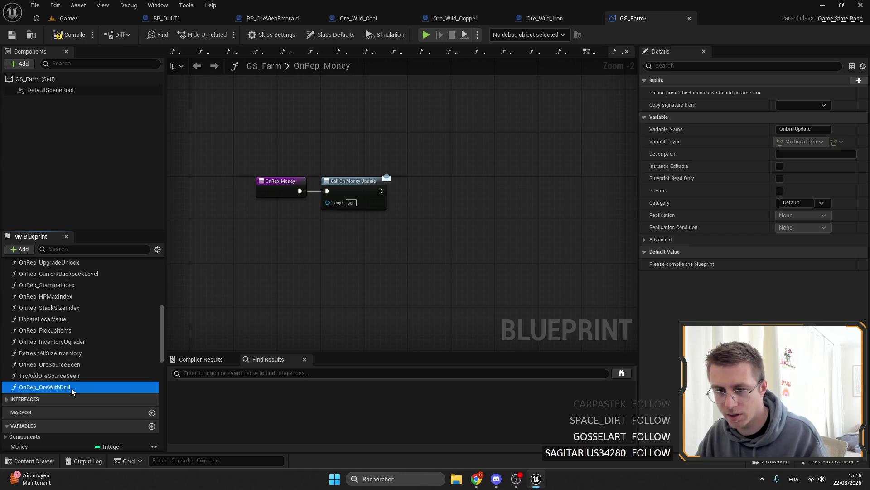
scroll(58, 395, down, 5)
scroll(58, 398, down, 5)
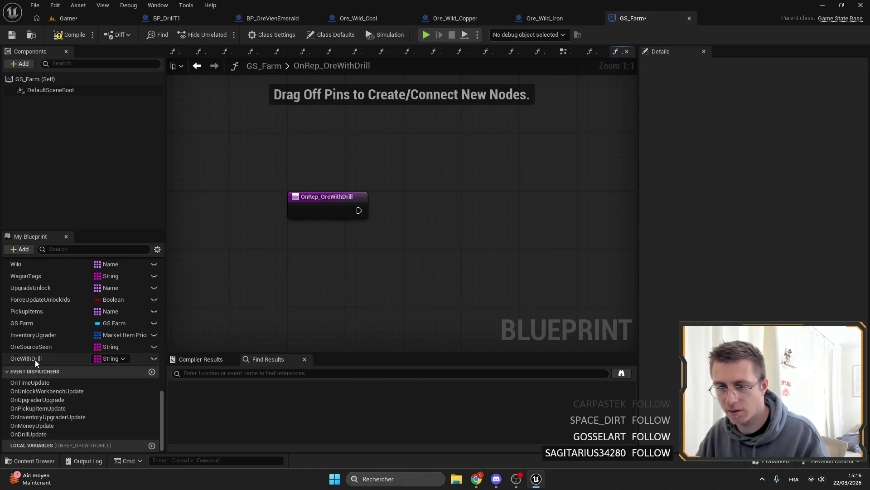
drag(34, 359, 418, 199)
mouse_move(28, 434)
mouse_down()
mouse_move(368, 247)
mouse_move(444, 188)
mouse_up()
click(400, 253)
drag(359, 209, 421, 197)
drag(442, 182, 435, 196)
click(11, 36)
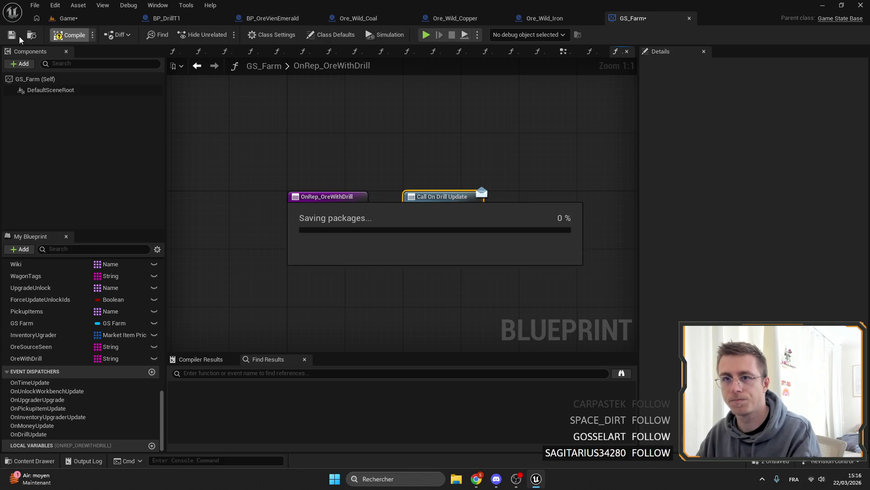
click(68, 18)
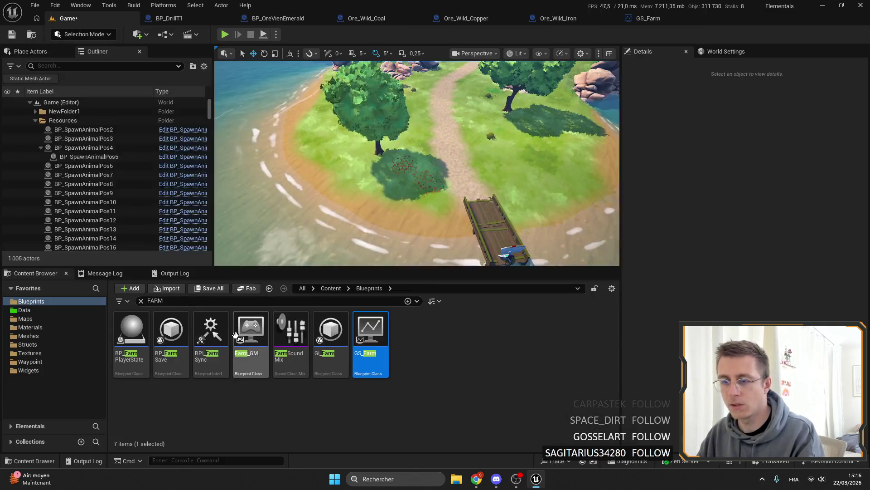
- Search 'ore' in the Widgets folder, open WB_MapOreSource and dock it as a main tab
click(141, 301)
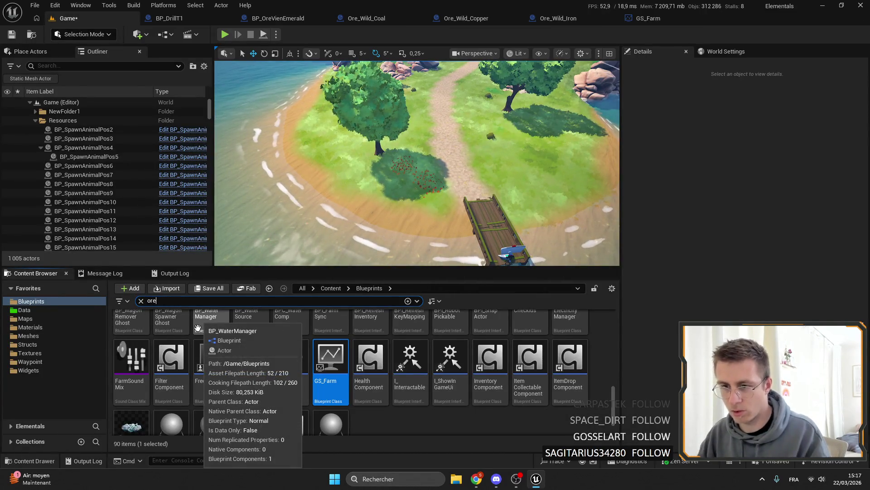
text(ore)
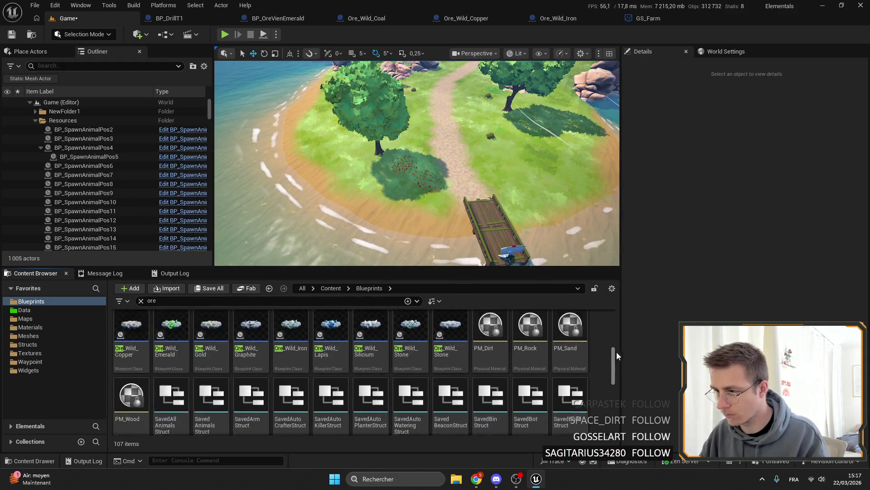
click(28, 370)
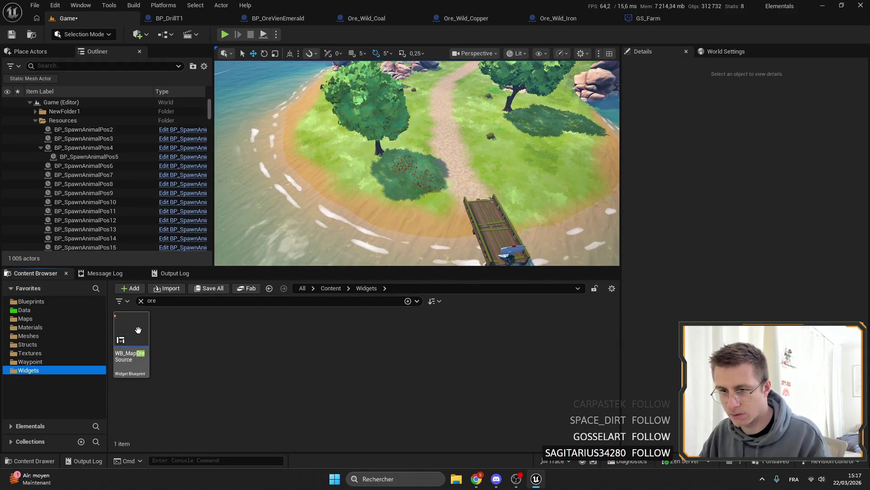
double_click(131, 340)
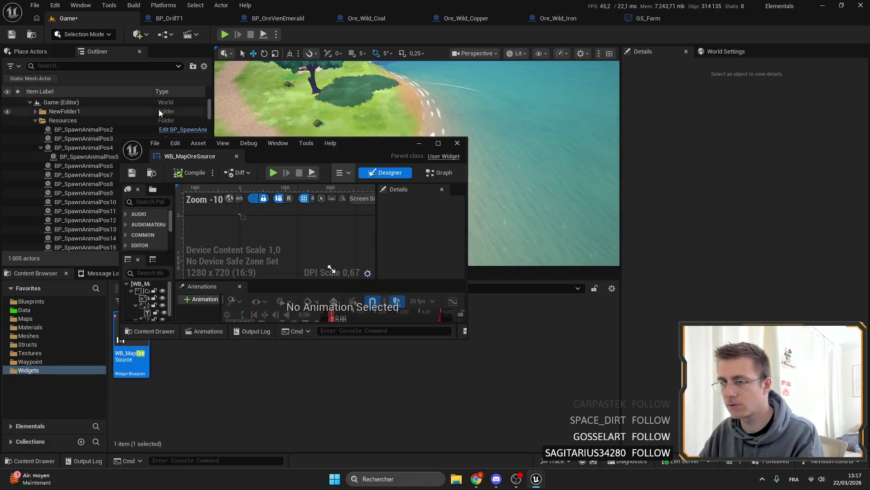
mouse_move(189, 155)
mouse_down()
mouse_move(265, 35)
mouse_move(244, 27)
mouse_up()
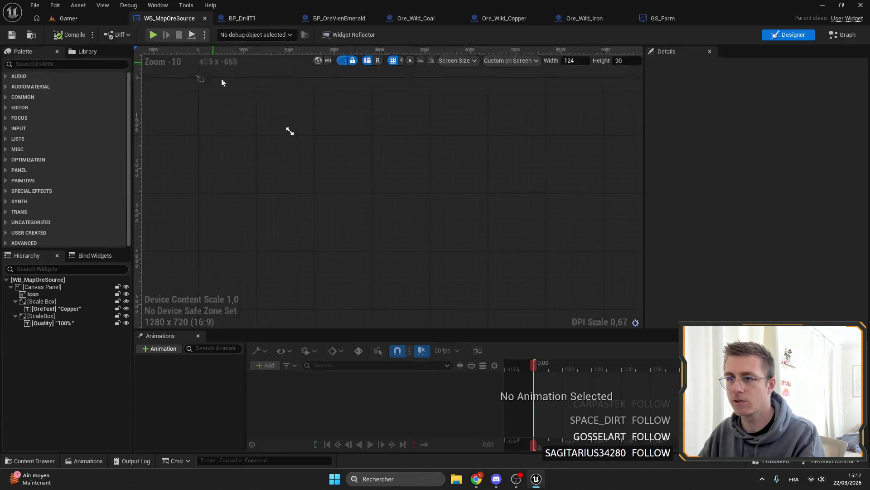
- Change the Icon widget's brush image from Copper to Drill and save WB_MapOreSource
scroll(397, 113, up, 11)
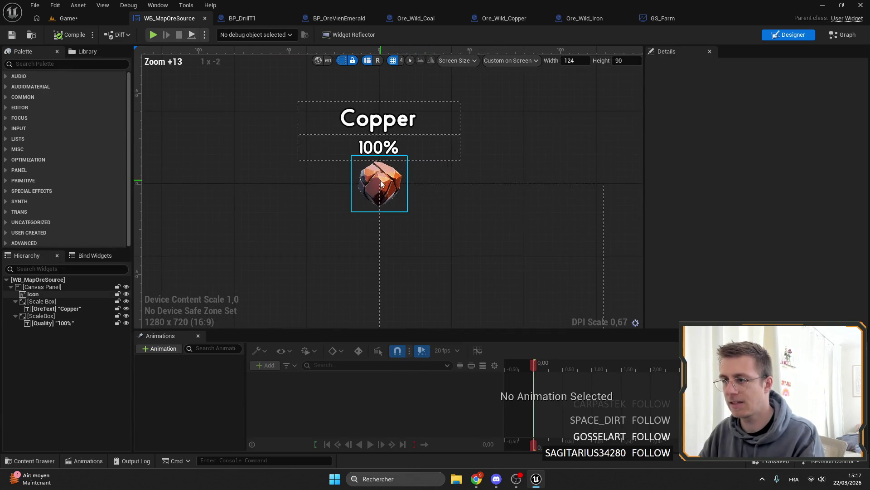
click(393, 189)
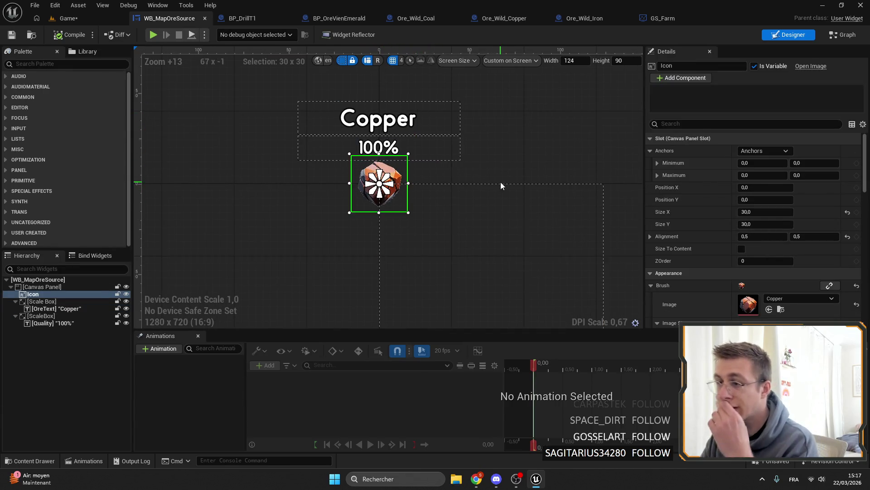
click(787, 298)
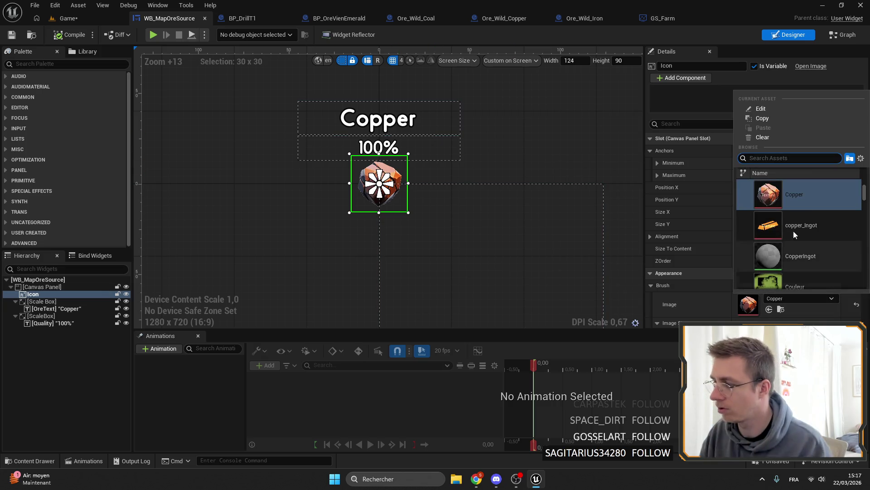
text(drill)
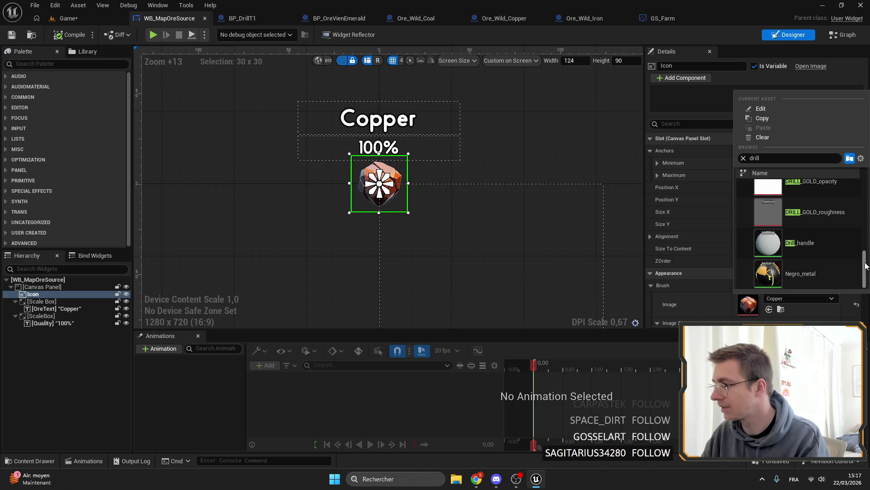
scroll(799, 244, up, 5)
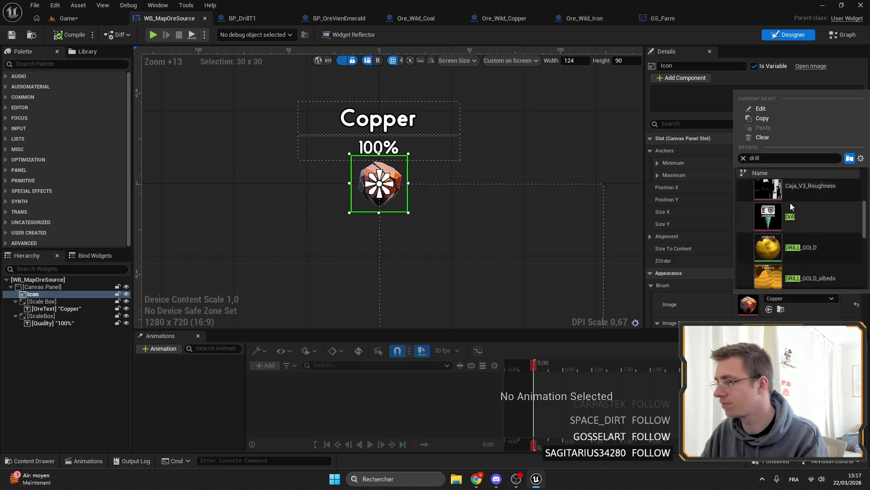
click(790, 207)
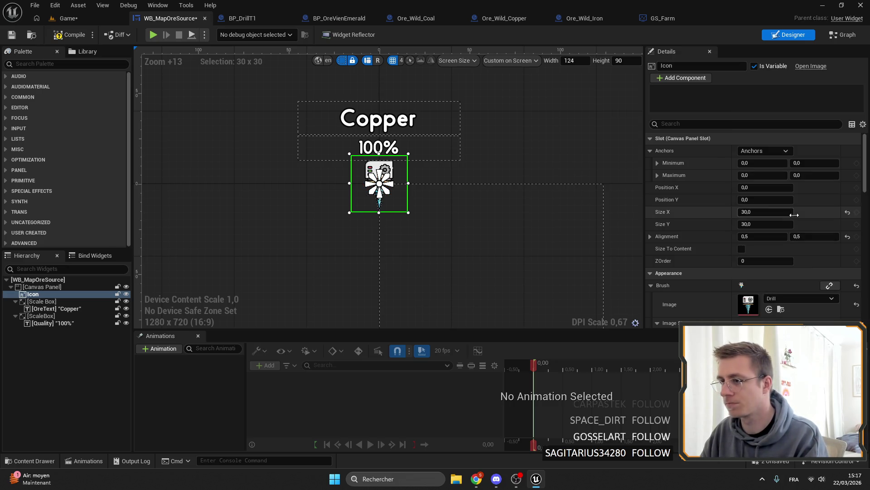
click(13, 37)
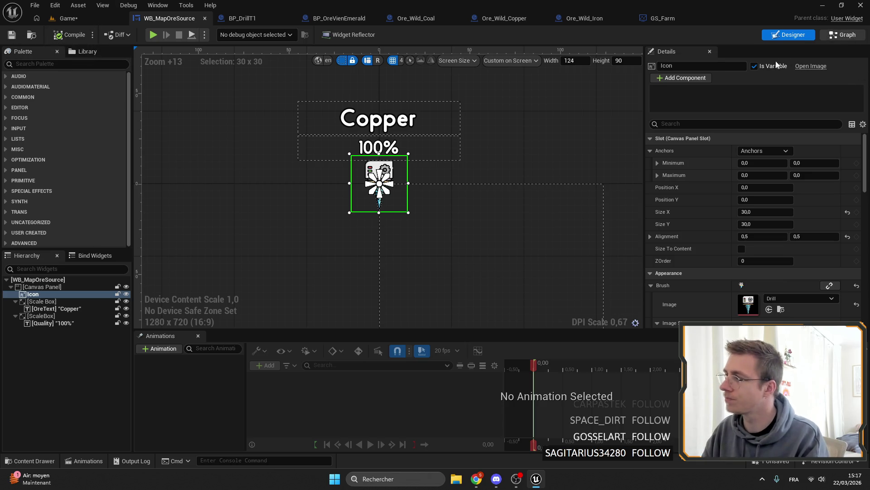
click(842, 35)
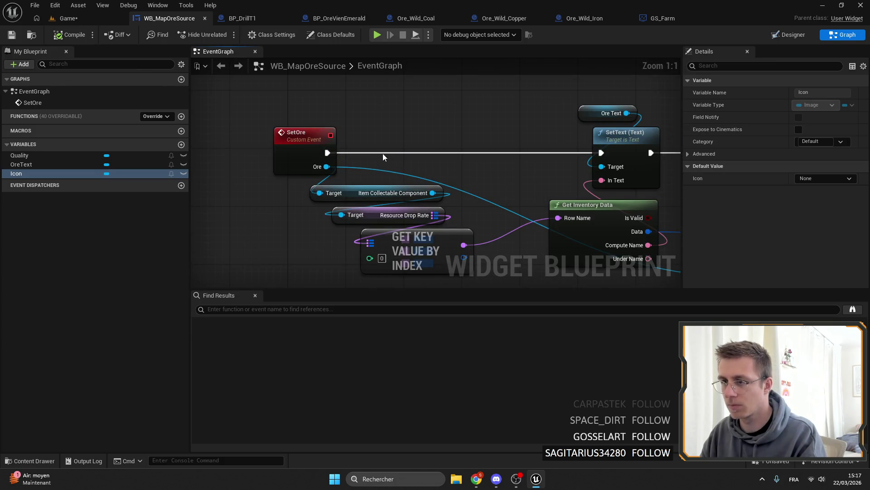
- Add an Event Construct node to WB_MapOreSource's graph
click(382, 158)
scroll(334, 95, down, 2)
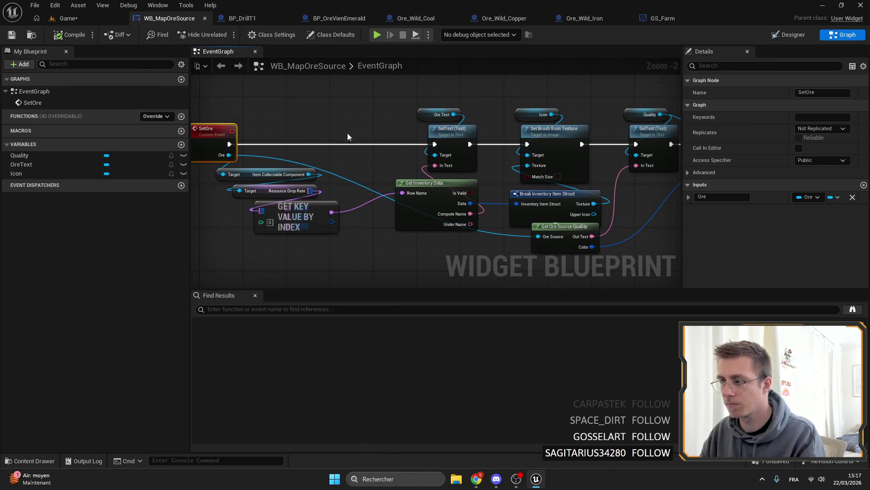
scroll(356, 253, down, 3)
right_click(352, 179)
text(begin)
scroll(453, 254, up, 1)
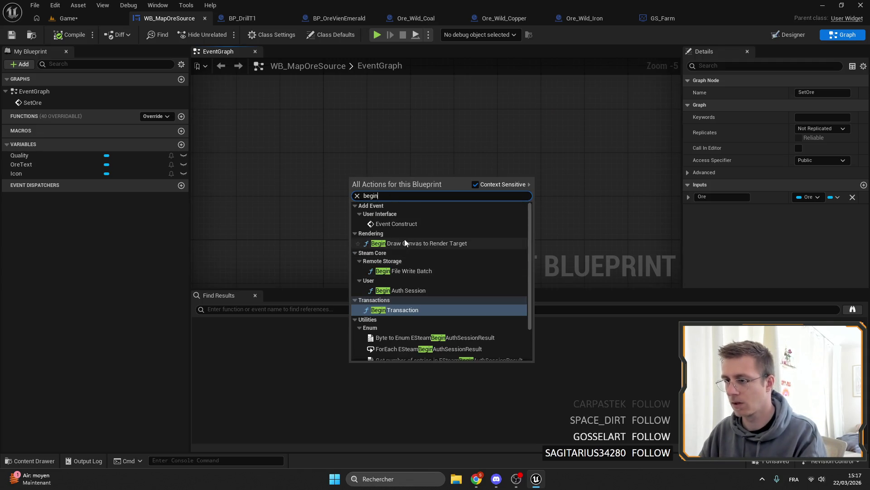
click(406, 224)
- Add a Get Farm GS node and promote its output to a new variable
drag(385, 192, 417, 191)
click(335, 204)
right_click(372, 205)
text(get farm)
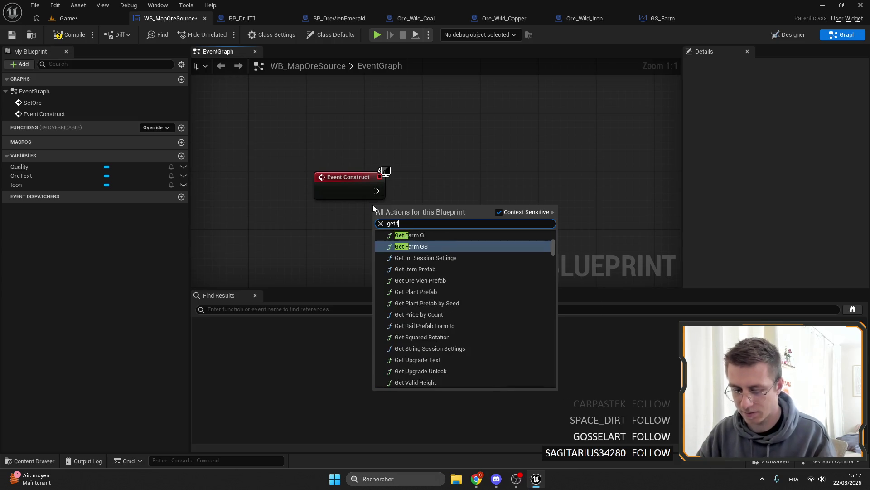
click(427, 303)
mouse_move(381, 226)
mouse_down()
mouse_move(426, 227)
mouse_move(452, 190)
mouse_up()
click(454, 256)
- Run the SET after Event Construct, name the variable FarmGS, compile, save and tidy nodes
drag(376, 191, 435, 184)
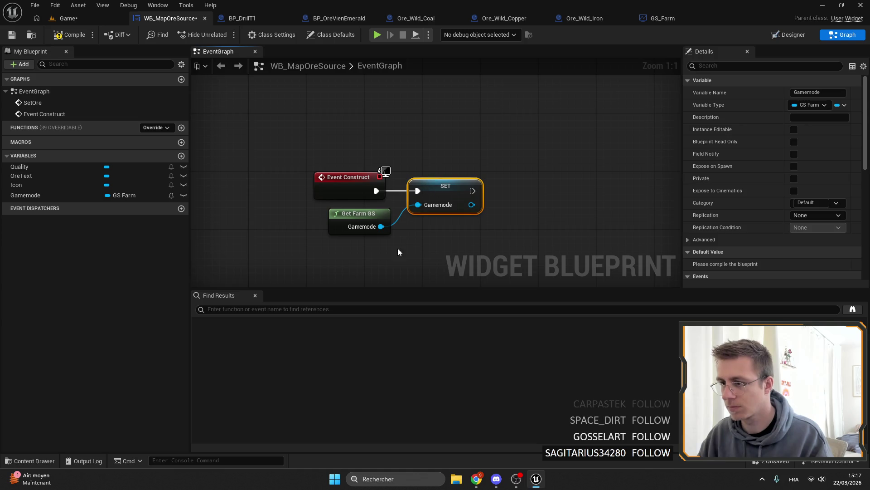
text(FarmGs)
key(BackSpace)
text(S)
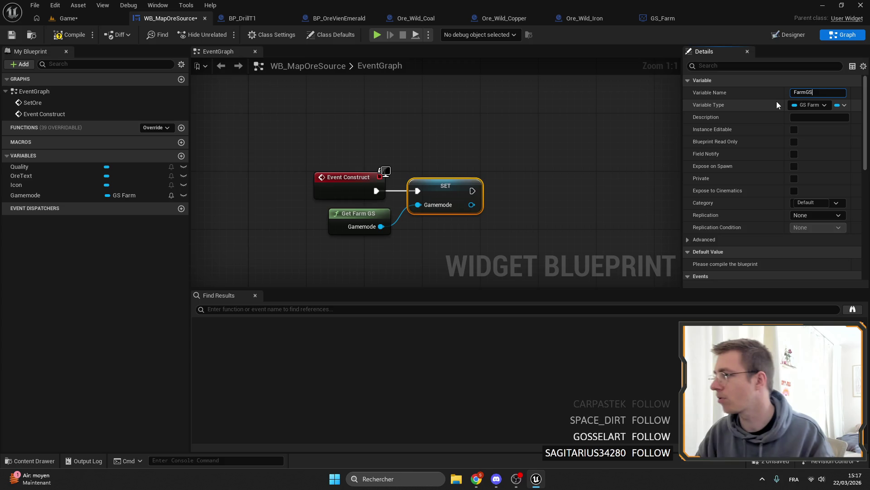
key(Return)
click(76, 34)
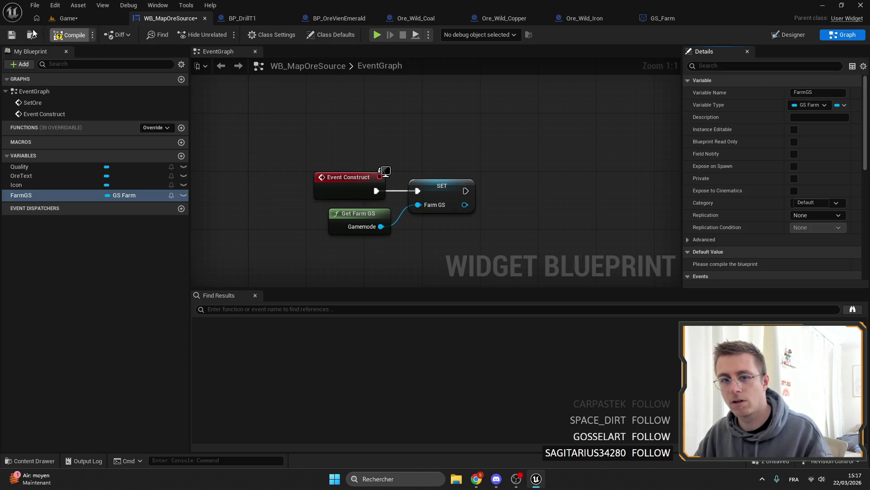
click(12, 36)
drag(354, 217, 419, 158)
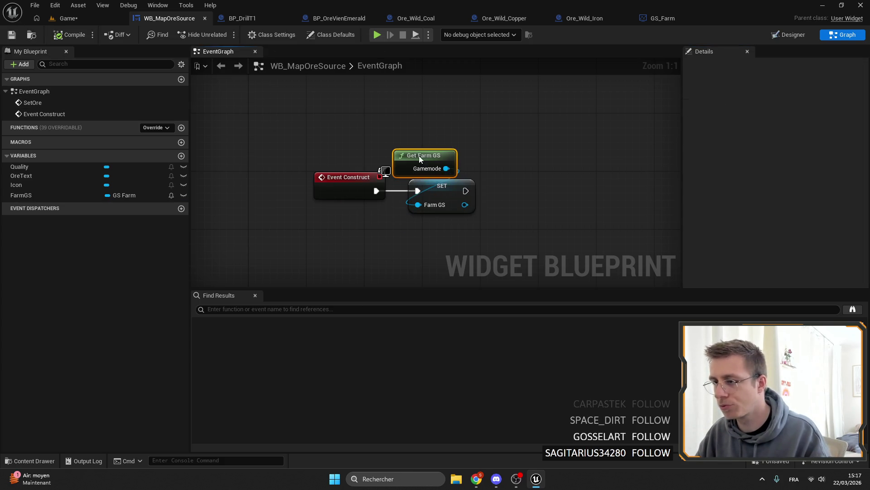
drag(379, 177, 363, 178)
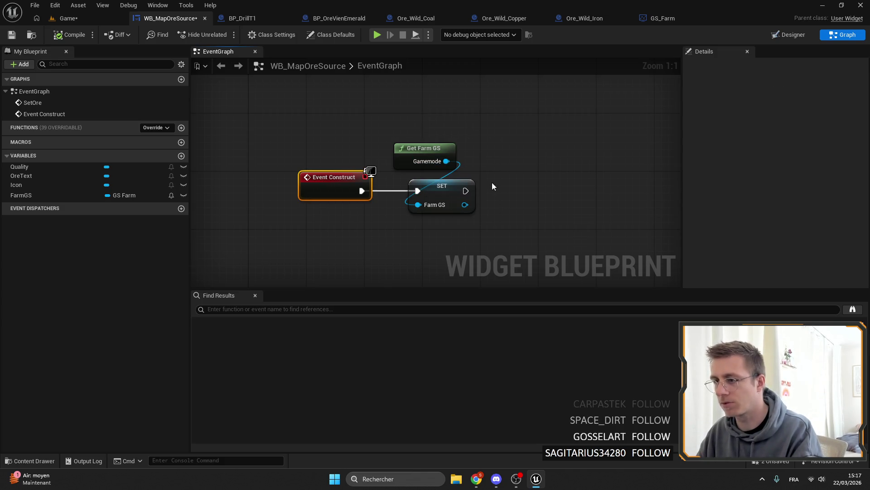
scroll(458, 148, down, 5)
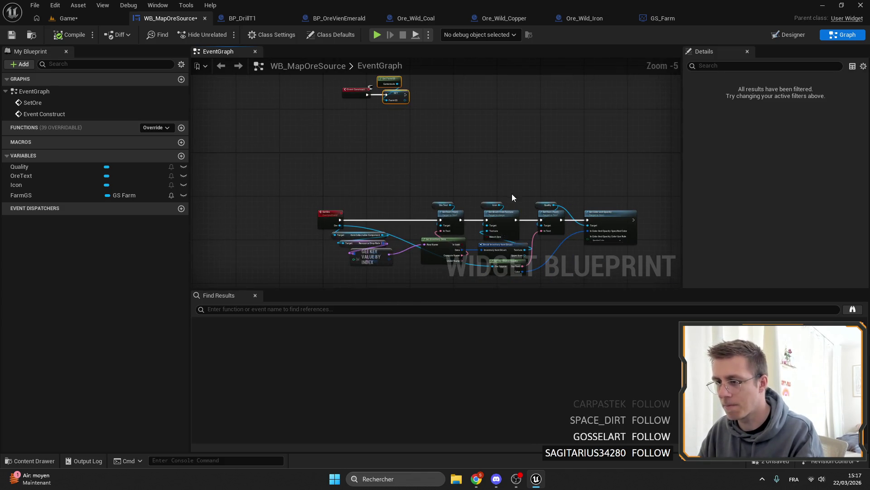
- Make room in the SetOre chain by moving Get Inventory Data and Break Inventory Item Struct
scroll(475, 240, up, 3)
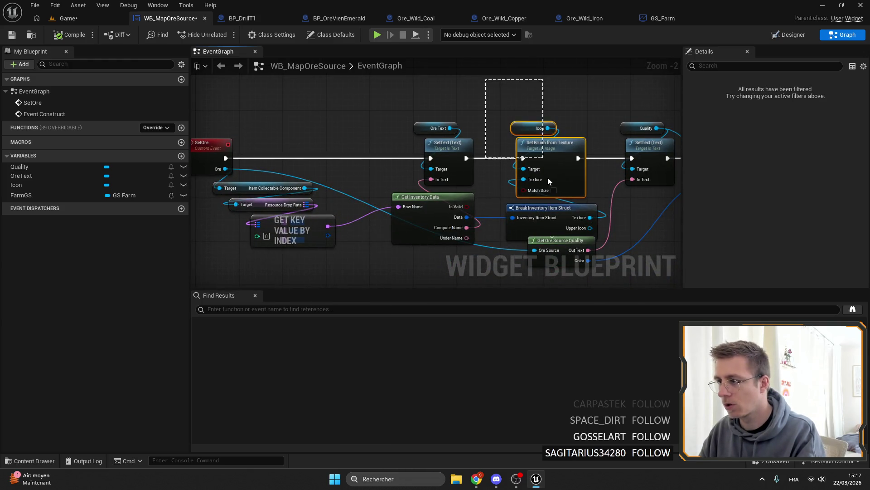
drag(547, 180, 469, 135)
drag(479, 218, 506, 175)
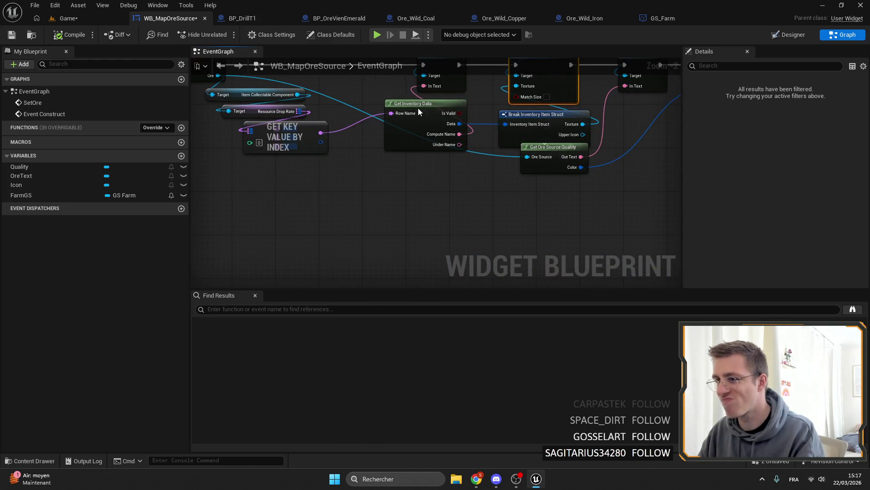
drag(419, 109, 373, 127)
mouse_move(544, 126)
mouse_down()
mouse_move(498, 135)
mouse_move(492, 148)
mouse_up()
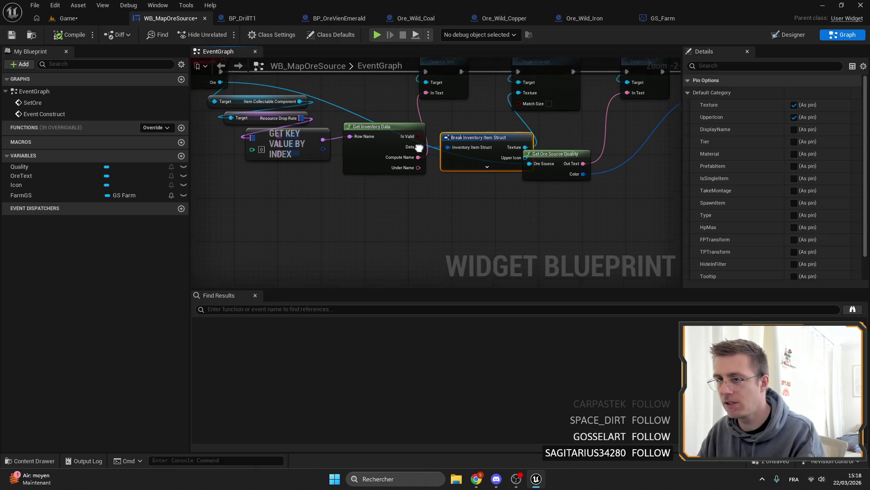
- Add a Get Guid node from SetOre's Ore pin, deleting the stray Guid setter
drag(276, 99, 347, 101)
drag(290, 109, 364, 107)
text(guid)
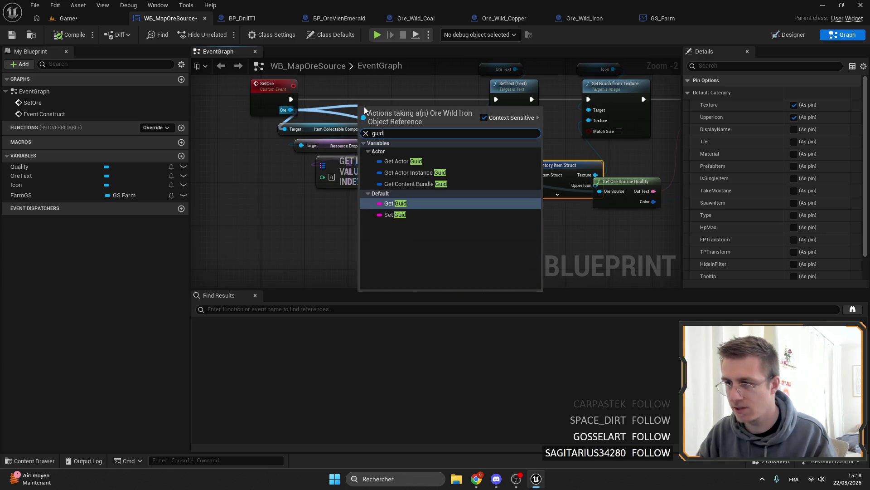
click(399, 215)
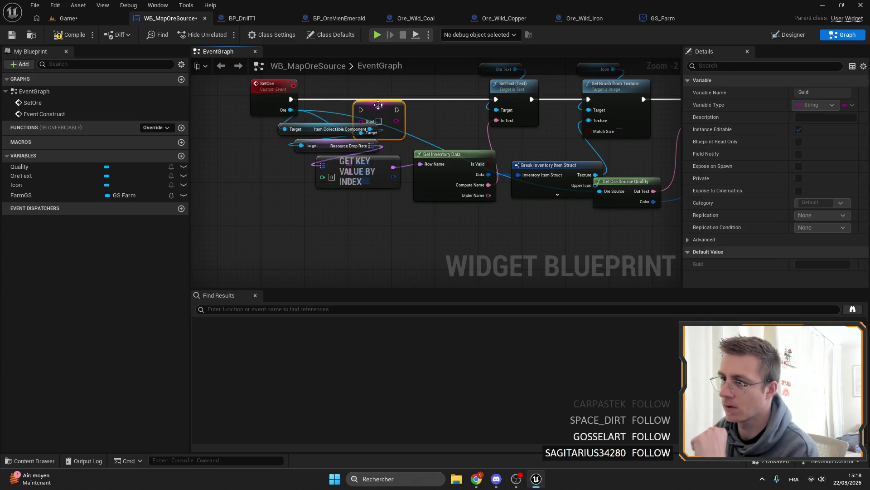
drag(284, 111, 337, 107)
text(get )
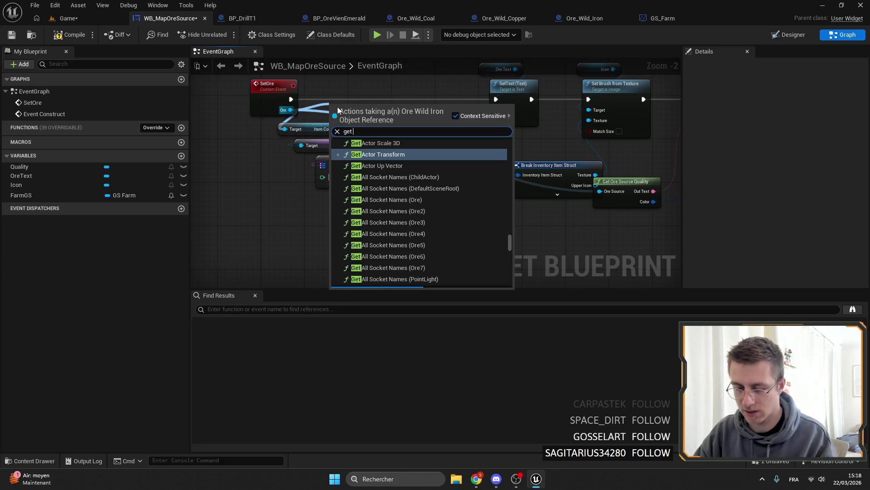
text(guid)
click(374, 200)
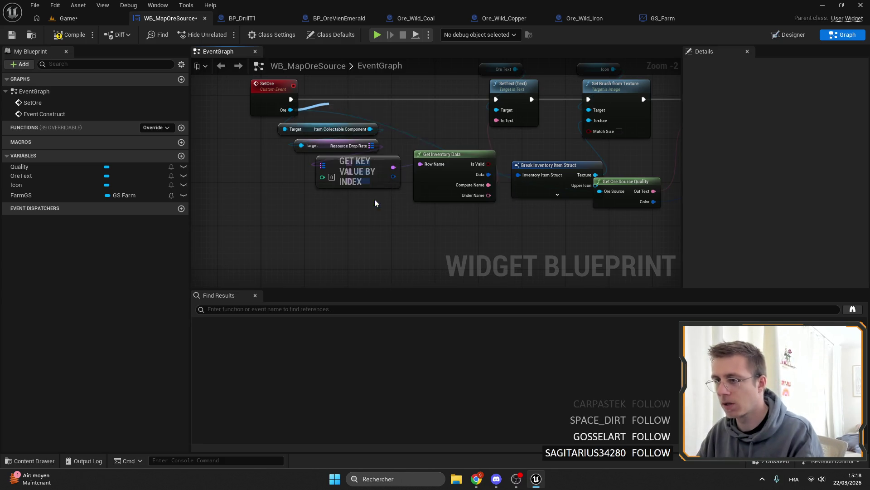
drag(359, 112, 385, 219)
key(Delete)
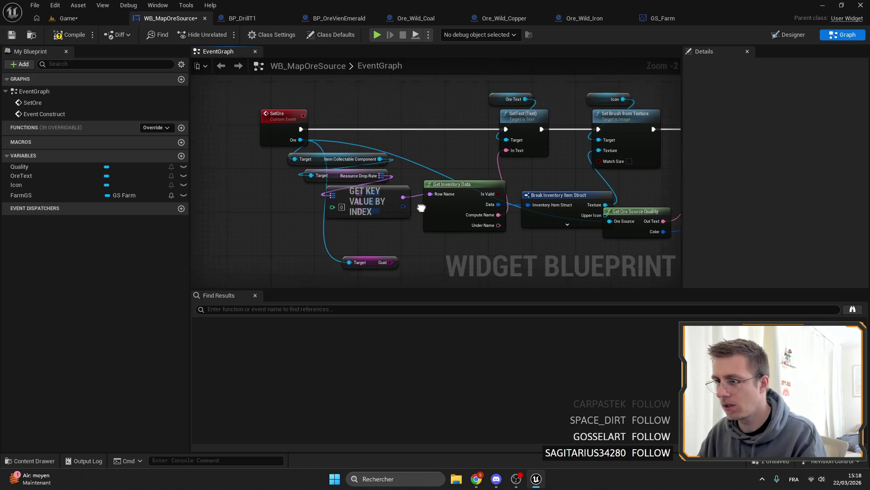
- Place a FarmGS getter and get its Ore with Drill array beside it
mouse_move(50, 195)
mouse_down()
mouse_move(90, 195)
mouse_move(240, 250)
mouse_up()
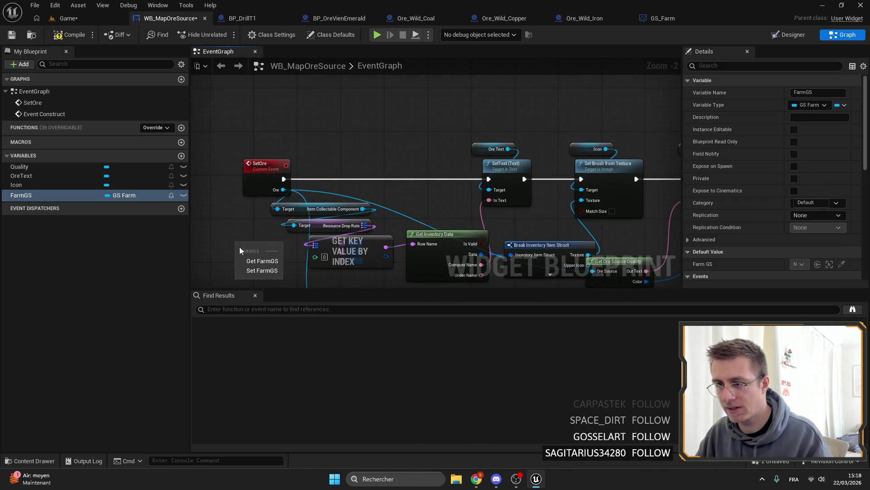
drag(329, 193, 346, 221)
text(orew)
key(Return)
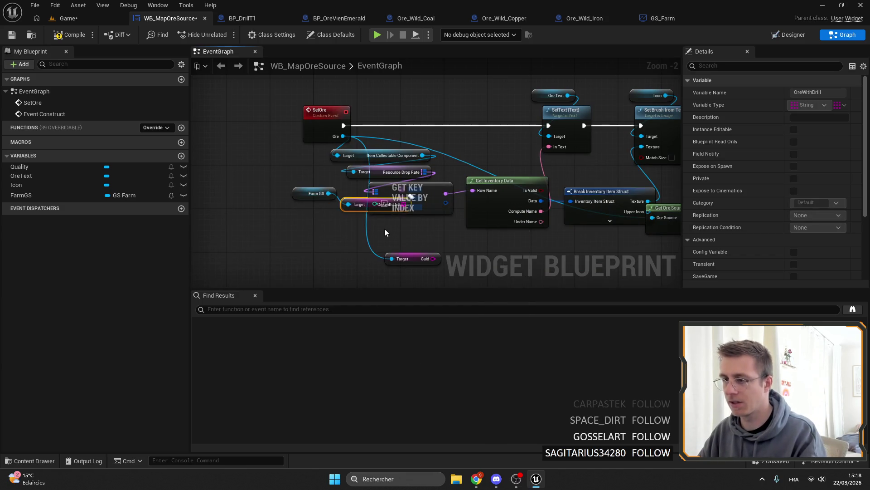
drag(326, 193, 335, 231)
text(ore)
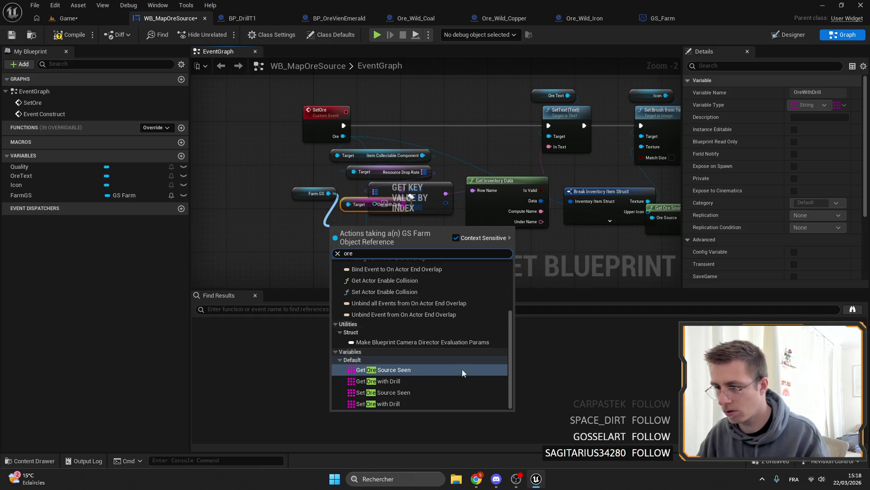
click(462, 371)
drag(296, 197, 270, 219)
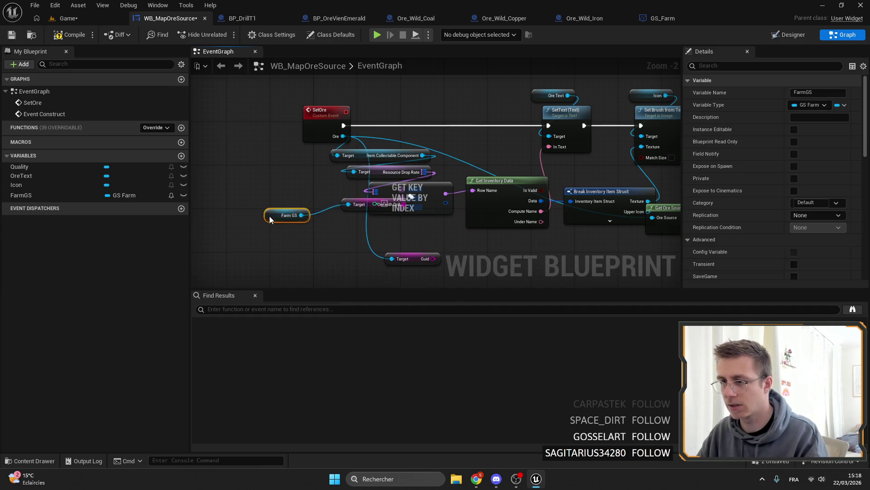
drag(354, 211, 321, 232)
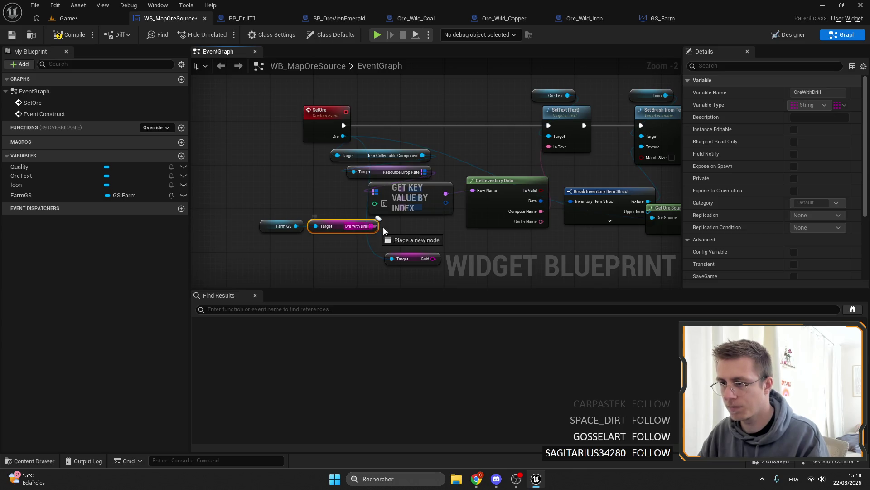
- Add a CONTAINS check on Ore with Drill, lined up next to the ore Guid getter
drag(377, 226, 396, 232)
text(con)
key(Return)
drag(453, 238, 370, 248)
drag(280, 220, 281, 217)
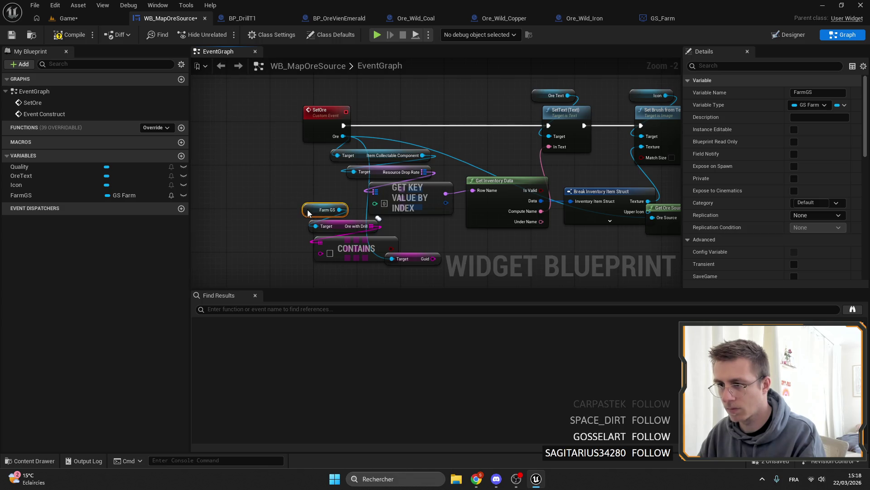
mouse_move(345, 242)
mouse_down()
mouse_move(325, 223)
mouse_move(221, 209)
mouse_move(217, 233)
mouse_move(267, 223)
mouse_move(359, 244)
mouse_move(313, 226)
mouse_up()
click(319, 238)
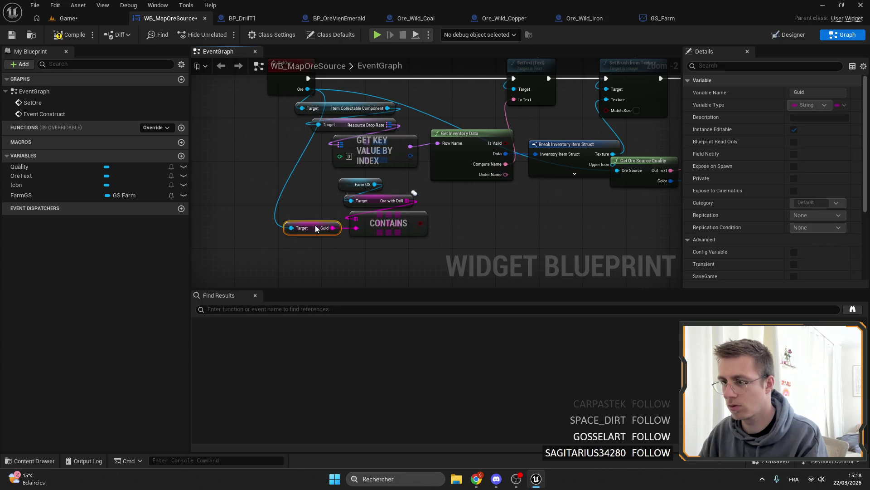
scroll(453, 200, up, 2)
- Feed Set Brush's texture from a Select node indexed by CONTAINS, with Drill as True
mouse_move(525, 93)
mouse_down()
mouse_move(481, 113)
mouse_move(482, 129)
mouse_up()
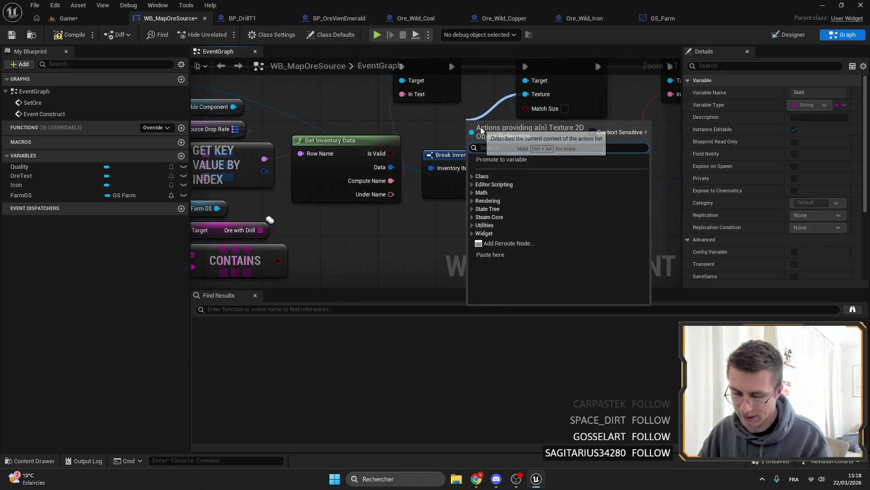
text(sele)
key(Return)
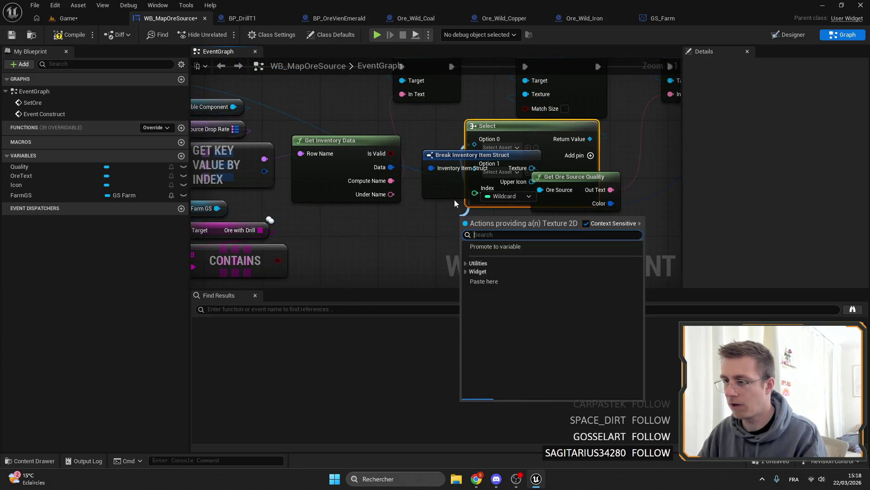
drag(427, 206, 508, 213)
mouse_move(452, 213)
mouse_down()
mouse_move(321, 181)
mouse_move(343, 194)
mouse_up()
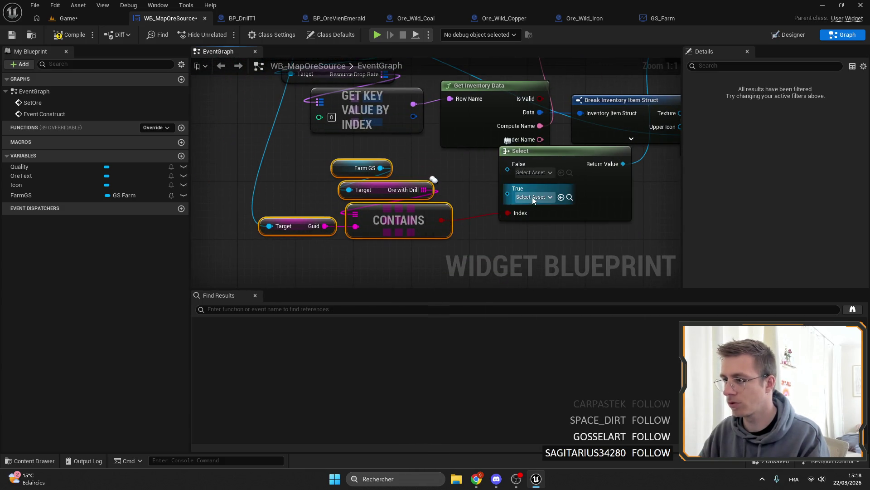
click(533, 197)
text(ll)
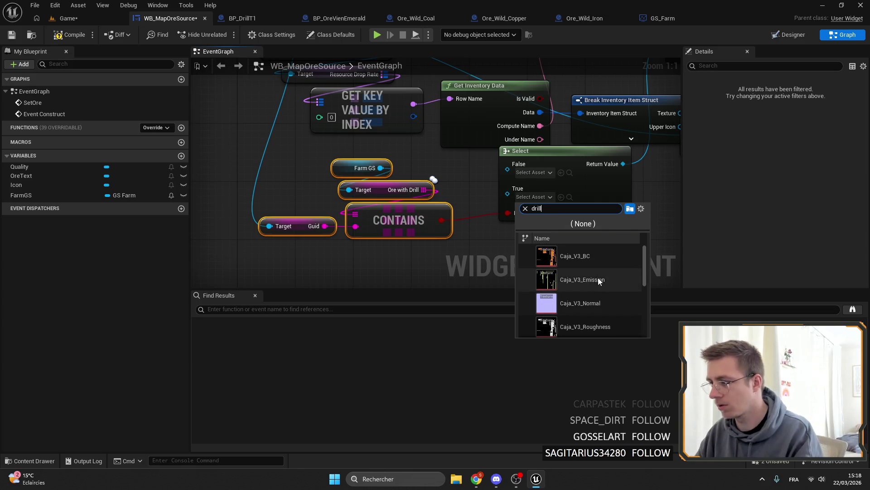
scroll(594, 260, down, 2)
click(589, 268)
ctrl+click(499, 146)
mouse_move(500, 146)
mouse_down()
mouse_move(575, 165)
mouse_move(481, 164)
mouse_up()
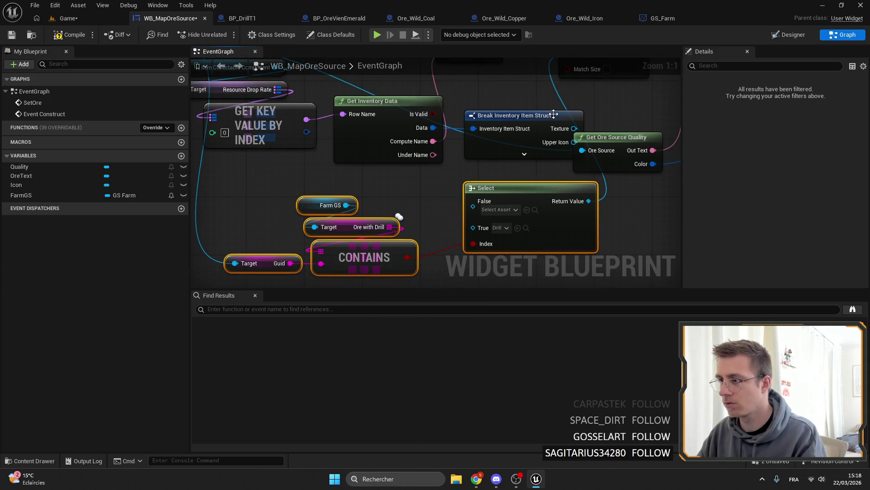
- Tidy the SetOre graph, repositioning Get Ore Source Quality, Get Inventory Data and Break Inventory Item Struct
mouse_move(477, 204)
mouse_down()
mouse_move(368, 235)
mouse_move(357, 286)
mouse_up()
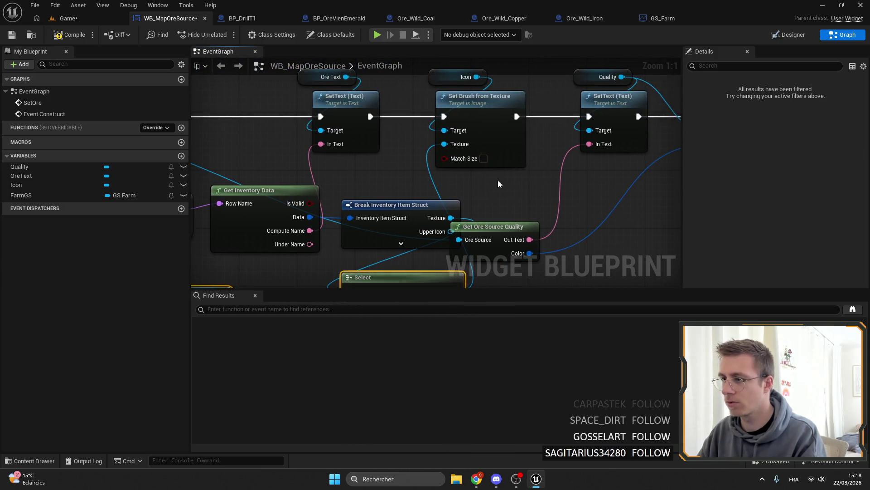
click(480, 122)
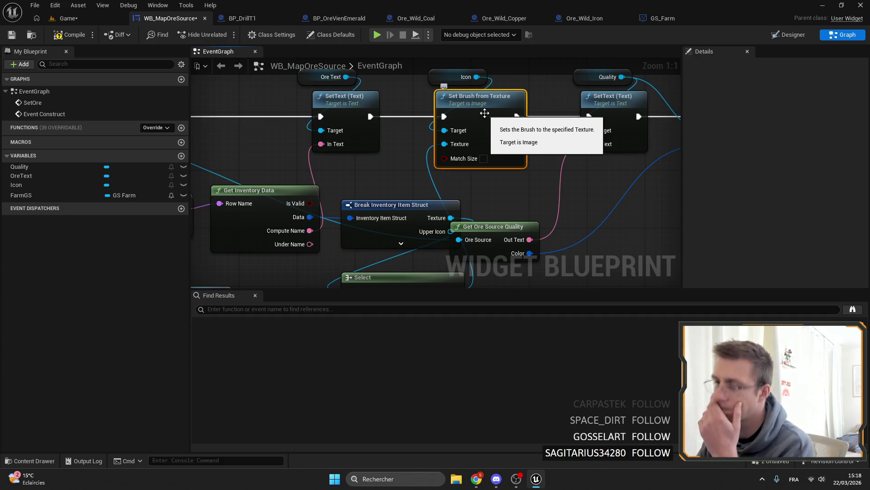
drag(484, 112, 494, 83)
click(395, 186)
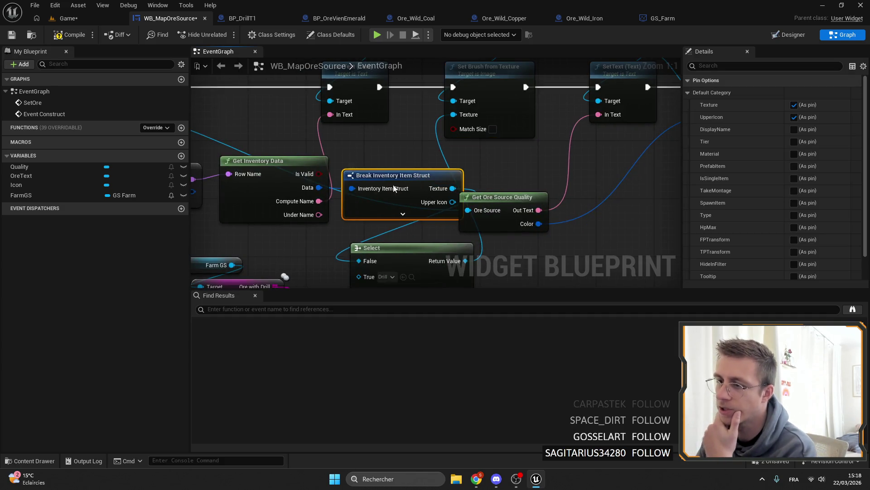
drag(230, 148, 329, 132)
drag(473, 182, 467, 190)
mouse_move(610, 188)
mouse_down()
mouse_move(497, 172)
mouse_move(561, 178)
mouse_move(554, 149)
mouse_move(378, 105)
mouse_move(387, 110)
mouse_up()
drag(361, 200, 293, 156)
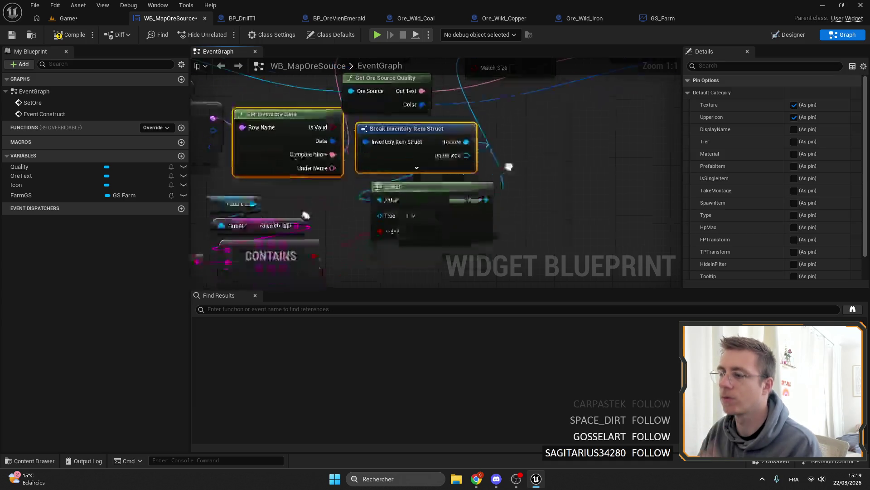
click(442, 168)
scroll(529, 216, down, 3)
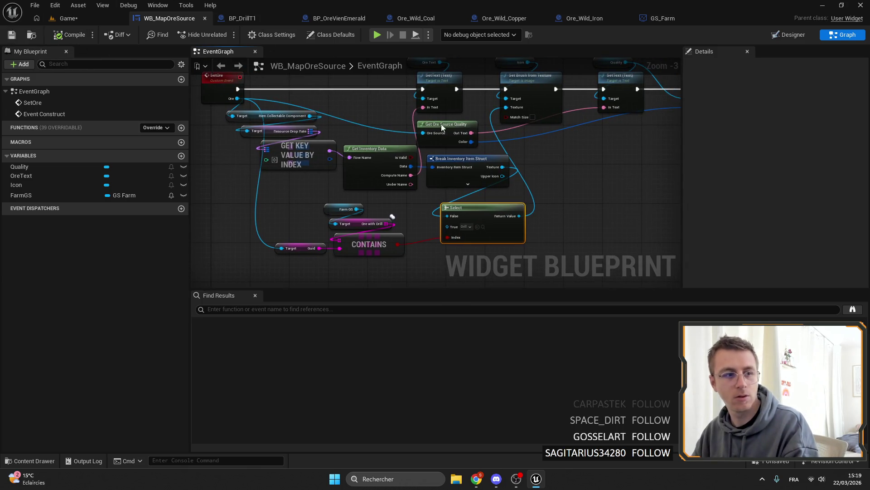
scroll(555, 171, down, 2)
scroll(566, 170, up, 4)
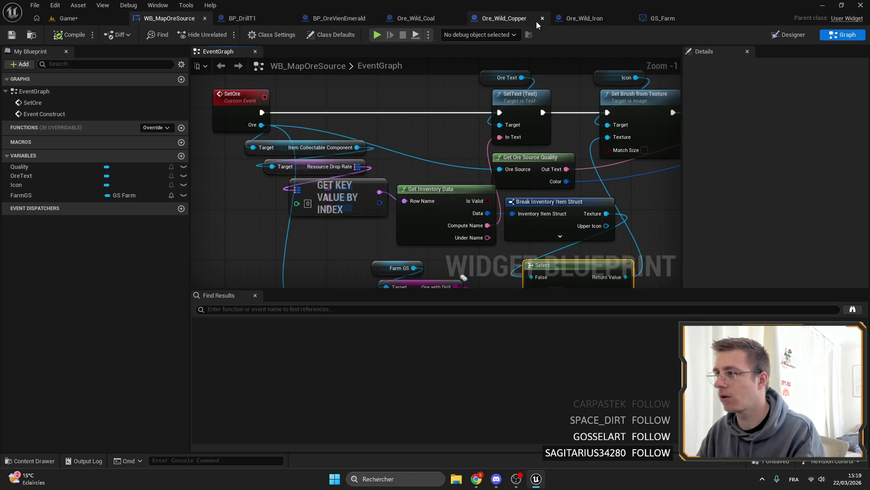
- Switch from Ore_Wild_Iron to the BP_DrillT1 blueprint's event graph
click(584, 18)
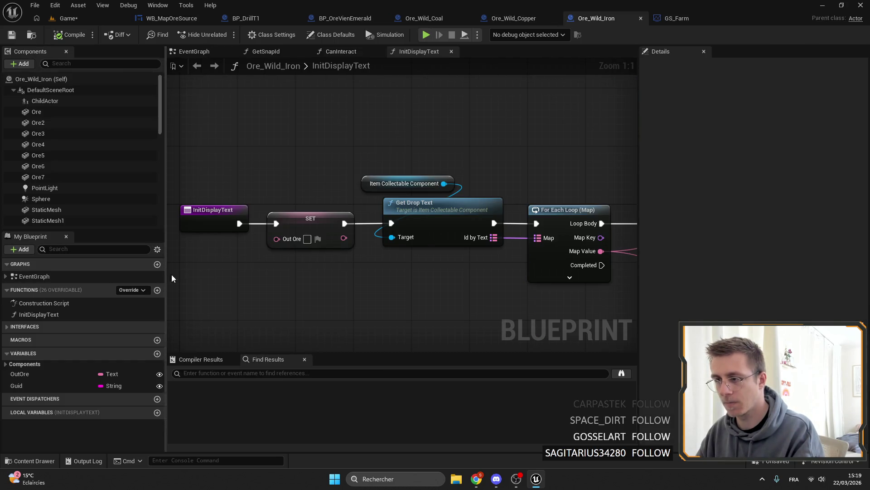
click(256, 19)
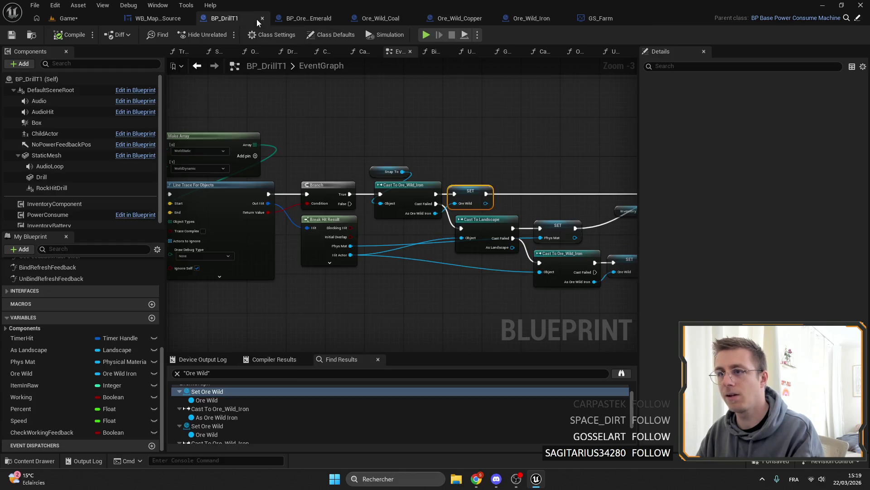
scroll(95, 354, up, 3)
scroll(96, 354, up, 5)
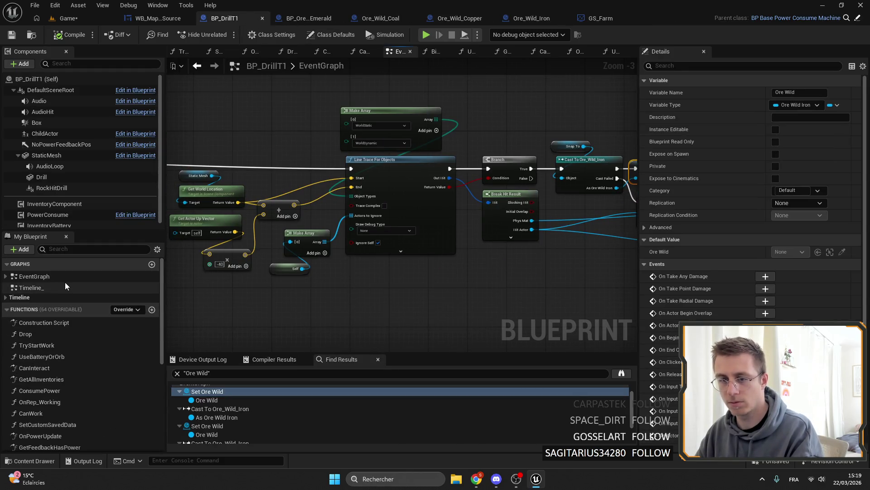
click(64, 282)
scroll(317, 184, down, 6)
scroll(317, 184, up, 6)
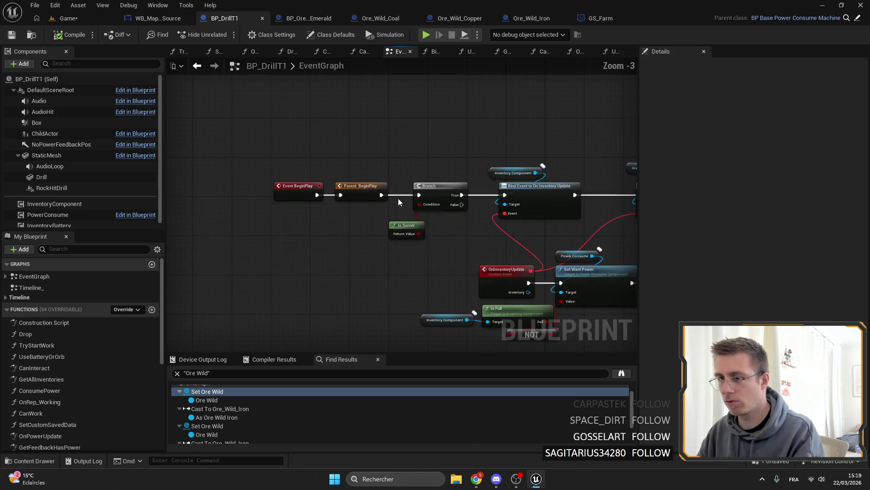
scroll(389, 245, down, 2)
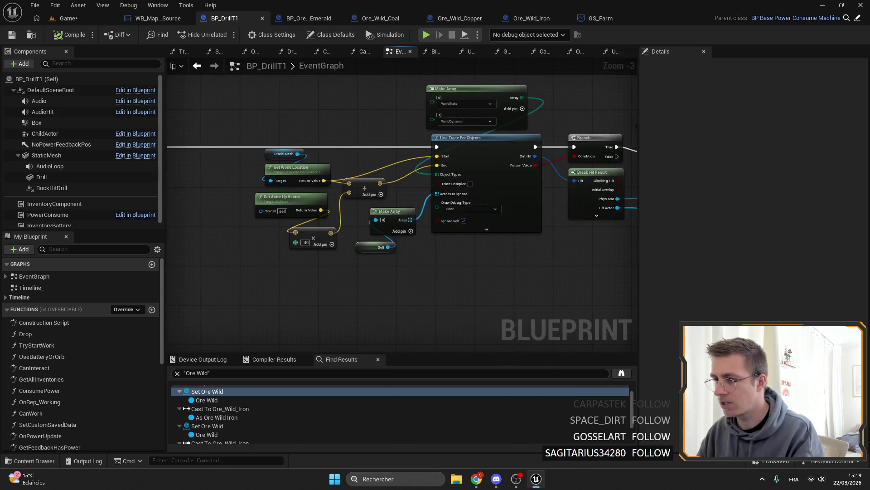
scroll(539, 133, up, 5)
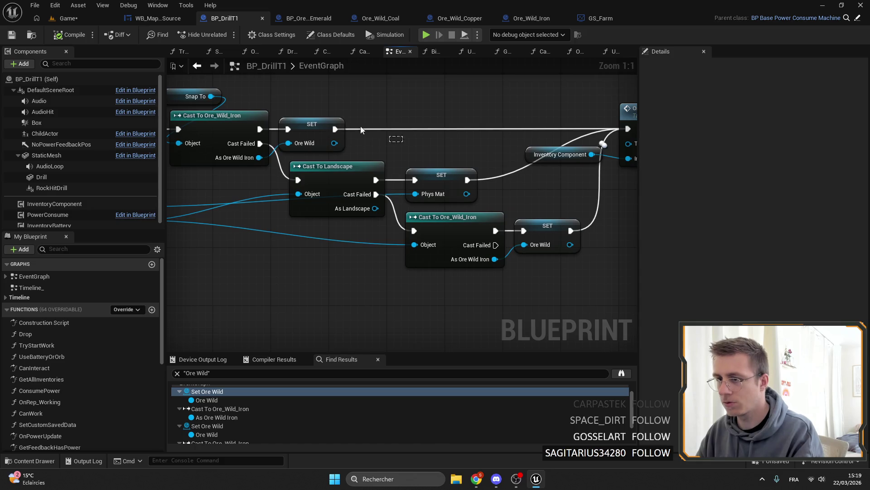
- Pan to the On Inventory Update node at the end of the ore-casting chain
drag(544, 282, 376, 199)
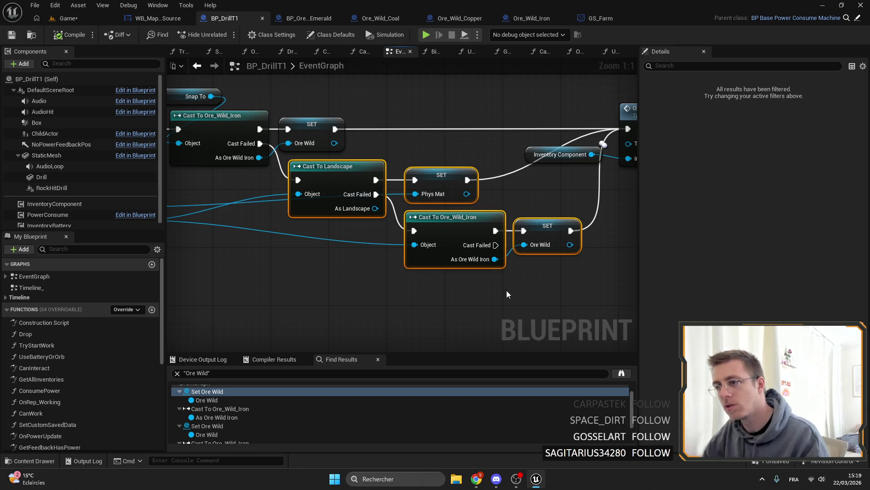
mouse_move(363, 253)
mouse_down()
mouse_move(489, 227)
mouse_move(344, 227)
mouse_move(495, 249)
mouse_up()
drag(538, 266, 382, 225)
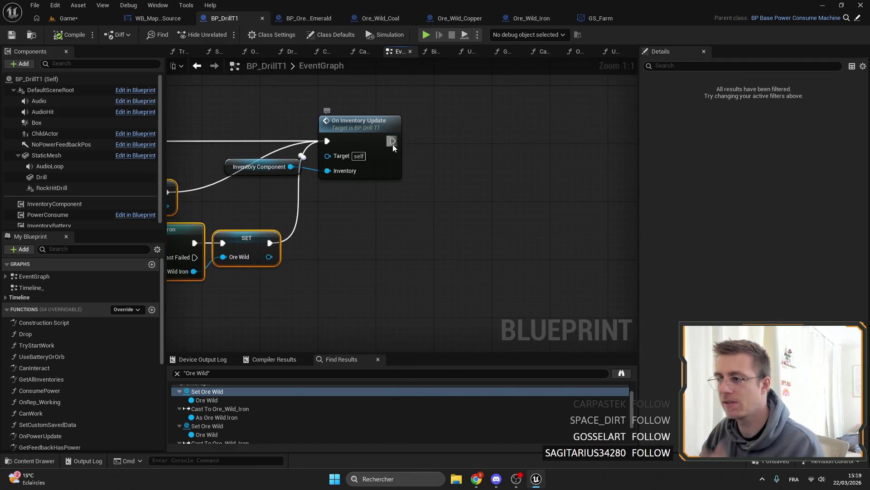
drag(393, 141, 434, 139)
scroll(75, 388, down, 10)
- Add an Ore Wild getter with an Is Valid check wired after On Inventory Update
mouse_move(31, 372)
mouse_down()
mouse_move(412, 219)
mouse_move(477, 127)
mouse_move(532, 116)
mouse_up()
click(492, 128)
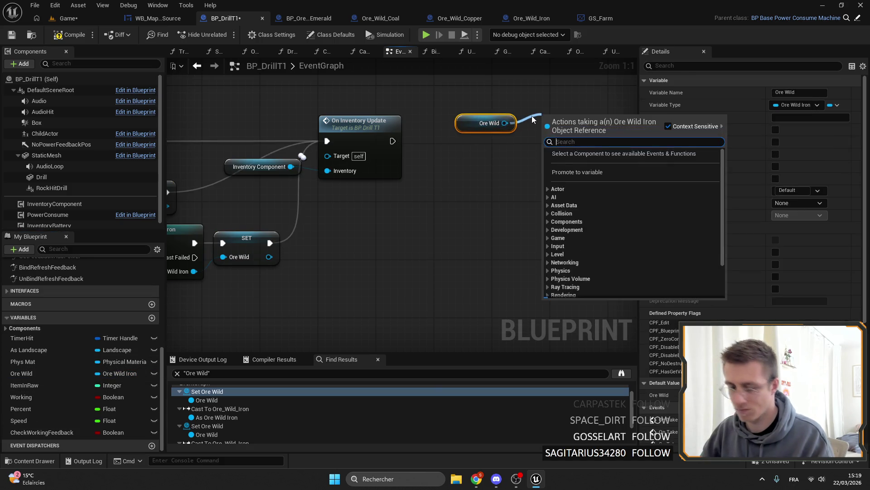
text(is va)
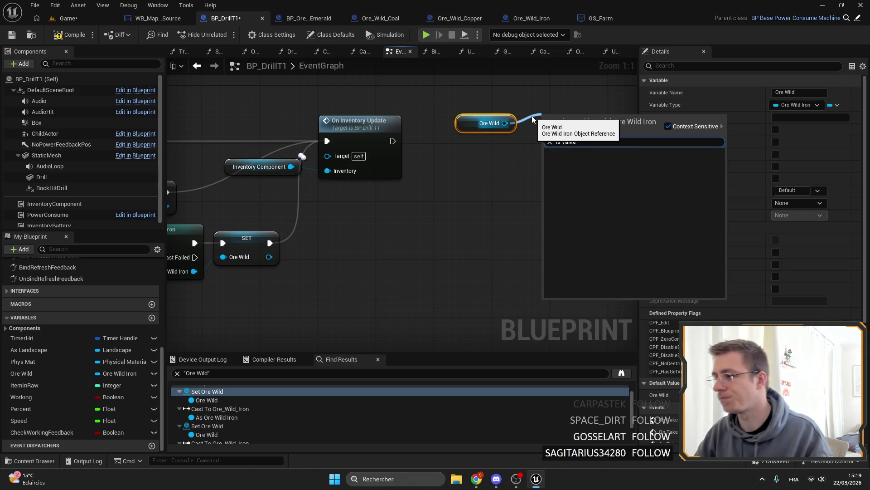
key(Escape)
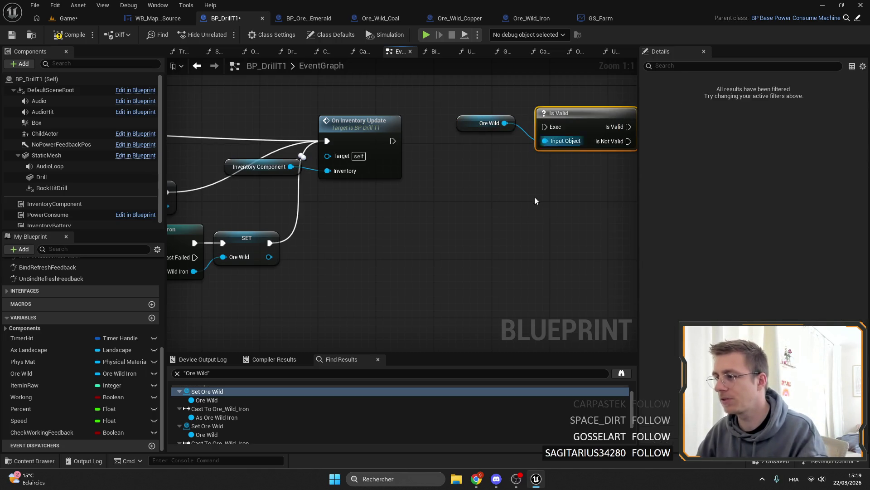
mouse_move(393, 141)
mouse_down()
mouse_move(543, 125)
mouse_move(490, 148)
mouse_up()
mouse_move(451, 87)
mouse_down()
mouse_move(518, 135)
mouse_move(461, 128)
mouse_up()
click(498, 217)
drag(521, 213, 401, 205)
drag(455, 150, 458, 163)
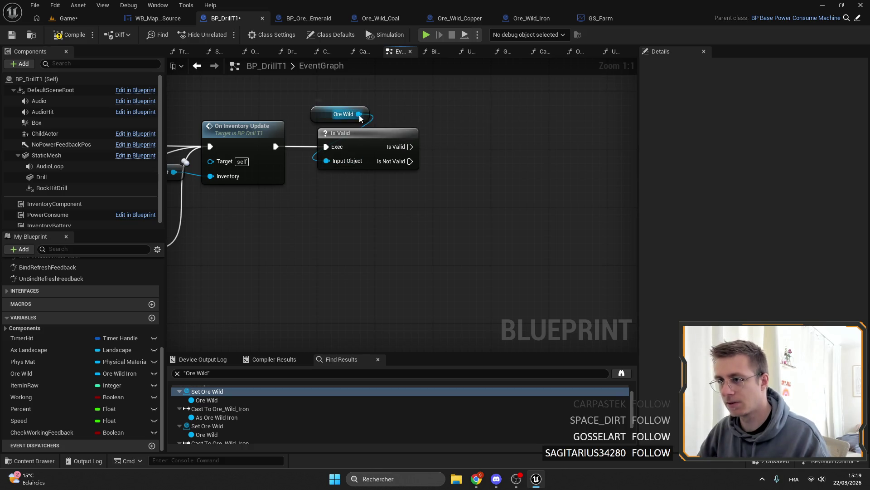
- Add a Get Guid node from the Ore Wild output
drag(359, 113, 444, 103)
text(guid)
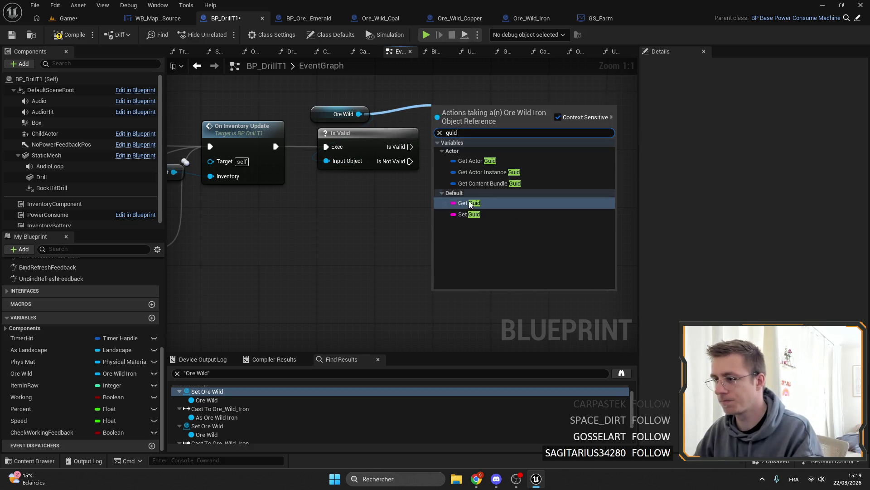
key(Return)
scroll(412, 138, down, 5)
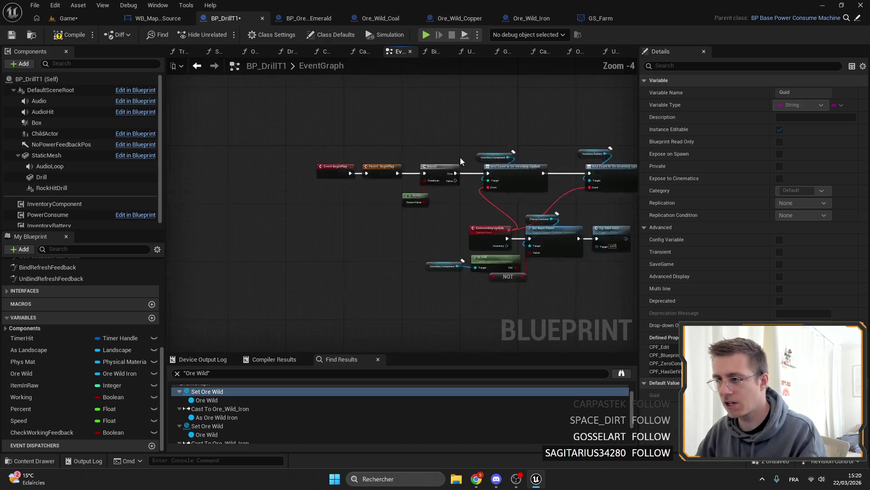
drag(526, 196, 299, 90)
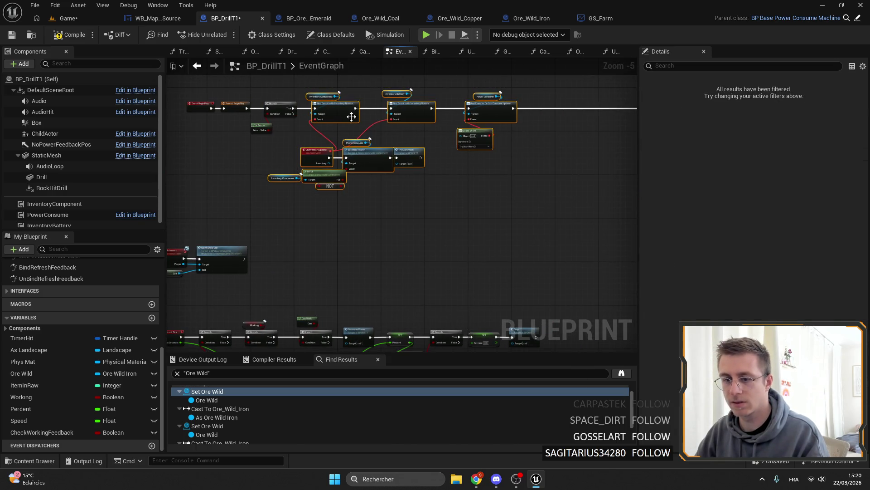
scroll(303, 109, up, 3)
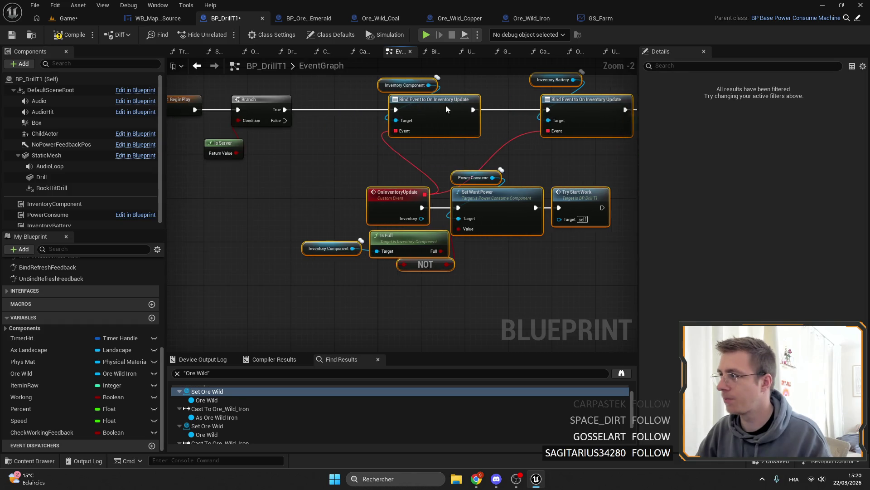
- Add a Get Farm GS node near Is Valid, after first placing a Get Farm GM
right_click(324, 232)
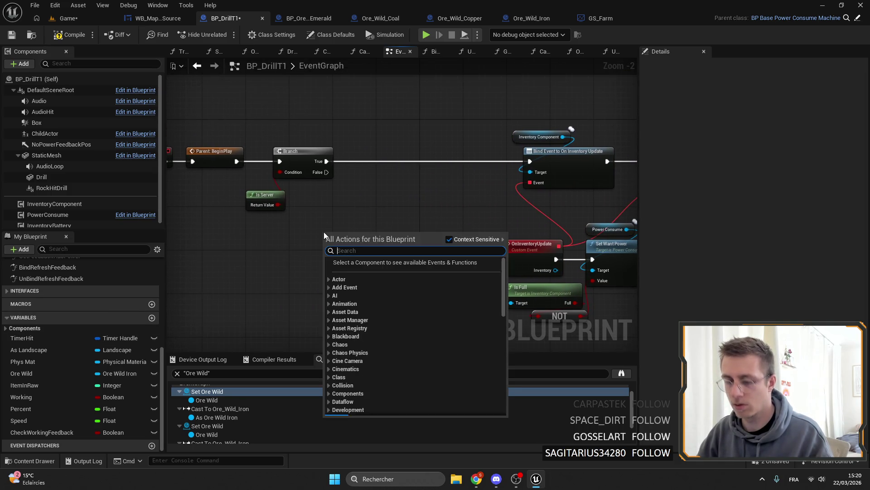
text(farm)
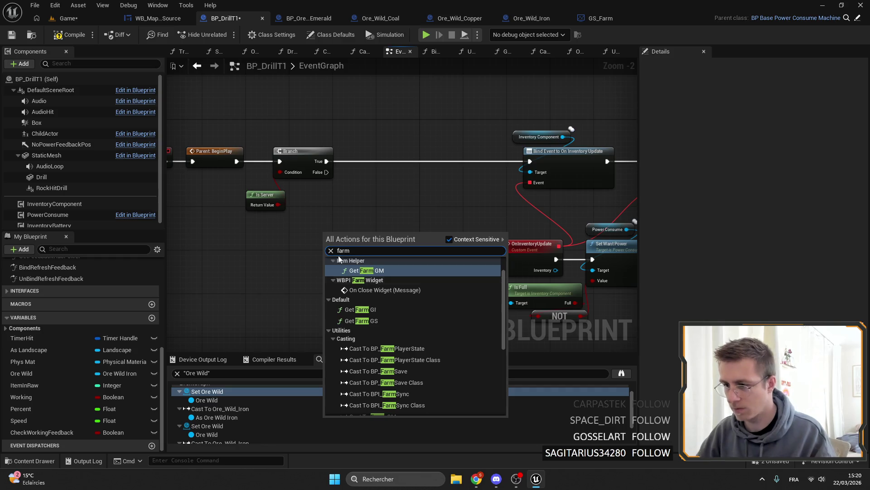
scroll(507, 343, down, 5)
scroll(507, 343, up, 5)
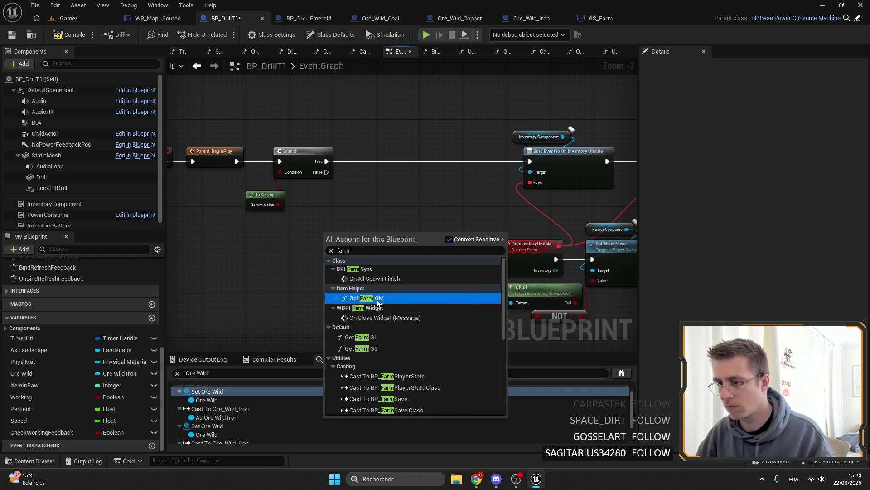
click(376, 300)
scroll(345, 231, down, 8)
scroll(418, 209, up, 10)
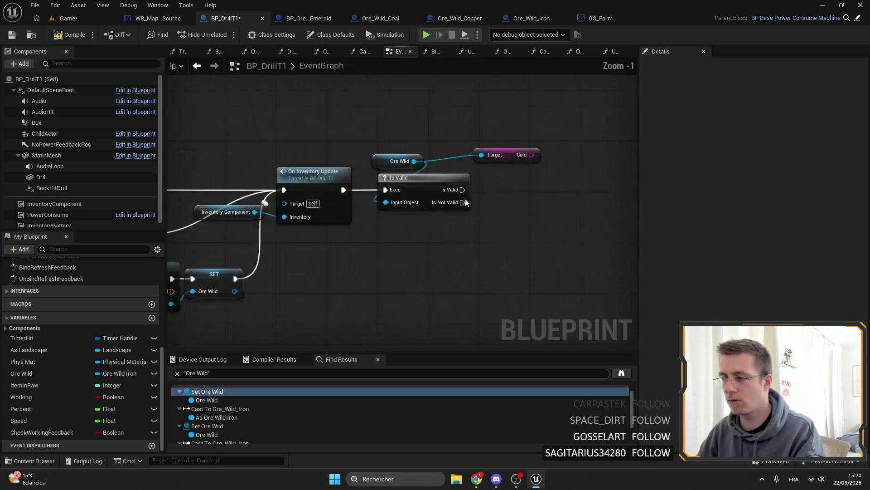
right_click(421, 203)
text(fa)
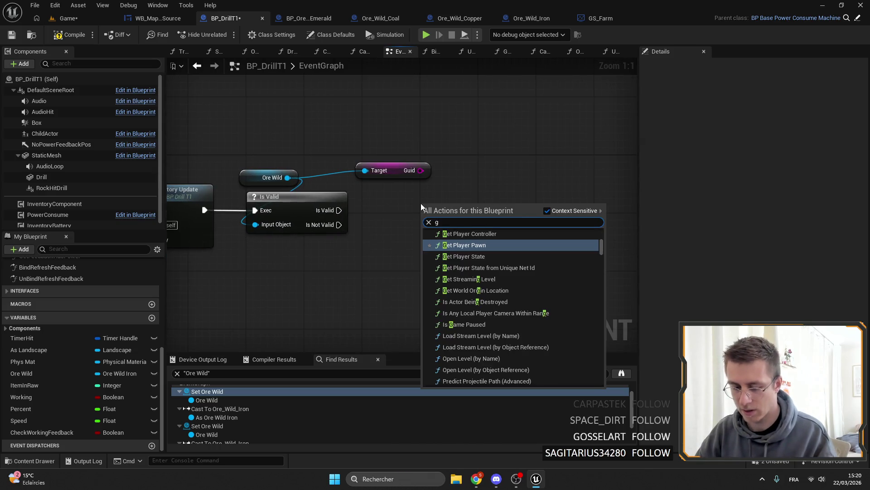
text(rm gs)
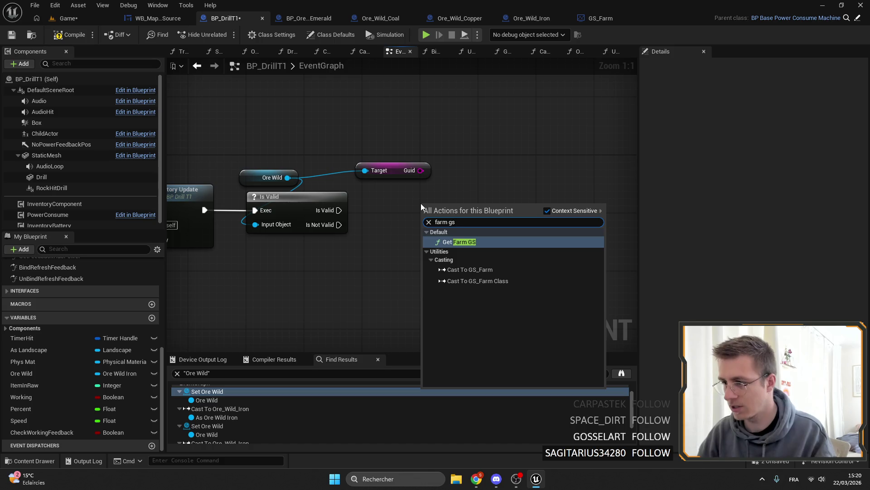
click(449, 238)
- Add the ore Guid to Farm GS's Ore with Drill via Add Unique when Ore Wild is valid
drag(473, 217, 522, 216)
text(drill)
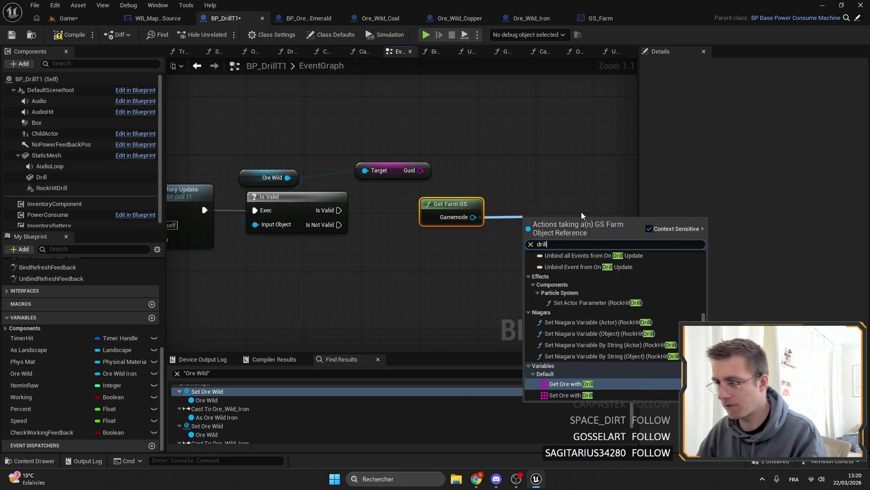
key(Return)
mouse_move(580, 220)
mouse_down()
mouse_move(485, 234)
mouse_move(534, 240)
mouse_up()
text(add)
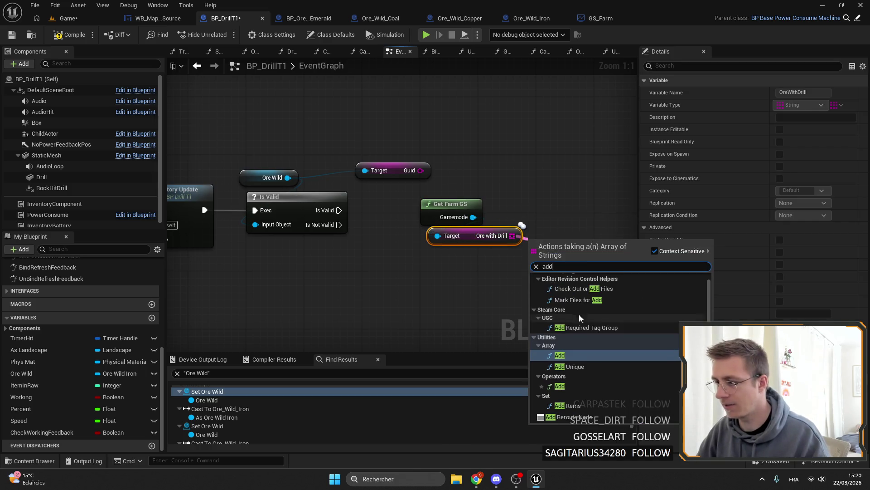
click(582, 366)
mouse_move(561, 249)
mouse_down()
mouse_move(482, 264)
mouse_move(535, 207)
mouse_up()
mouse_move(339, 210)
mouse_down()
mouse_move(492, 201)
mouse_move(489, 214)
mouse_up()
mouse_move(399, 173)
mouse_down()
mouse_move(298, 227)
mouse_move(306, 252)
mouse_move(484, 255)
mouse_move(473, 237)
mouse_up()
drag(497, 205, 416, 206)
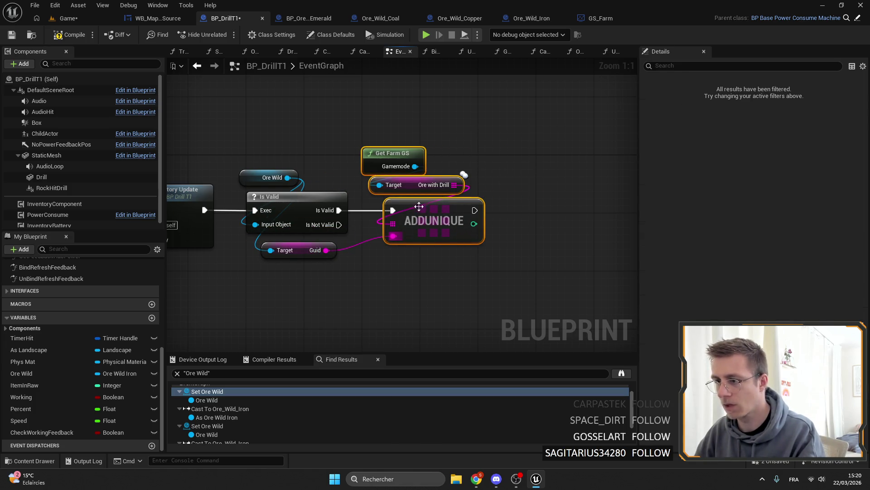
mouse_move(294, 179)
mouse_down()
mouse_move(265, 182)
mouse_move(433, 161)
mouse_up()
- Delete the extra Target and Add Unique nodes, then go to the GS_Farm blueprint
text(ds)
key(BackSpace)
key(BackSpace)
mouse_move(394, 295)
mouse_down()
mouse_move(343, 183)
mouse_move(377, 184)
mouse_up()
key(Delete)
click(600, 18)
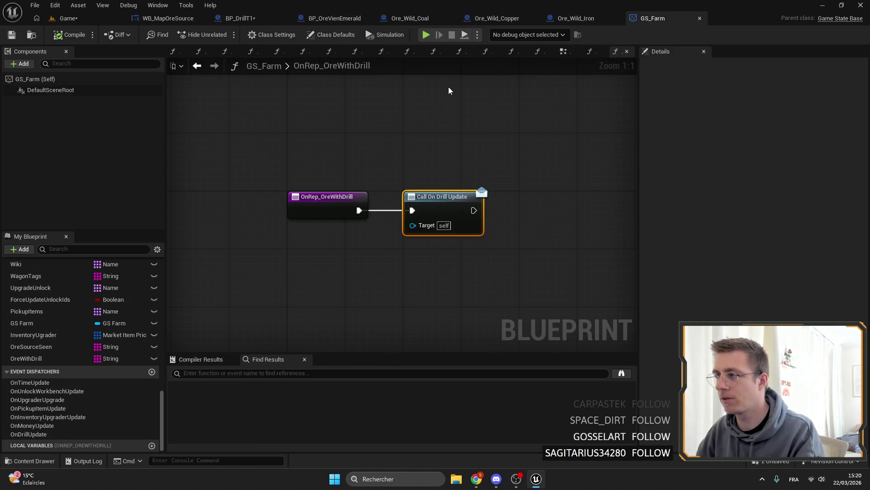
- Create a new function named AddDrillPlace in GS_Farm
scroll(113, 333, up, 10)
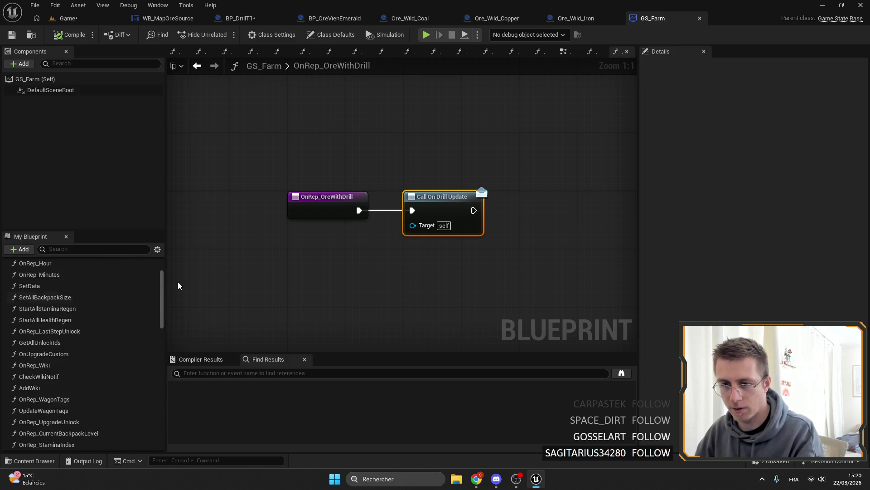
scroll(152, 285, up, 5)
click(151, 287)
text(A)
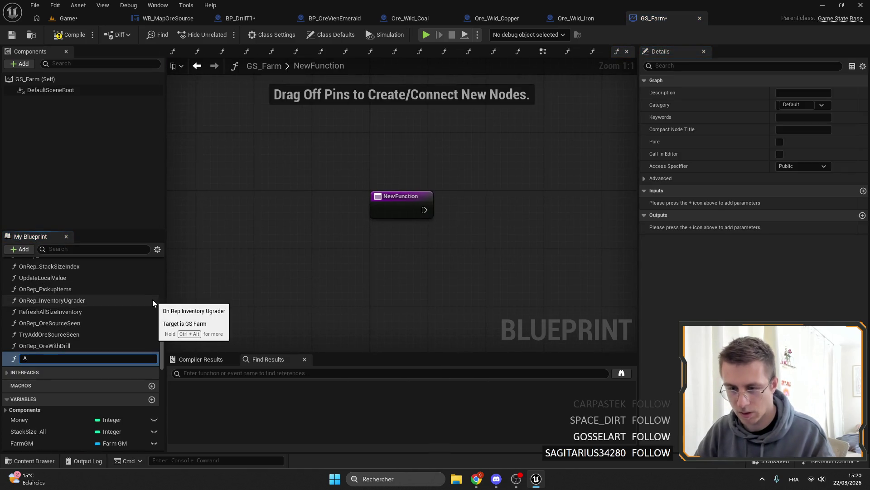
text(ddDrill Pla)
key(BackSpace)
key(BackSpace)
key(BackSpace)
text(Place)
key(Return)
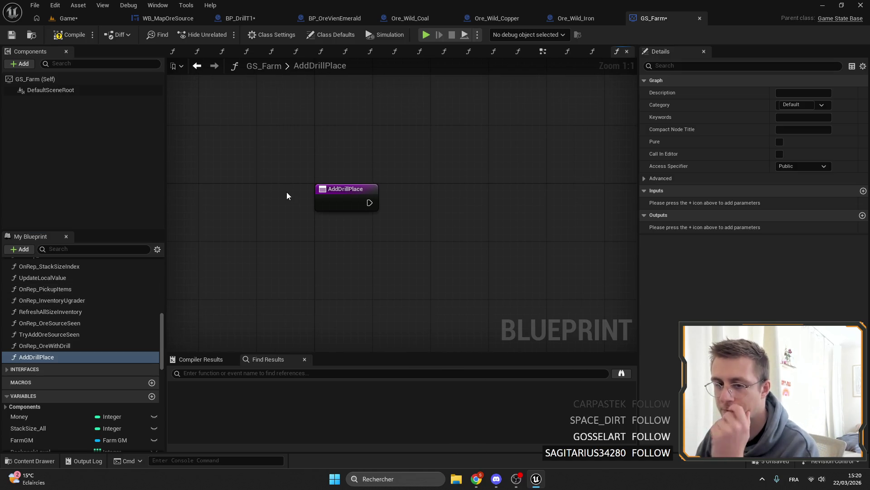
mouse_move(369, 202)
mouse_down()
mouse_move(418, 203)
mouse_move(457, 182)
mouse_move(334, 153)
mouse_move(330, 161)
mouse_move(362, 171)
mouse_up()
key(Escape)
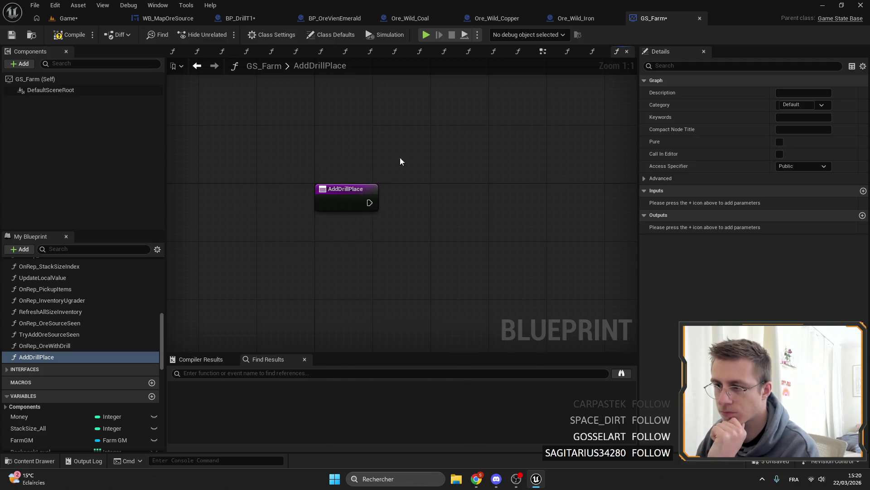
scroll(121, 327, down, 5)
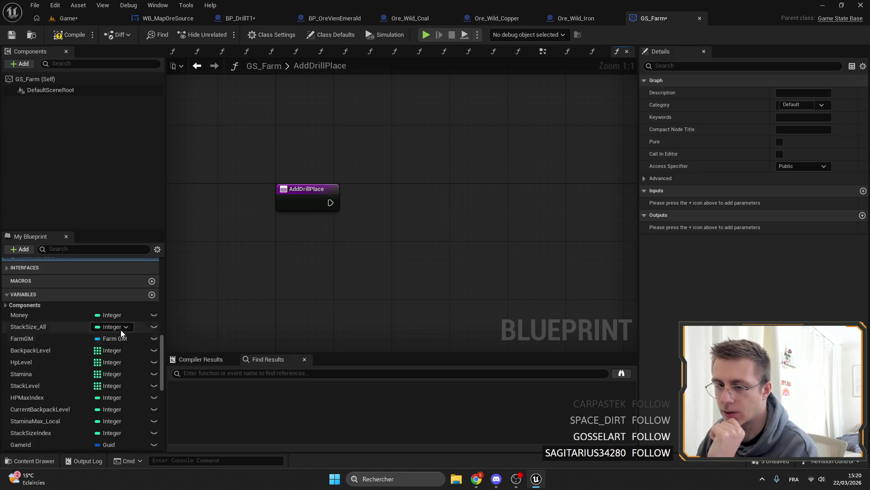
scroll(121, 327, up, 4)
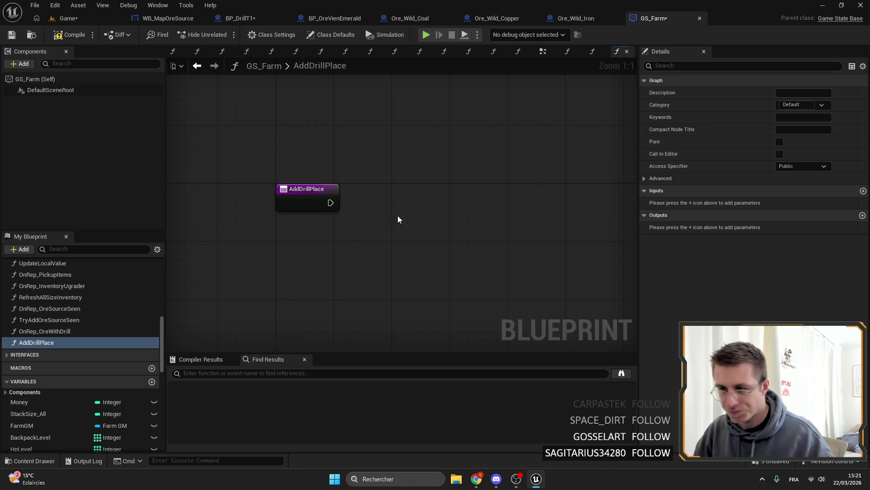
- Give AddDrillPlace a String input named GuidOre
click(863, 191)
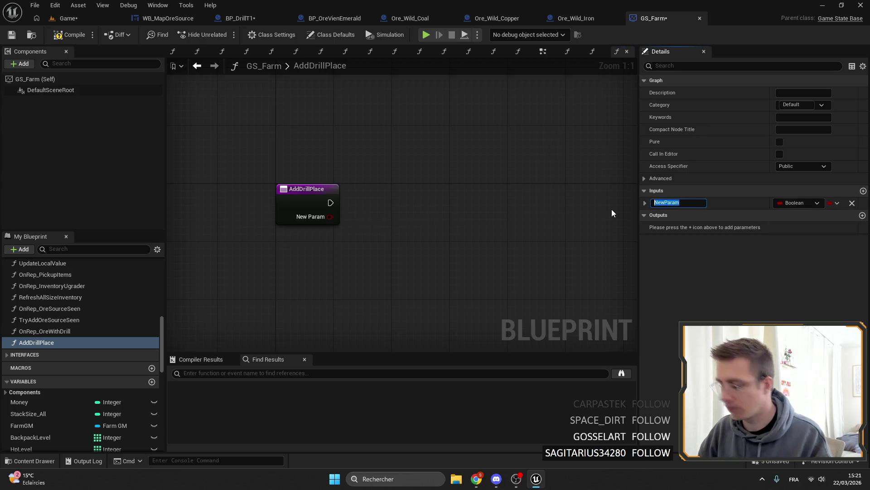
text(Guid)
key(Return)
click(670, 203)
text(ore)
key(Return)
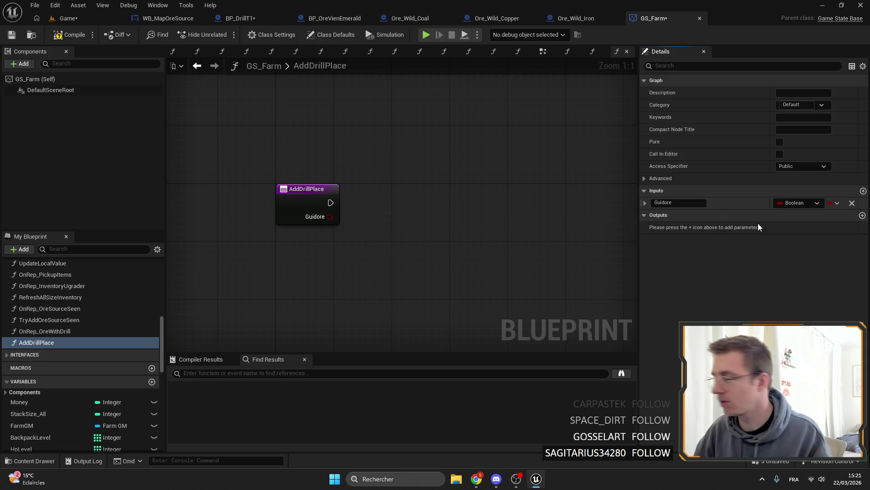
key(BackSpace)
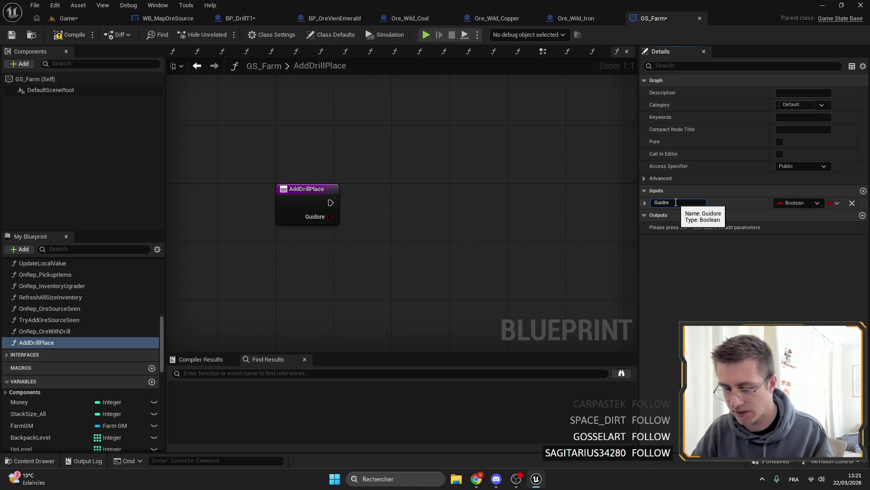
text(O)
key(Return)
click(799, 203)
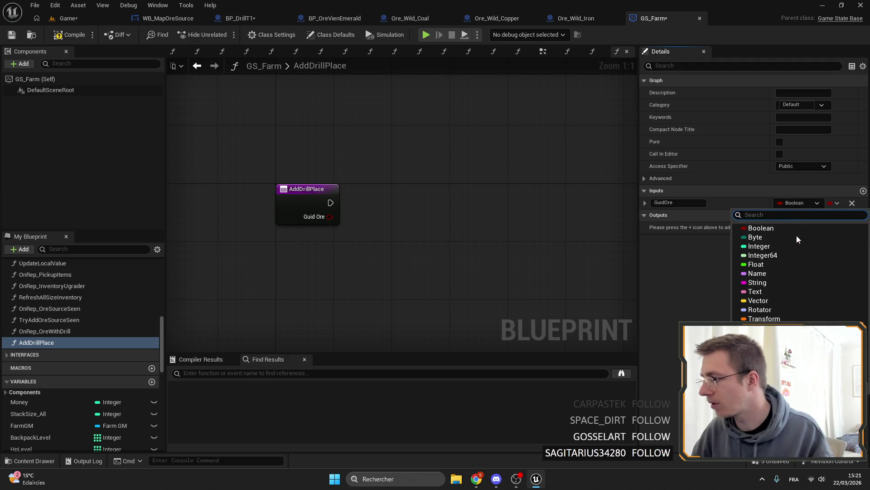
click(783, 281)
- Add an OreWithDrill getter with an Add Unique node running right after the function entry
scroll(89, 373, down, 4)
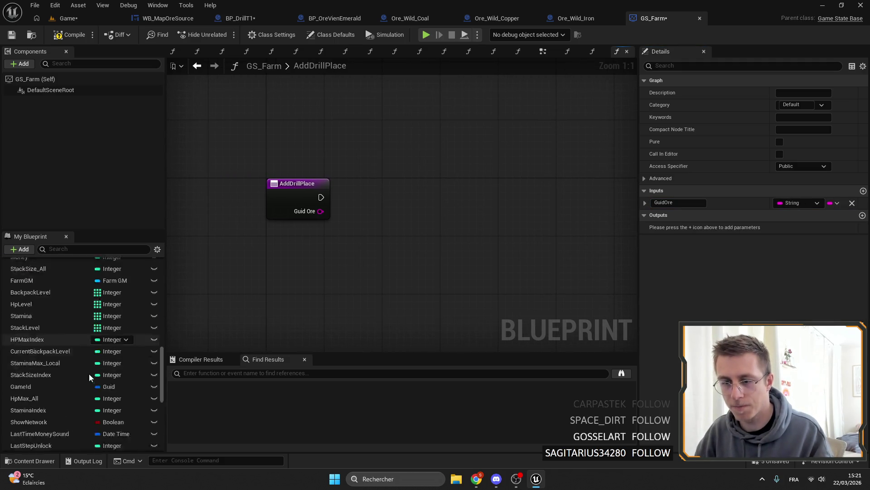
scroll(89, 373, down, 10)
mouse_move(56, 358)
mouse_down()
mouse_move(255, 318)
mouse_move(302, 285)
mouse_move(411, 300)
mouse_move(411, 207)
mouse_up()
click(327, 302)
text(add)
click(404, 277)
mouse_move(321, 197)
mouse_down()
mouse_move(385, 219)
mouse_move(378, 221)
mouse_up()
mouse_move(407, 216)
mouse_down()
mouse_move(407, 187)
mouse_move(414, 195)
mouse_up()
mouse_move(318, 289)
mouse_down()
mouse_move(368, 186)
mouse_move(453, 172)
mouse_up()
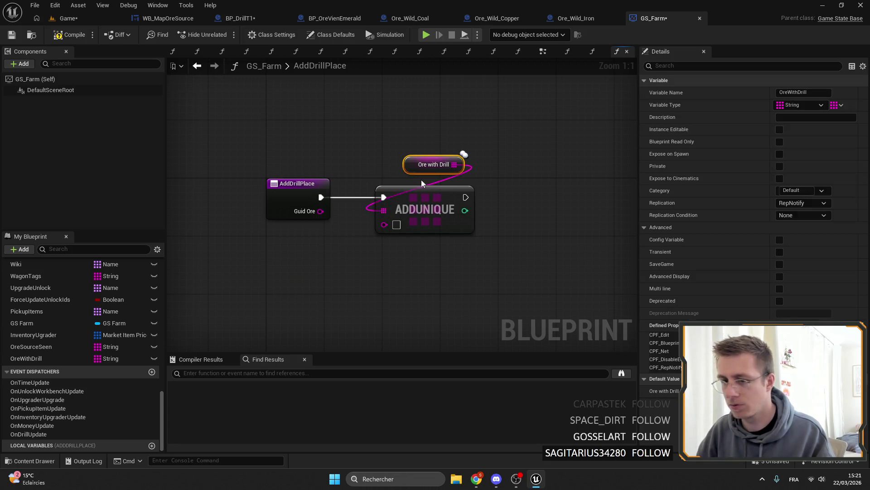
- Set OreWithDrill w/ Notify after Add Unique, pass Guid Ore as the item, then compile and save
alt+drag(63, 358, 531, 211)
drag(467, 197, 537, 204)
drag(556, 204, 535, 197)
mouse_move(417, 166)
mouse_down()
mouse_move(387, 172)
mouse_move(515, 211)
mouse_up()
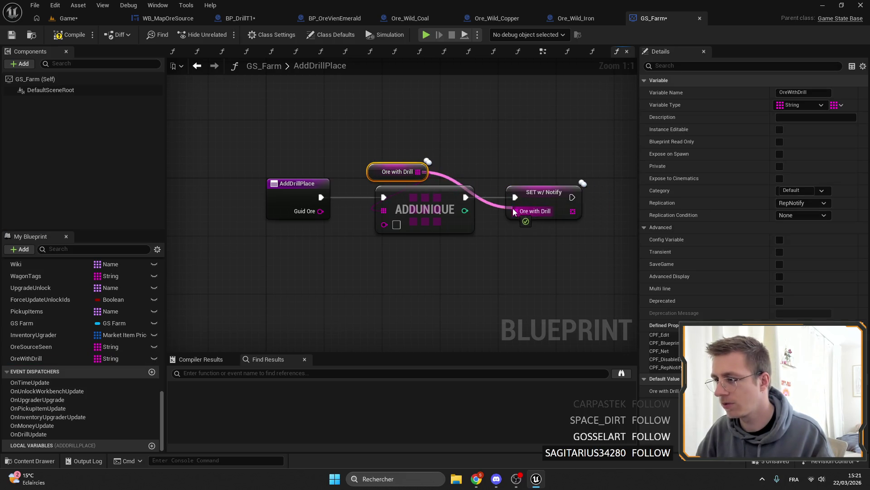
drag(536, 241, 352, 159)
drag(415, 201, 400, 201)
drag(320, 212, 369, 222)
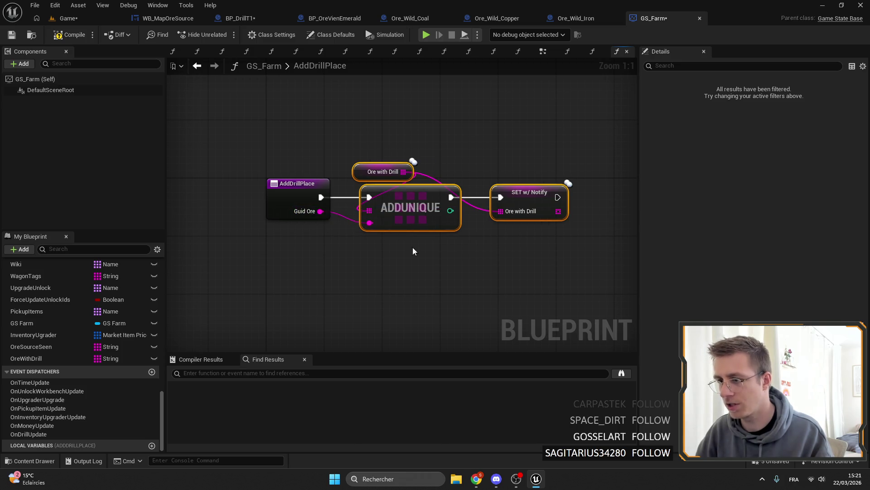
click(413, 247)
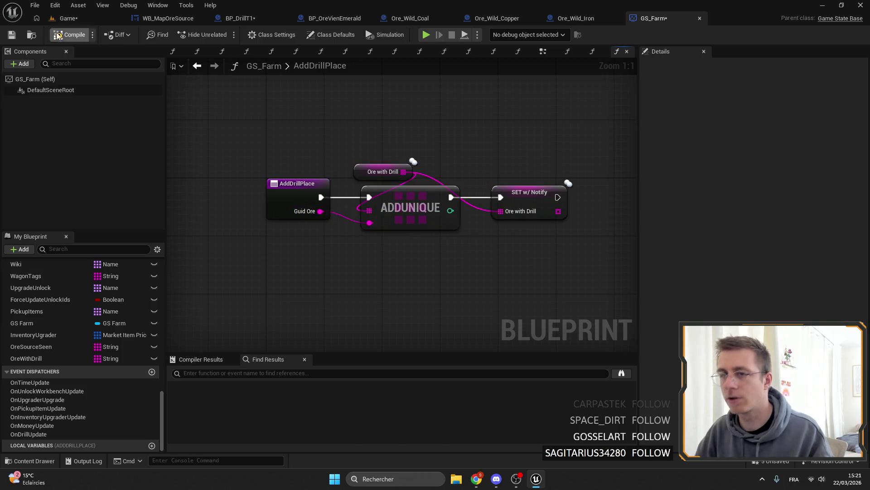
click(11, 34)
click(584, 18)
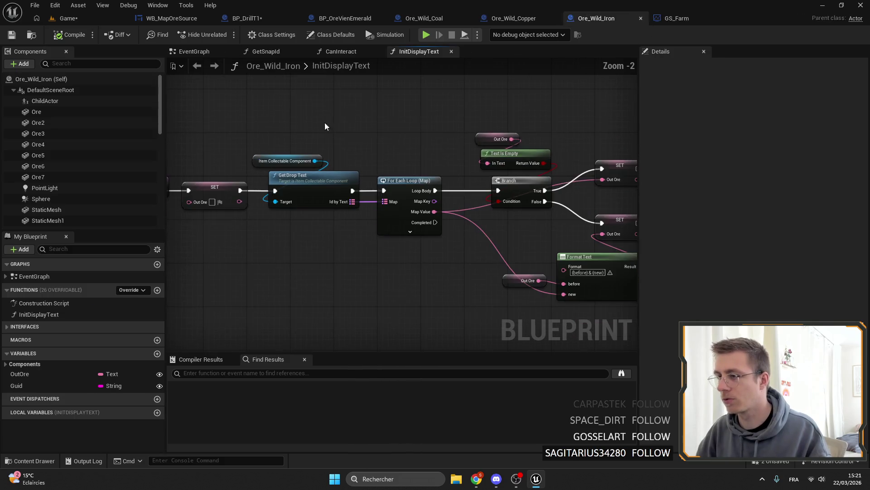
- In BP_DrillT1, call Add Drill Place on Farm GS after Is Valid, passing the ore's Guid as Guid Ore
click(229, 18)
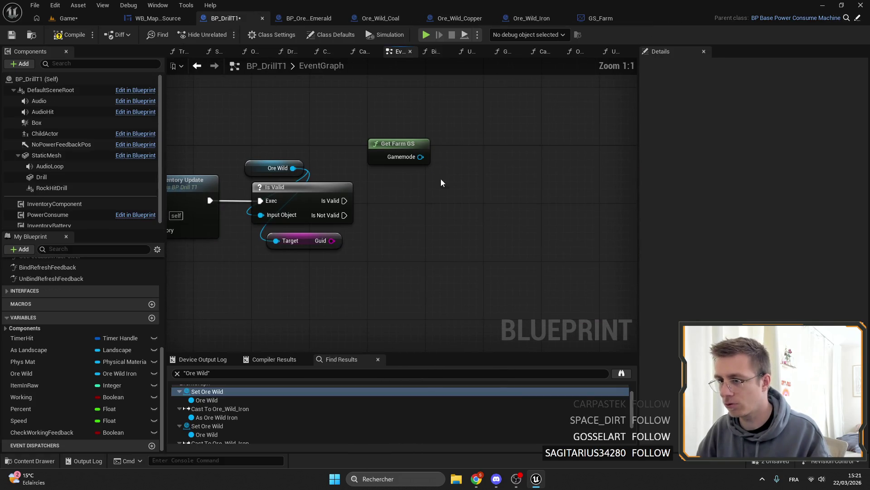
drag(412, 163, 445, 164)
text(on)
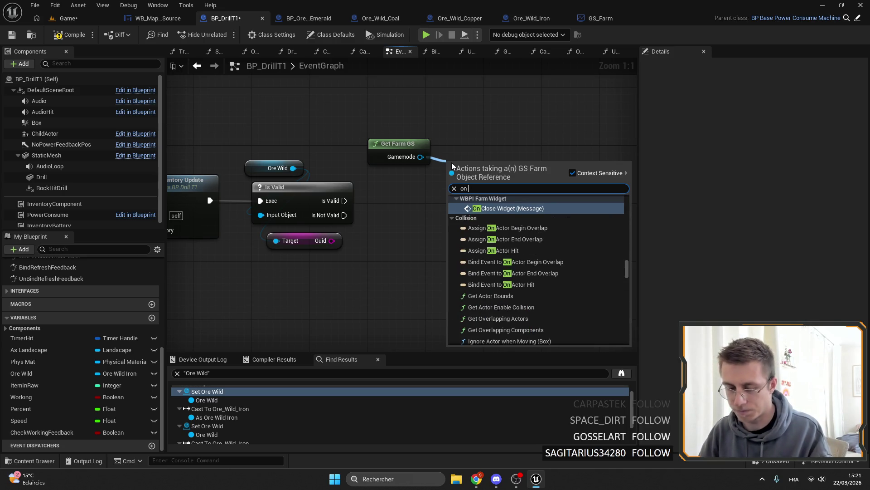
key(BackSpace)
key(BackSpace)
text(drill)
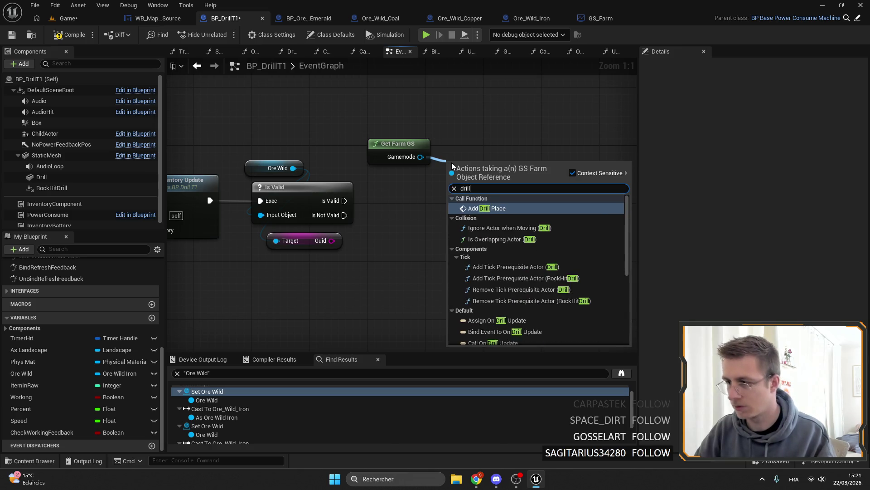
key(Return)
mouse_move(345, 200)
mouse_down()
mouse_move(457, 189)
mouse_move(415, 191)
mouse_up()
drag(332, 241, 392, 229)
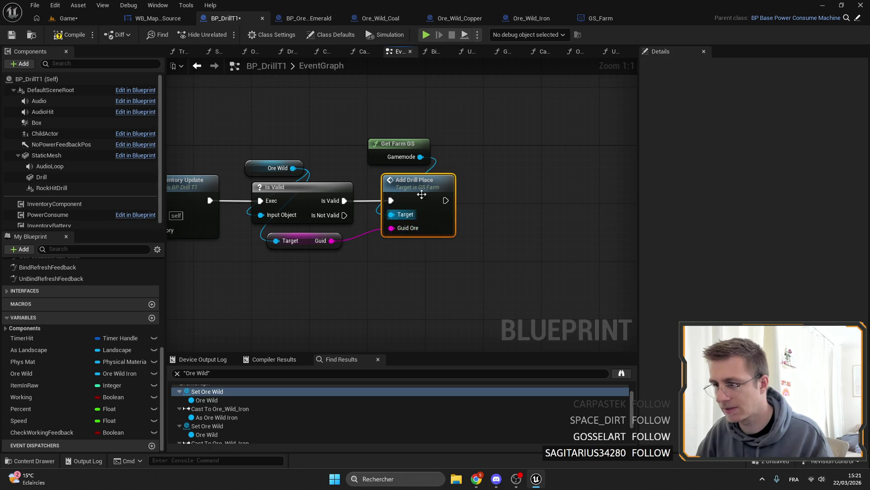
double_click(422, 195)
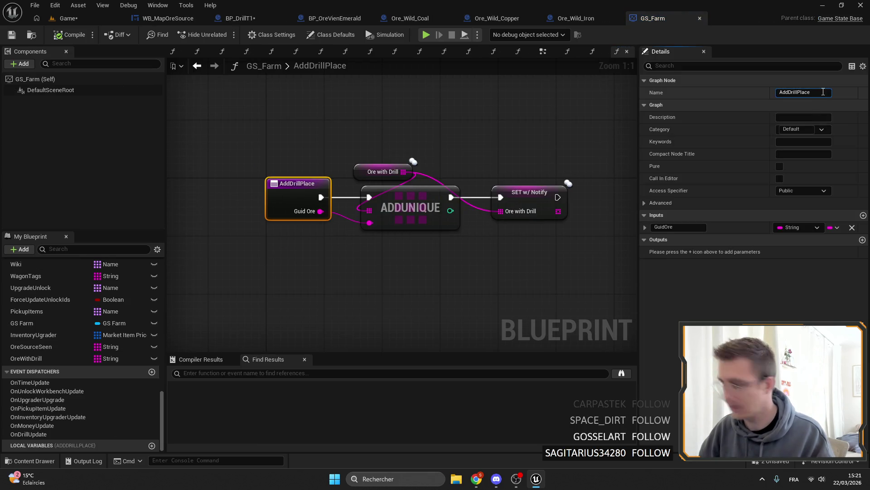
- Rename the function to AddDrillPlaced and duplicate it as RemoveDrillPlaced
key(Return)
scroll(72, 353, up, 5)
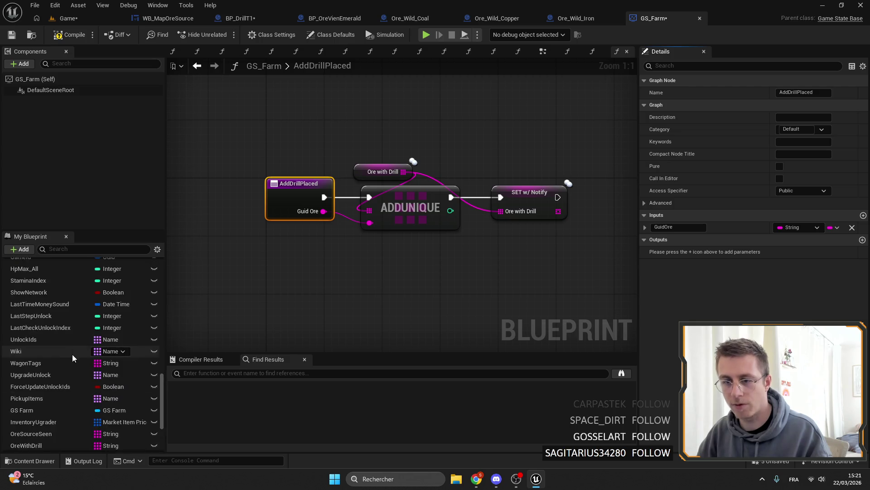
scroll(76, 350, up, 3)
click(64, 331)
key(ctrl+d)
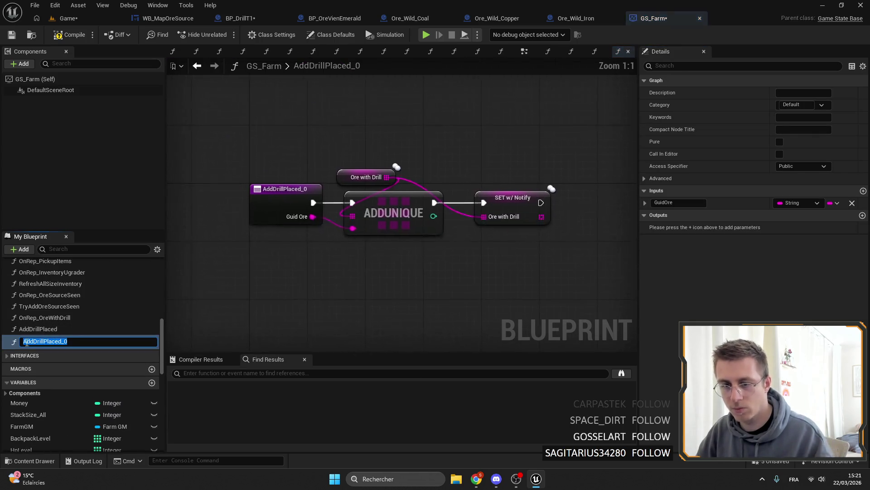
text(Remove)
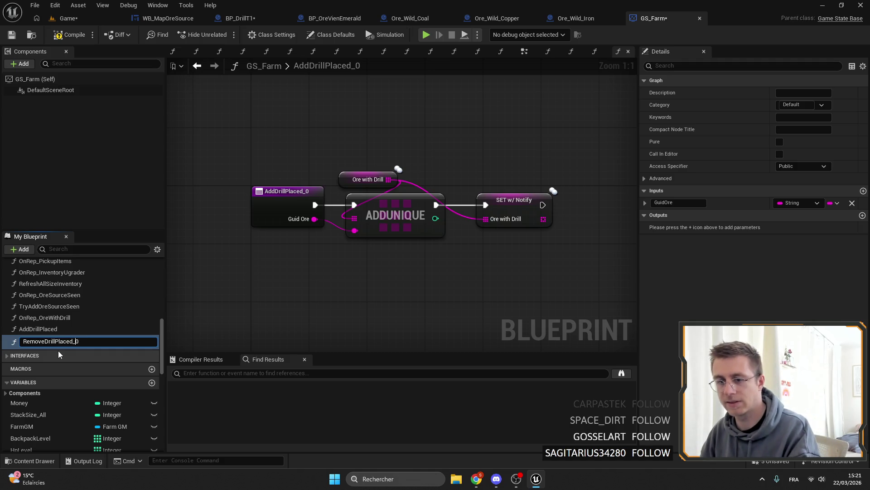
key(BackSpace)
key(BackSpace)
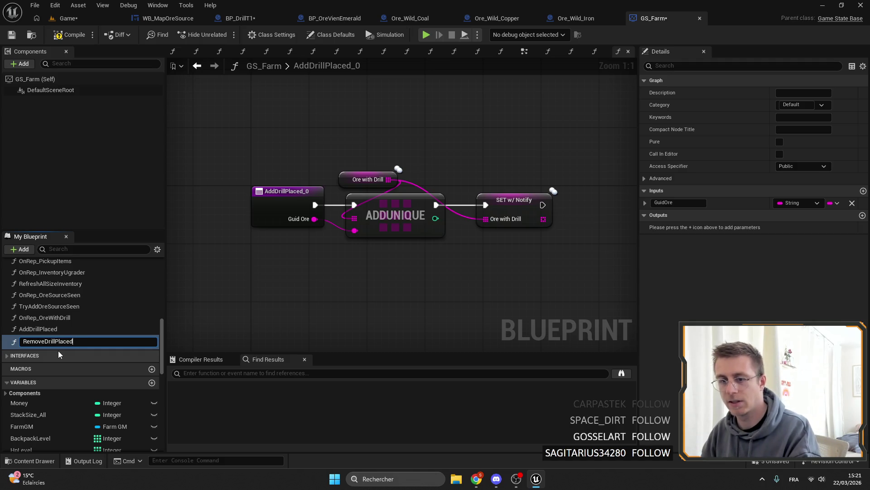
key(Return)
- Add a Remove node for the OreWithDrill array in RemoveDrillPlaced
click(371, 208)
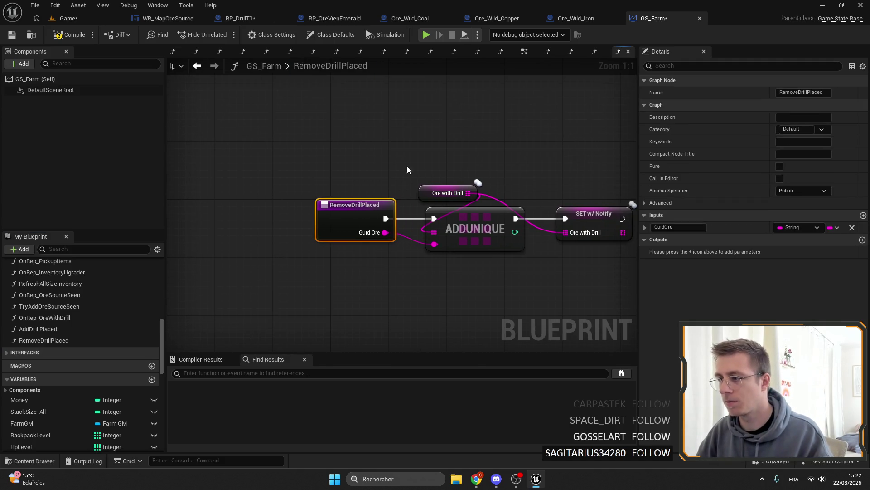
mouse_move(333, 126)
mouse_down()
mouse_move(534, 237)
mouse_move(539, 282)
mouse_up()
mouse_move(538, 282)
mouse_down()
mouse_move(368, 133)
mouse_move(344, 142)
mouse_up()
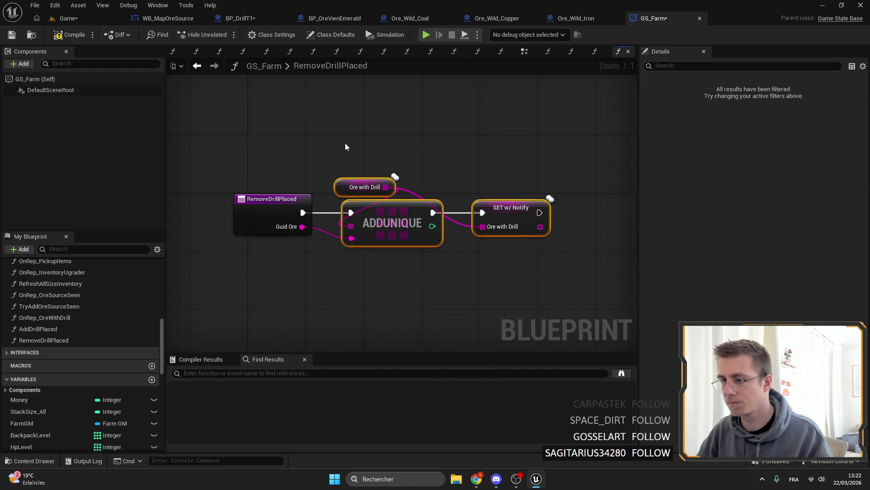
drag(381, 187, 429, 167)
text(remove)
key(Return)
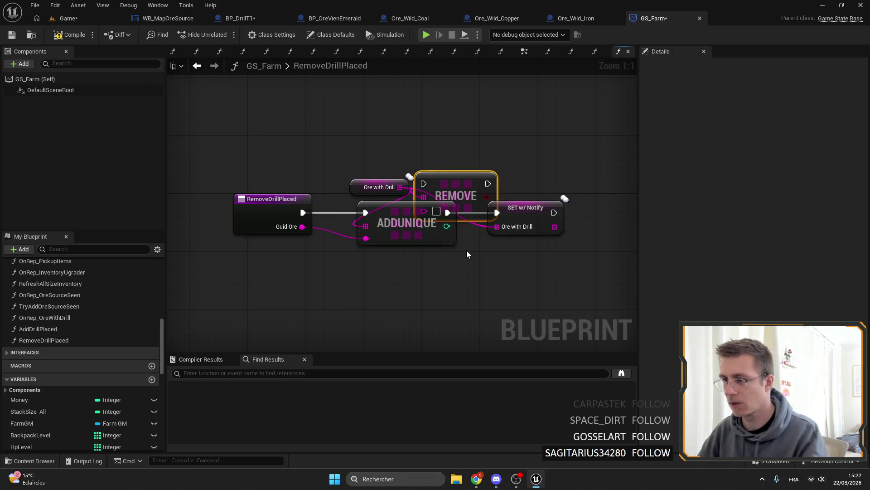
- Replace Add Unique with Remove, wiring Guid Ore and the entry-to-SET exec flow, then save GS_Farm
click(449, 239)
key(Delete)
drag(302, 227, 421, 215)
drag(447, 186, 381, 224)
mouse_move(302, 213)
mouse_down()
mouse_move(358, 220)
mouse_move(395, 212)
mouse_up()
drag(497, 214, 497, 214)
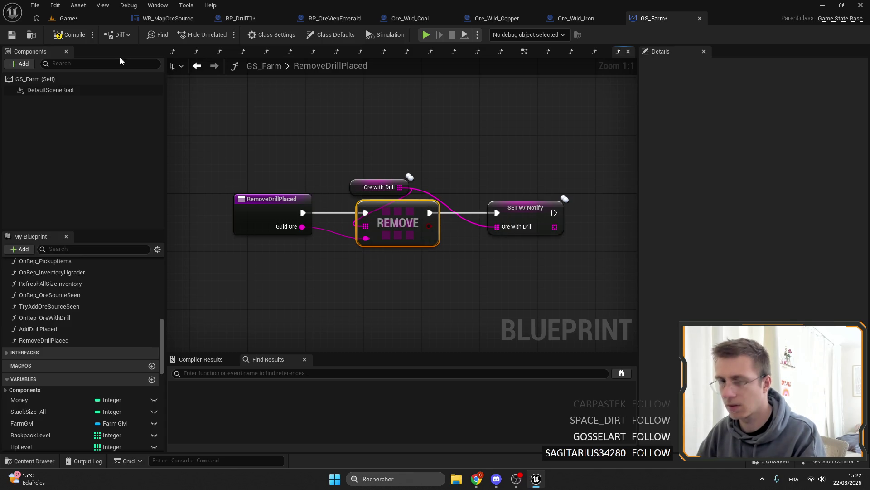
click(12, 35)
key(ctrl+Tab)
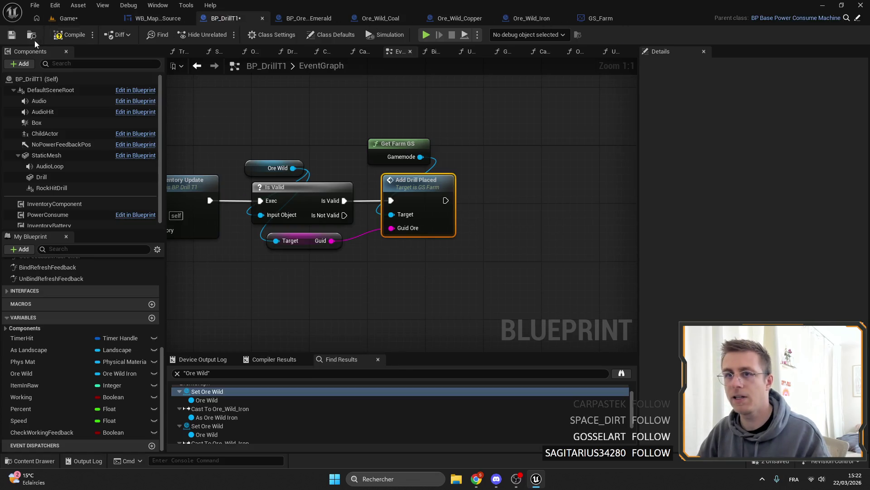
- Compile and save BP_DrillT1
click(13, 36)
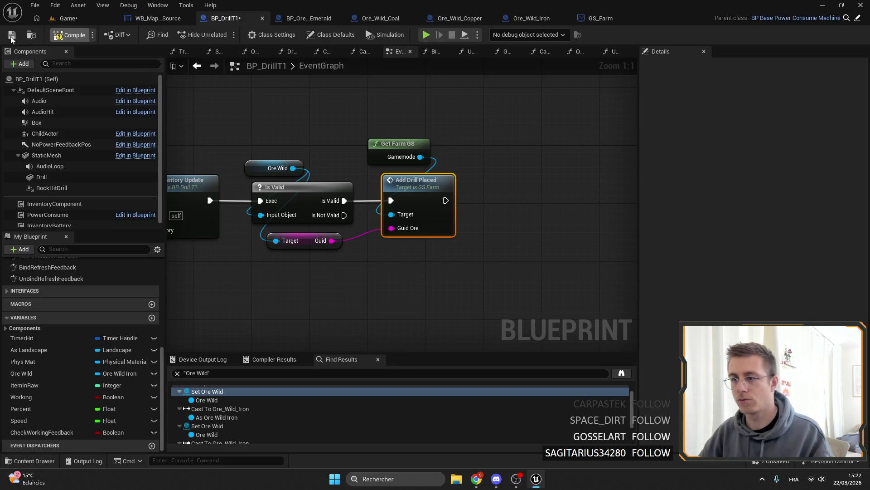
scroll(376, 154, down, 9)
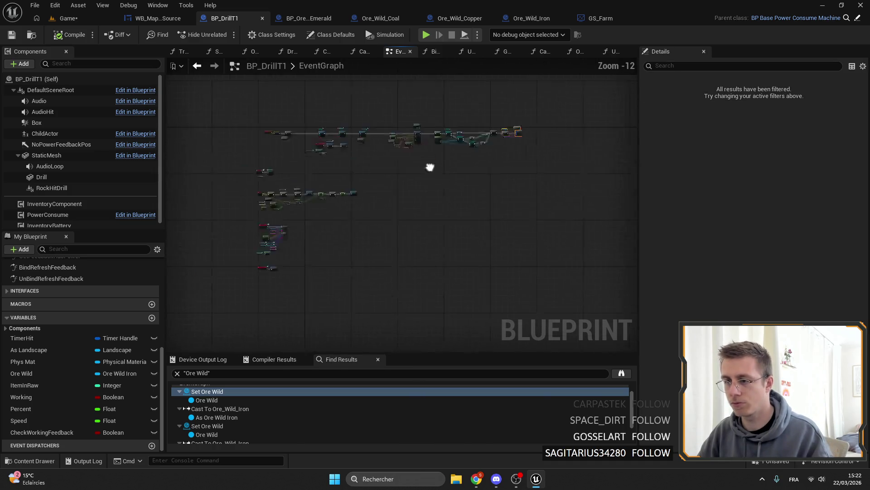
scroll(317, 272, up, 8)
scroll(269, 275, down, 5)
- Search the graph actions for 'on destroy', cancel it, and view the overridable functions list
right_click(273, 282)
text(on des)
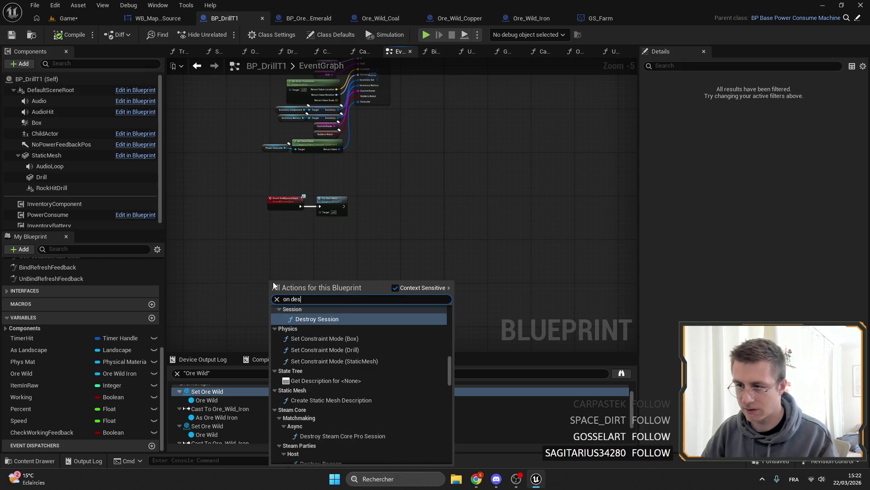
scroll(444, 364, down, 10)
mouse_move(450, 393)
mouse_down()
mouse_move(445, 446)
mouse_move(443, 295)
mouse_move(452, 444)
mouse_up()
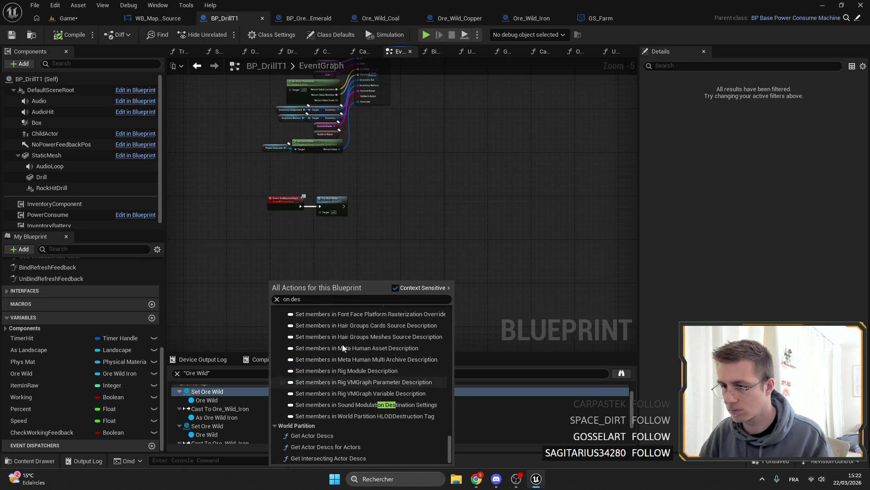
text(troy)
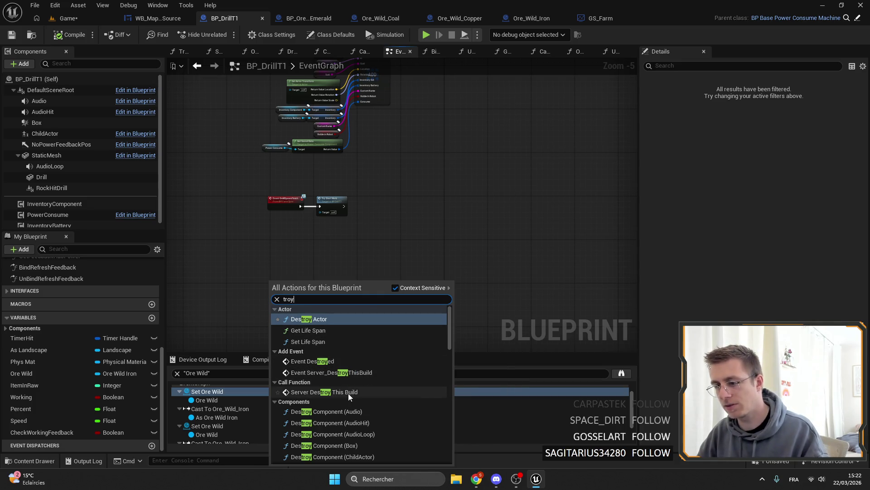
click(211, 250)
scroll(79, 297, up, 8)
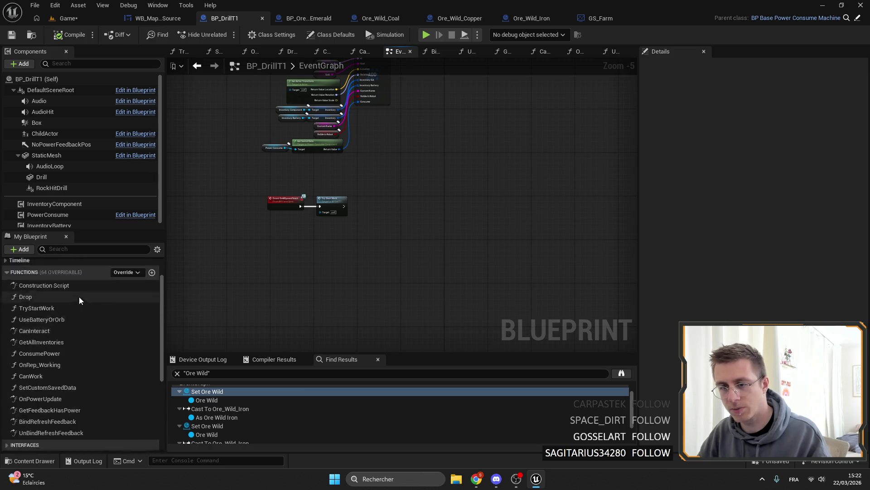
click(125, 309)
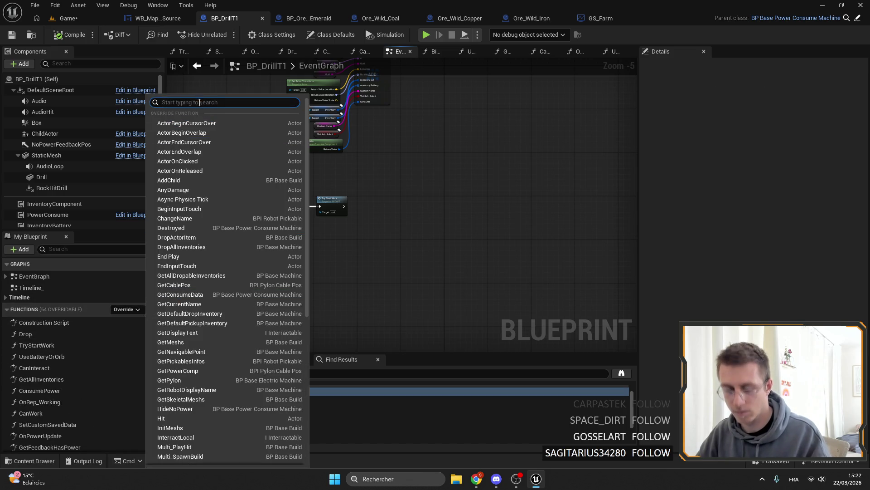